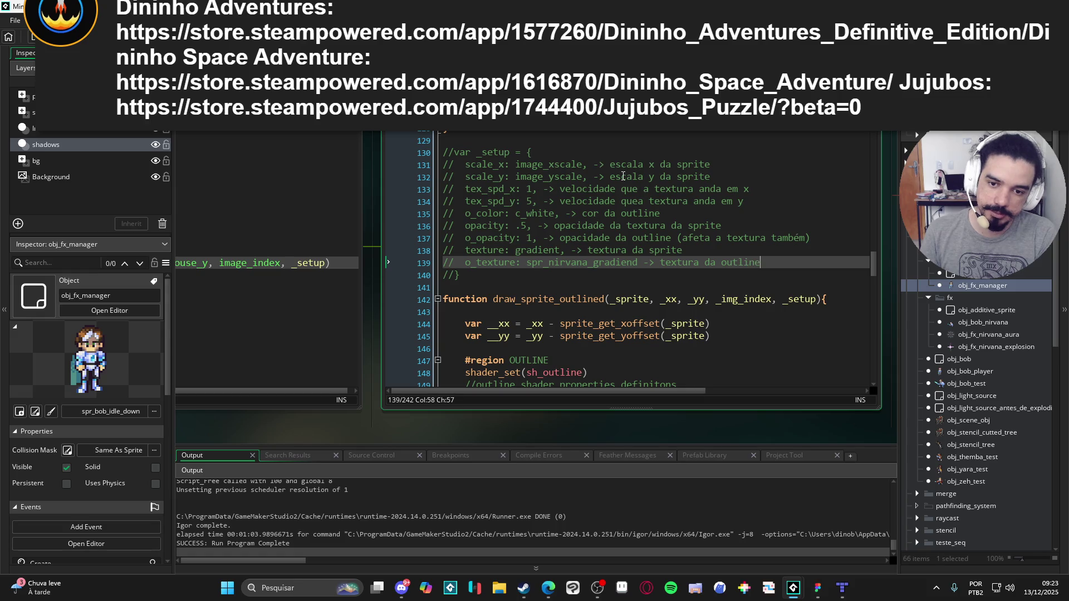
Step: Scroll down through the outline script code to read it
{"action": "left_click", "coordinate": [616, 245]}
{"action": "scroll", "coordinate": [617, 245], "scroll_direction": "down", "scroll_amount": 7}
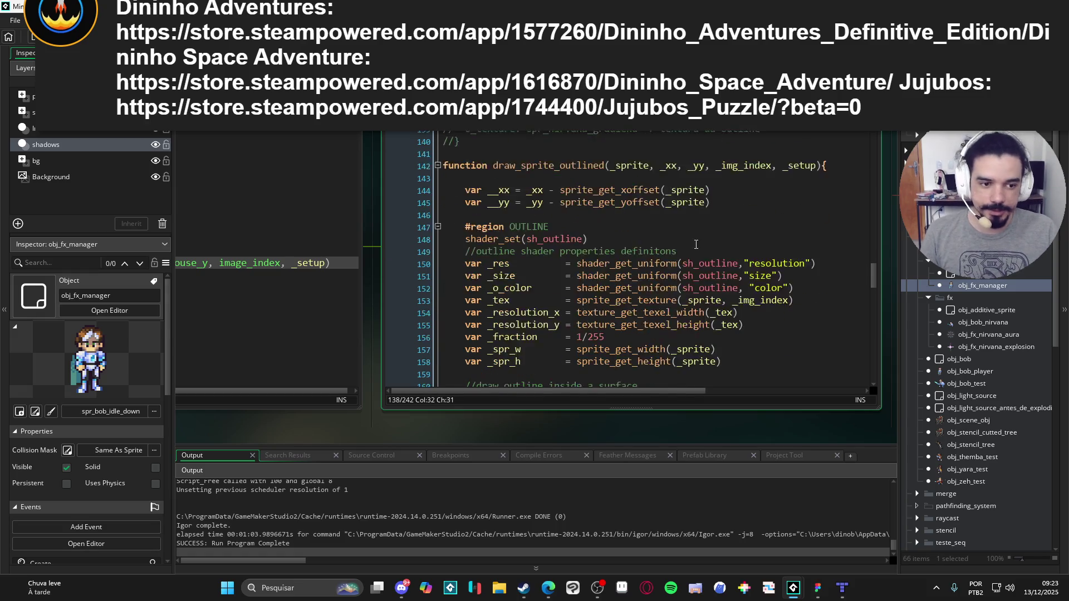
{"action": "scroll", "coordinate": [1001, 386], "scroll_direction": "down", "scroll_amount": 5}
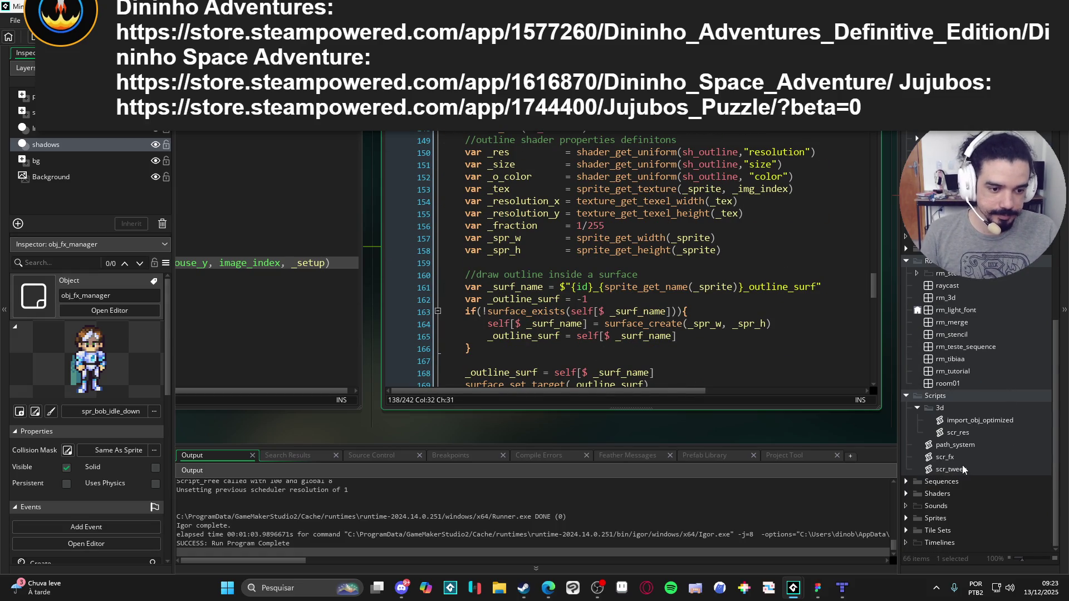
Step: Rename the scr_fx script to scr_draw_fx_functions in the Asset Browser
{"action": "left_click", "coordinate": [957, 458]}
{"action": "key", "text": "F2"}
{"action": "type", "text": "scr_"}
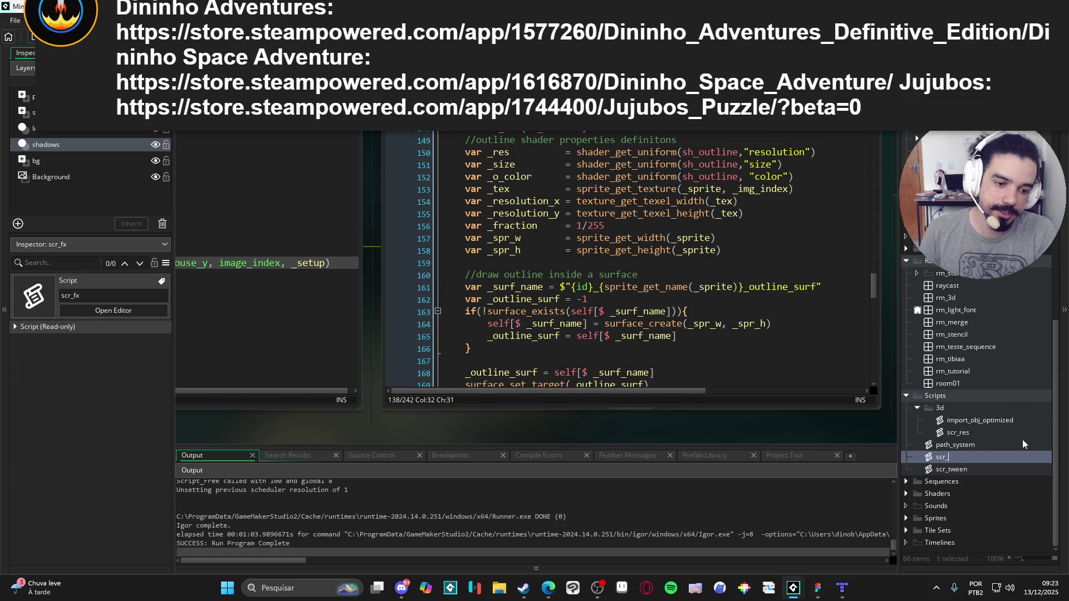
{"action": "type", "text": "draw_fx_functions"}
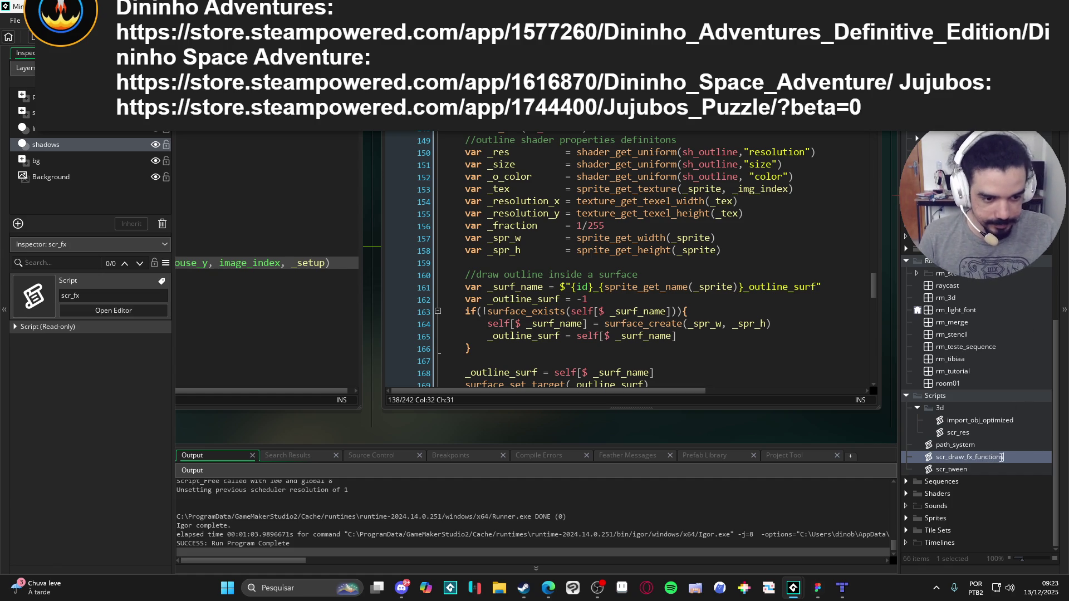
{"action": "left_click", "coordinate": [982, 458]}
Step: Expand the Shaders folder and its stencil subfolder to reveal sh_outline
{"action": "scroll", "coordinate": [631, 342], "scroll_direction": "down", "scroll_amount": 8}
{"action": "scroll", "coordinate": [632, 342], "scroll_direction": "down", "scroll_amount": 17}
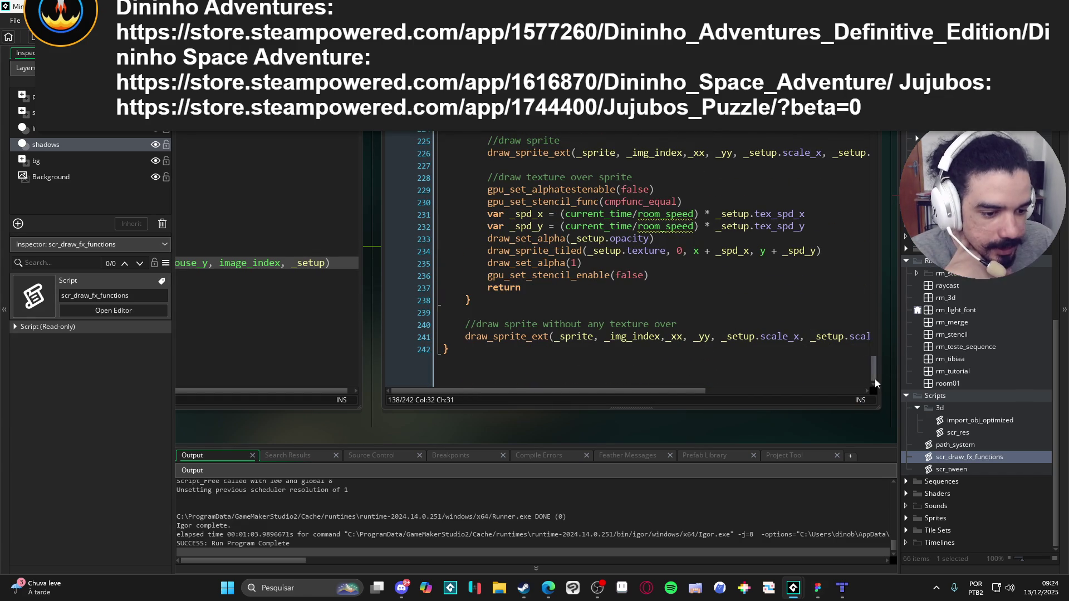
{"action": "left_click", "coordinate": [906, 494]}
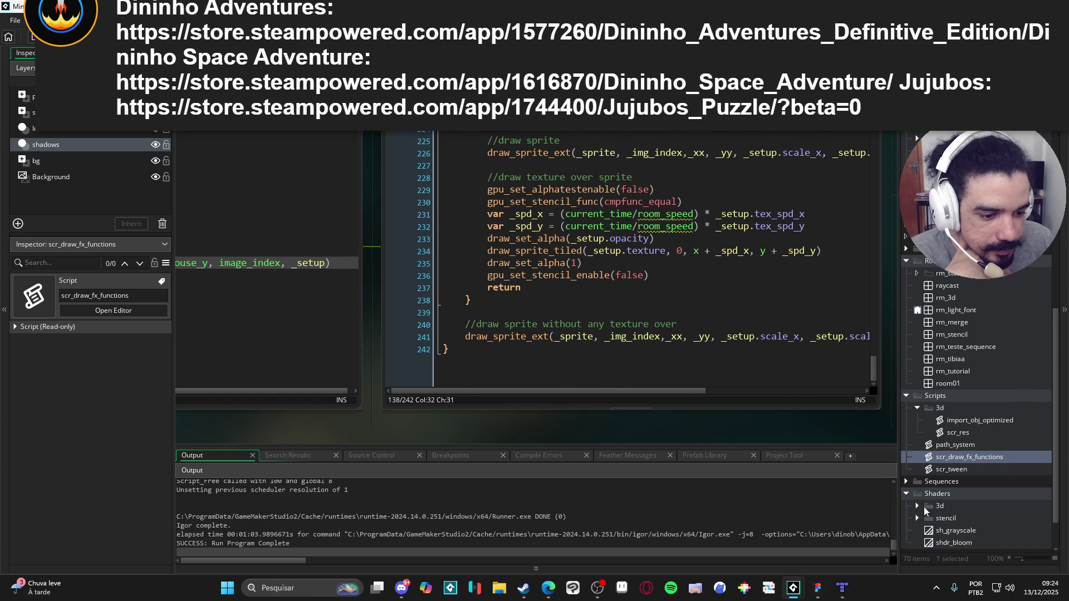
{"action": "scroll", "coordinate": [925, 505], "scroll_direction": "down", "scroll_amount": 2}
{"action": "left_click", "coordinate": [916, 470]}
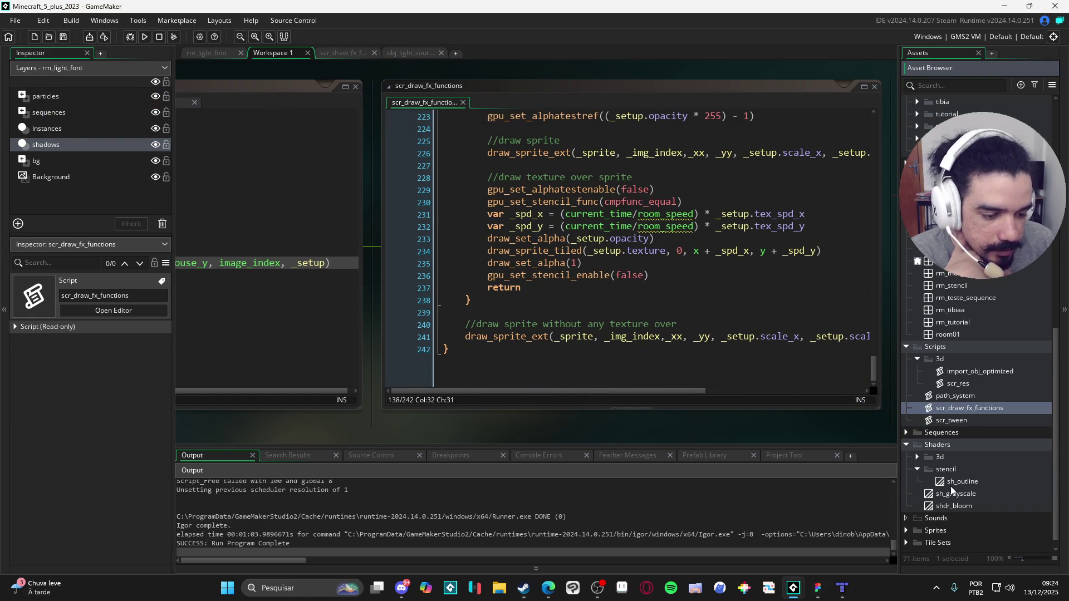
Step: Open sh_outline and review its vertex shader main function and texture coordinate assignment
{"action": "double_click", "coordinate": [950, 486]}
{"action": "left_click", "coordinate": [379, 204]}
{"action": "left_click", "coordinate": [383, 262]}
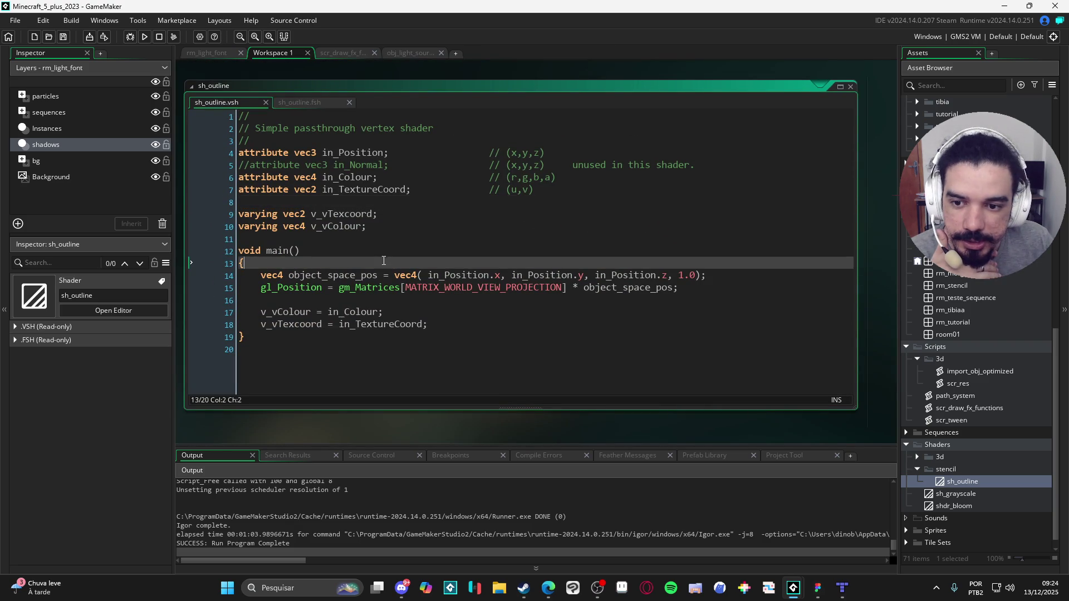
{"action": "left_click", "coordinate": [456, 287]}
{"action": "left_click", "coordinate": [355, 324]}
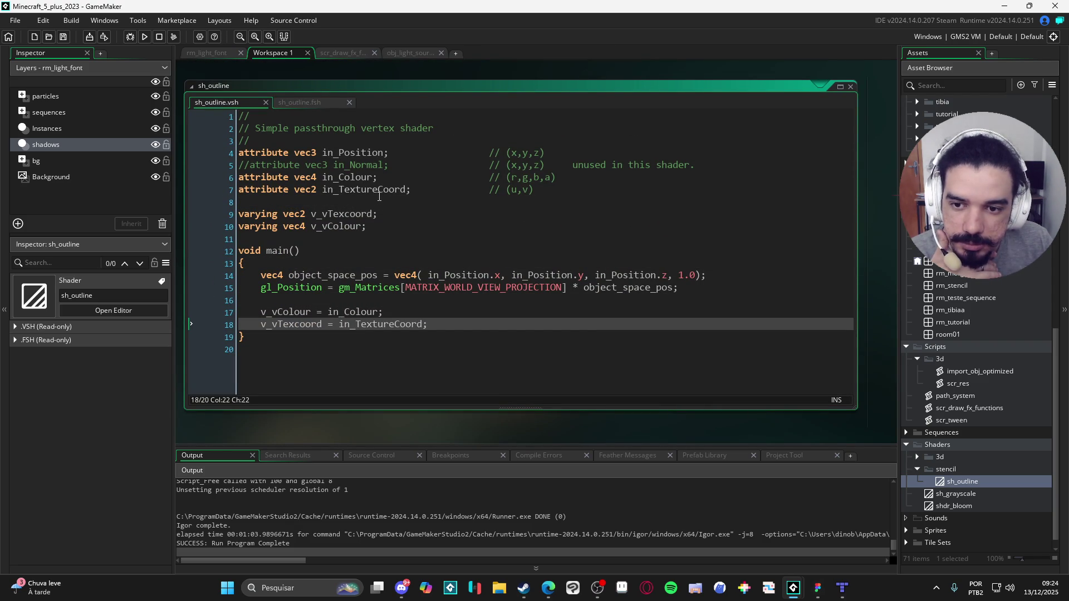
Step: Read the fragment shader, return to obj_light_source's Draw code, and clear the Output panel
{"action": "left_click", "coordinate": [300, 103]}
{"action": "scroll", "coordinate": [432, 296], "scroll_direction": "down", "scroll_amount": 1}
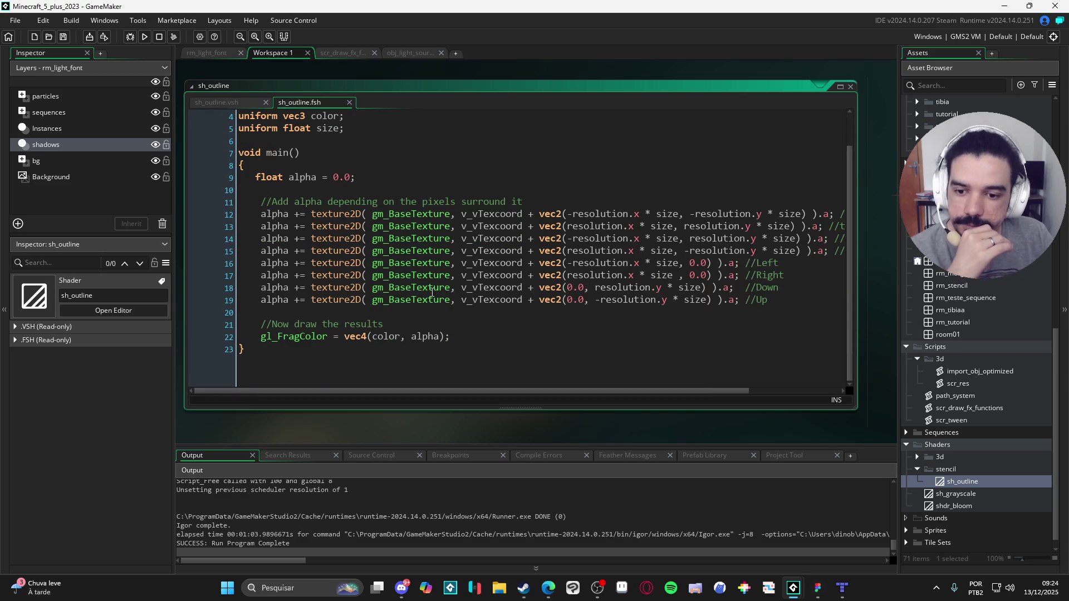
{"action": "left_click", "coordinate": [343, 54]}
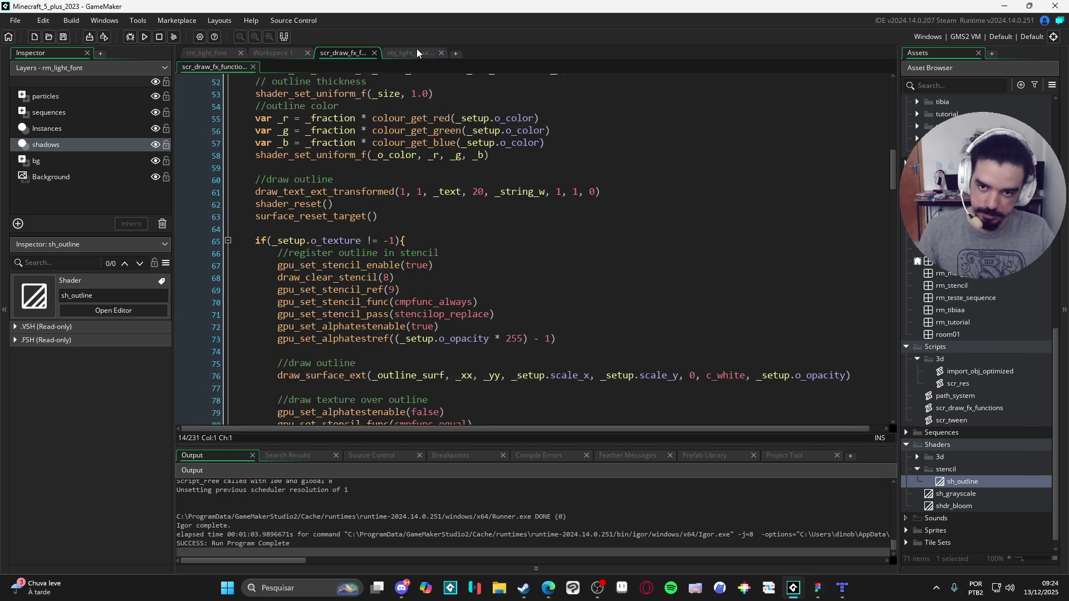
{"action": "left_click", "coordinate": [416, 53]}
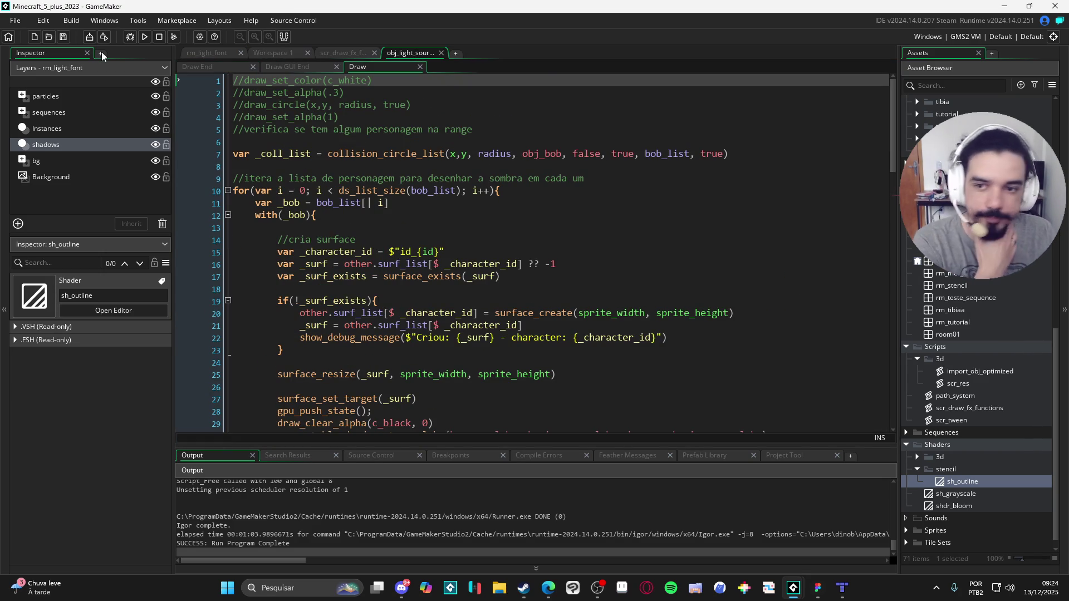
{"action": "key", "text": "F5"}
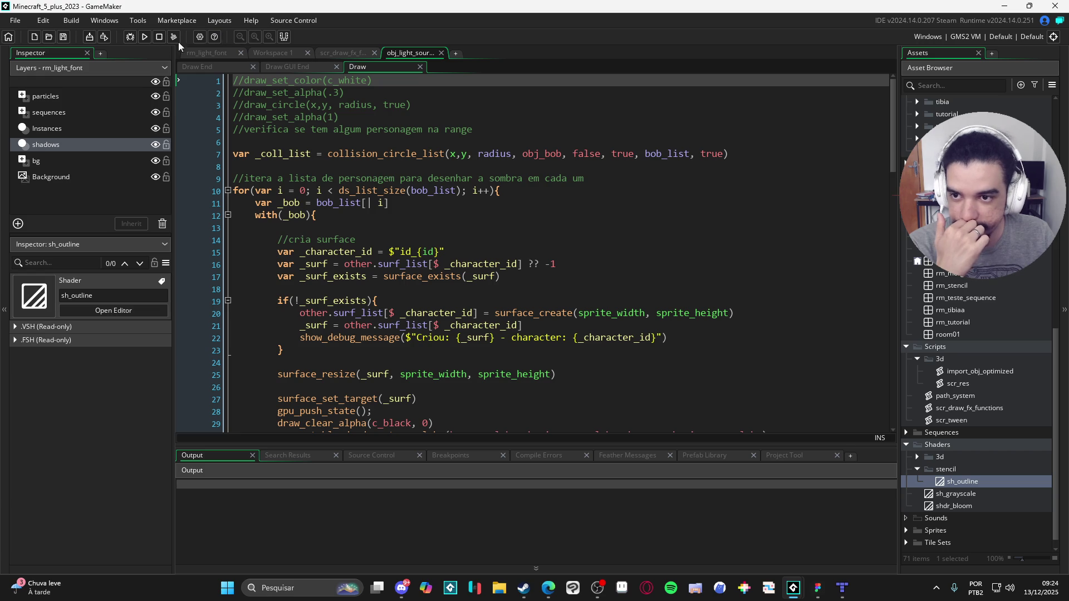
Step: Start a local package with publisher, display name and package ID all 'fx functions'
{"action": "left_click", "coordinate": [138, 20]}
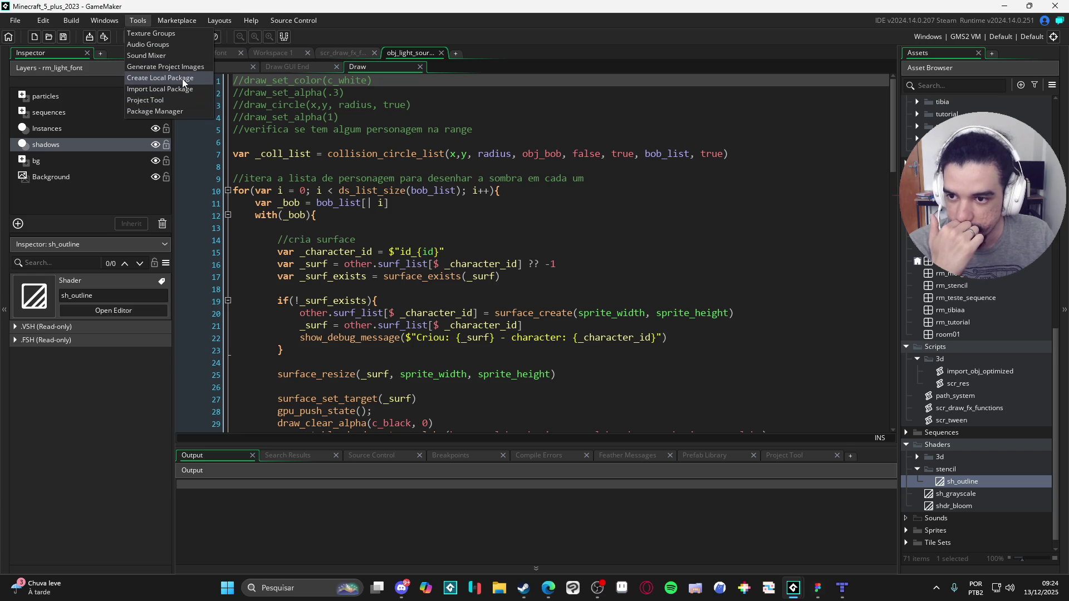
{"action": "left_click", "coordinate": [183, 78]}
{"action": "type", "text": "fx func"}
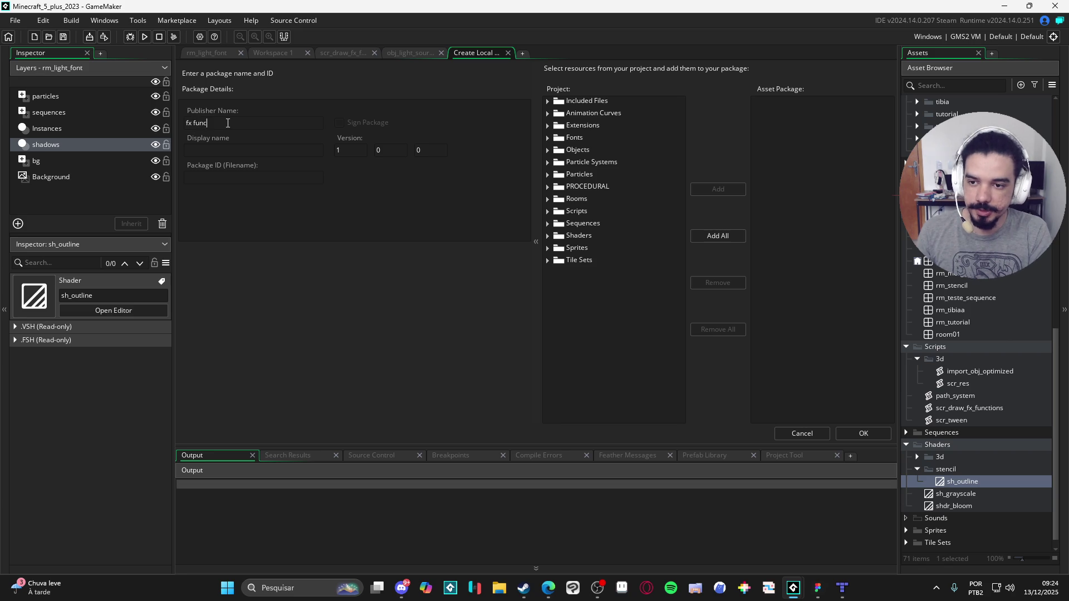
{"action": "type", "text": "tions"}
{"action": "key", "text": "ctrl+a"}
{"action": "key", "text": "ctrl+c"}
{"action": "left_click", "coordinate": [215, 149]}
{"action": "key", "text": "ctrl+v"}
{"action": "left_click", "coordinate": [262, 175]}
{"action": "key", "text": "ctrl+v"}
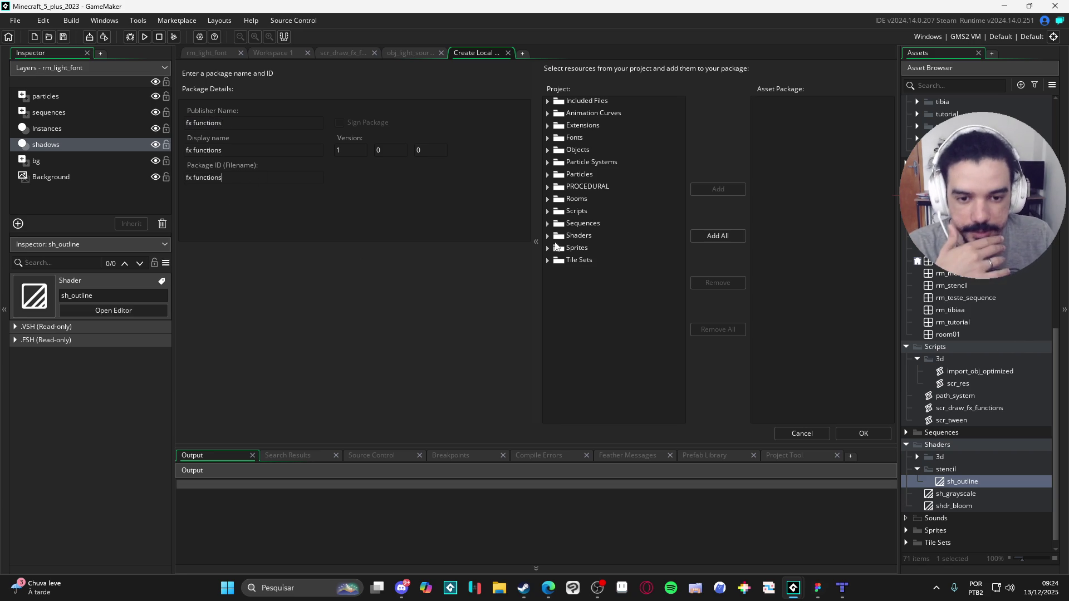
Step: Add scr_draw_fx_functions to the package and save it as fx functions in GM_TOOLs
{"action": "left_click", "coordinate": [548, 211]}
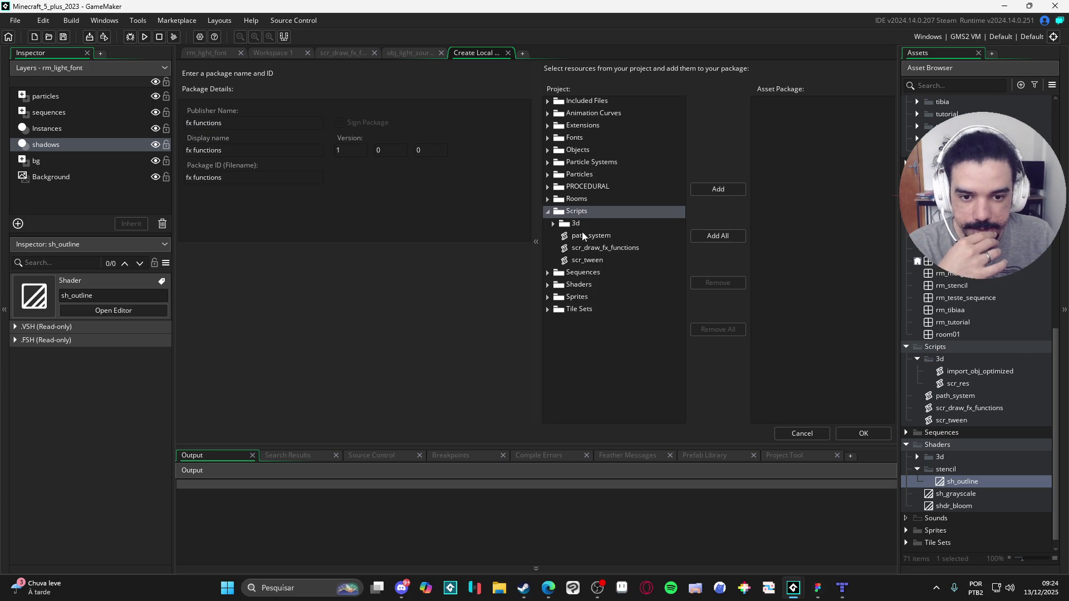
{"action": "left_click", "coordinate": [582, 248]}
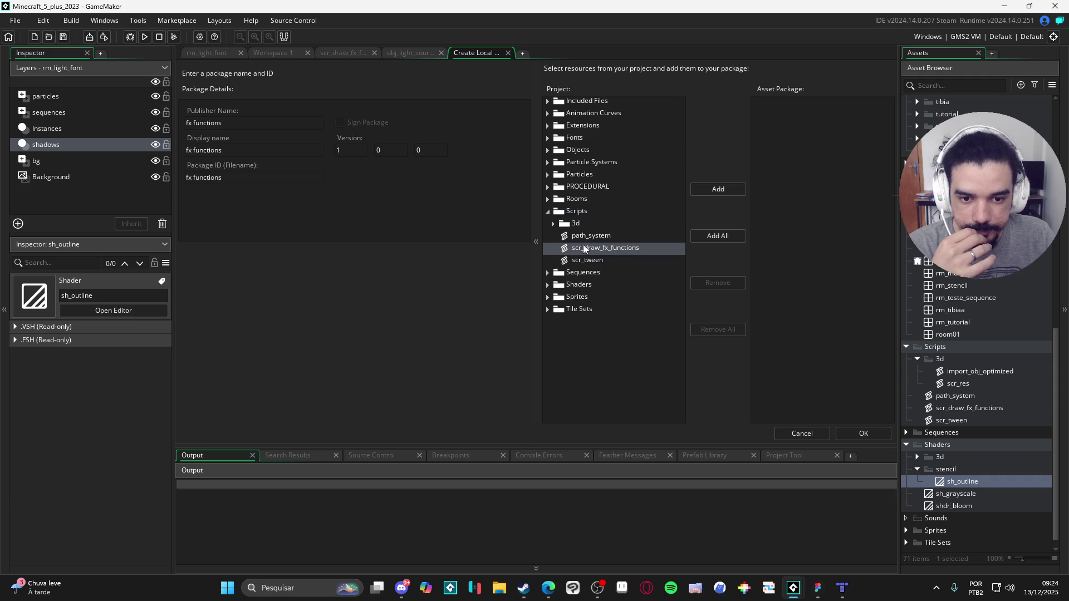
{"action": "left_click", "coordinate": [727, 191]}
{"action": "left_click", "coordinate": [863, 433]}
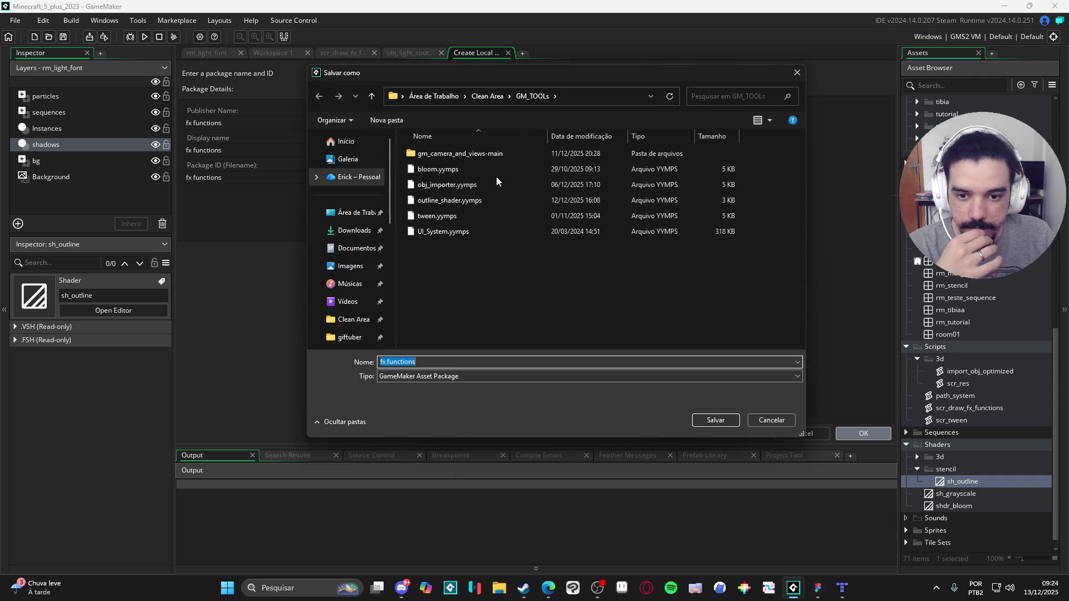
{"action": "left_click", "coordinate": [714, 420]}
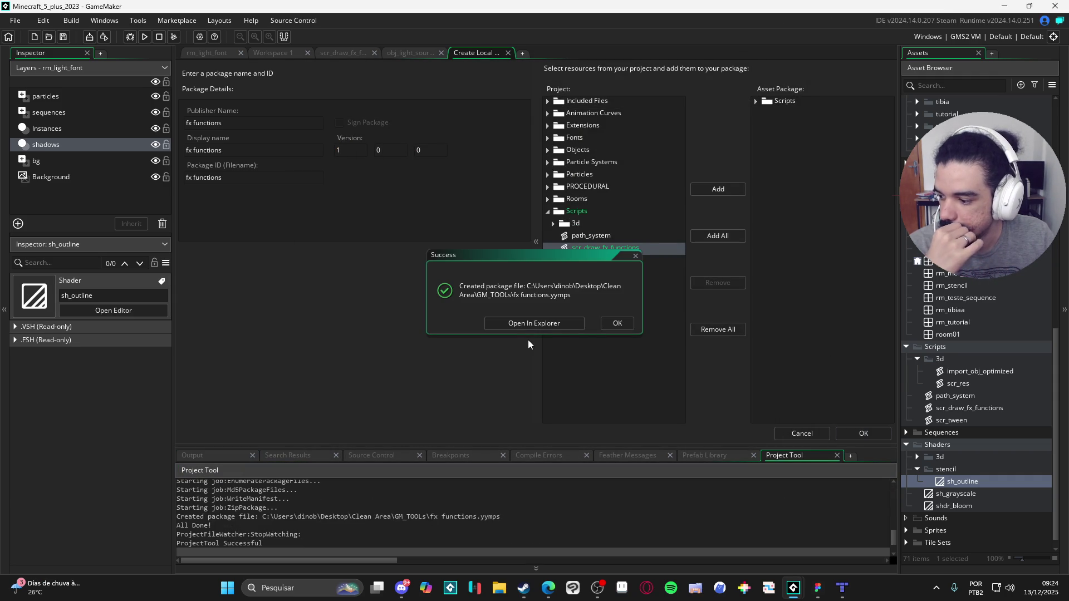
{"action": "left_click", "coordinate": [533, 328]}
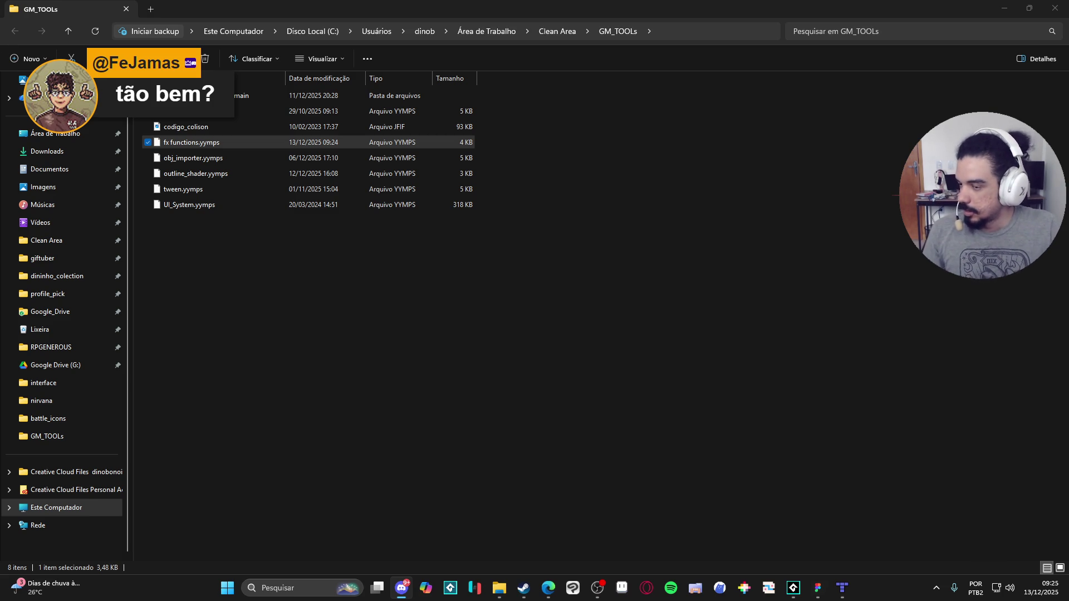
Step: Return from File Explorer to GameMaker after confirming fx functions.yymps exists
{"action": "key", "text": "alt+Tab"}
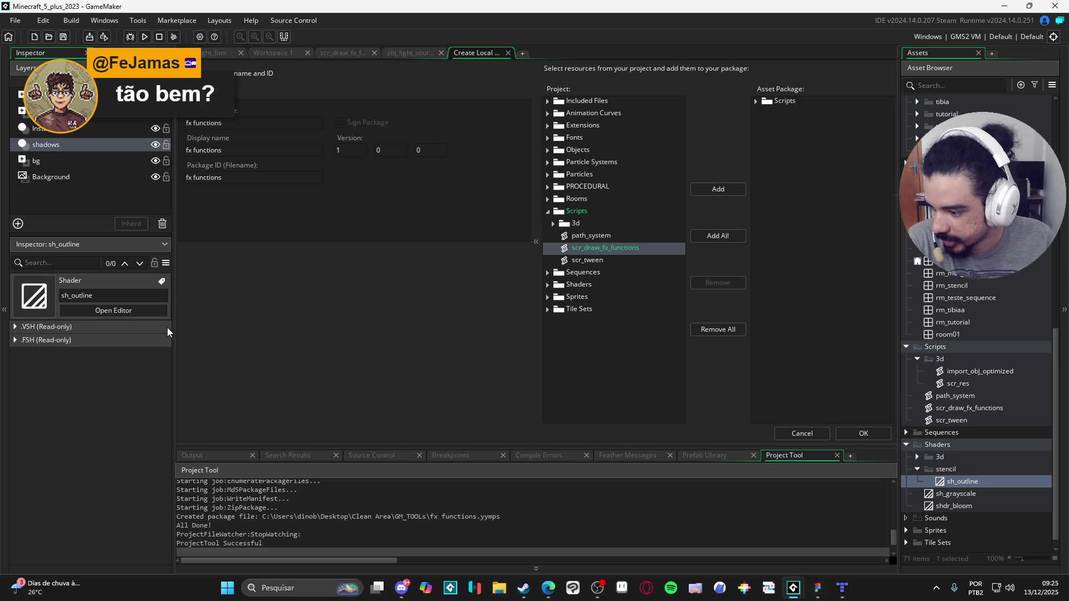
Step: Look over the rm_light_font room, then move to the obj_fx_manager workspace
{"action": "key", "text": "ctrl+Tab"}
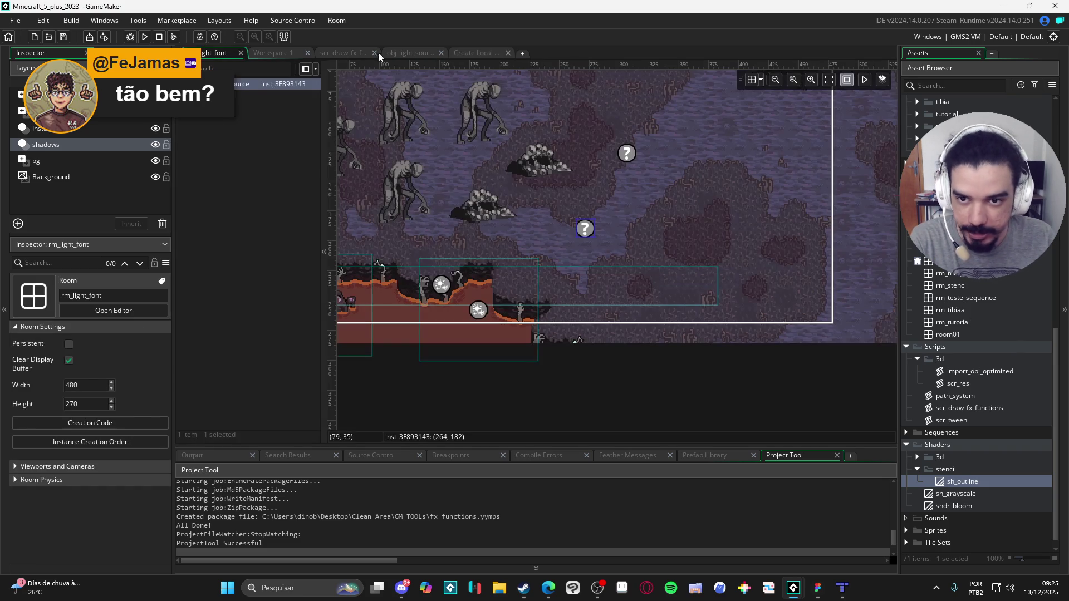
{"action": "scroll", "coordinate": [697, 295], "scroll_direction": "up", "scroll_amount": 3}
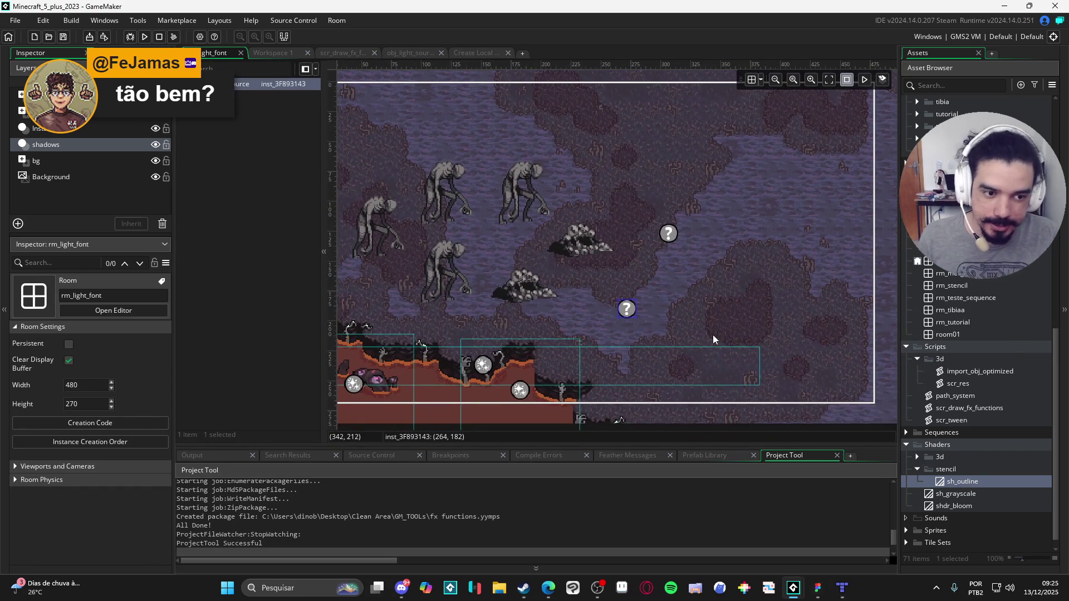
{"action": "scroll", "coordinate": [984, 301], "scroll_direction": "up", "scroll_amount": 10}
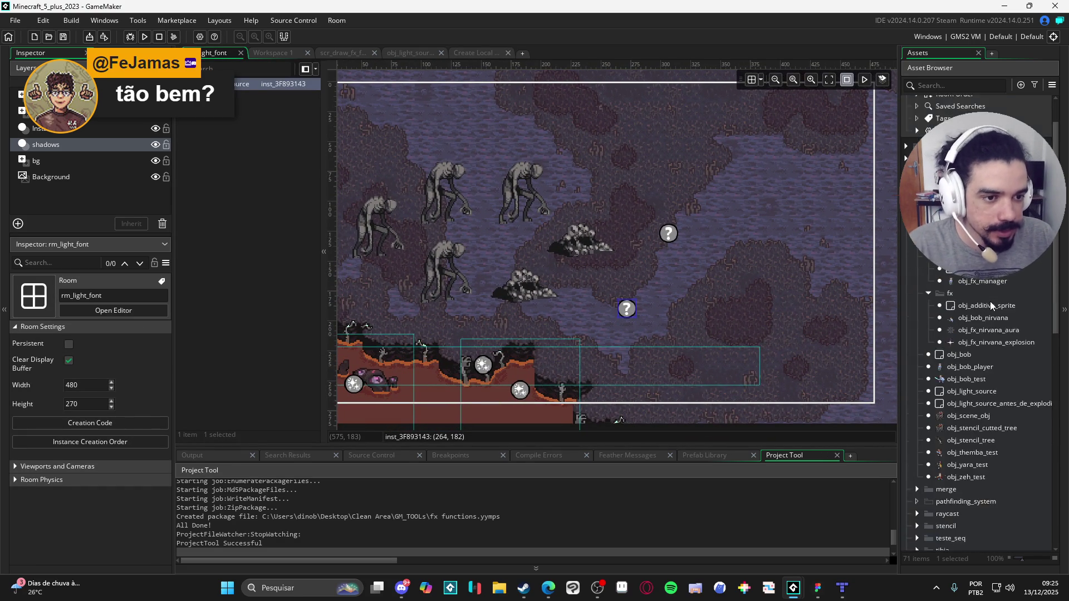
{"action": "scroll", "coordinate": [990, 302], "scroll_direction": "down", "scroll_amount": 3}
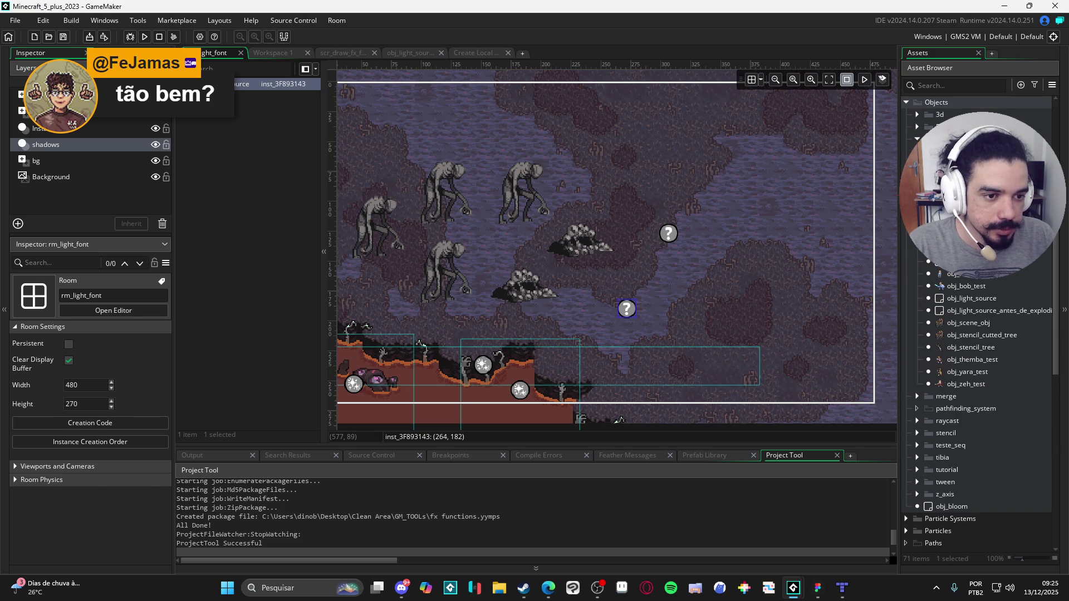
{"action": "key", "text": "ctrl+Tab"}
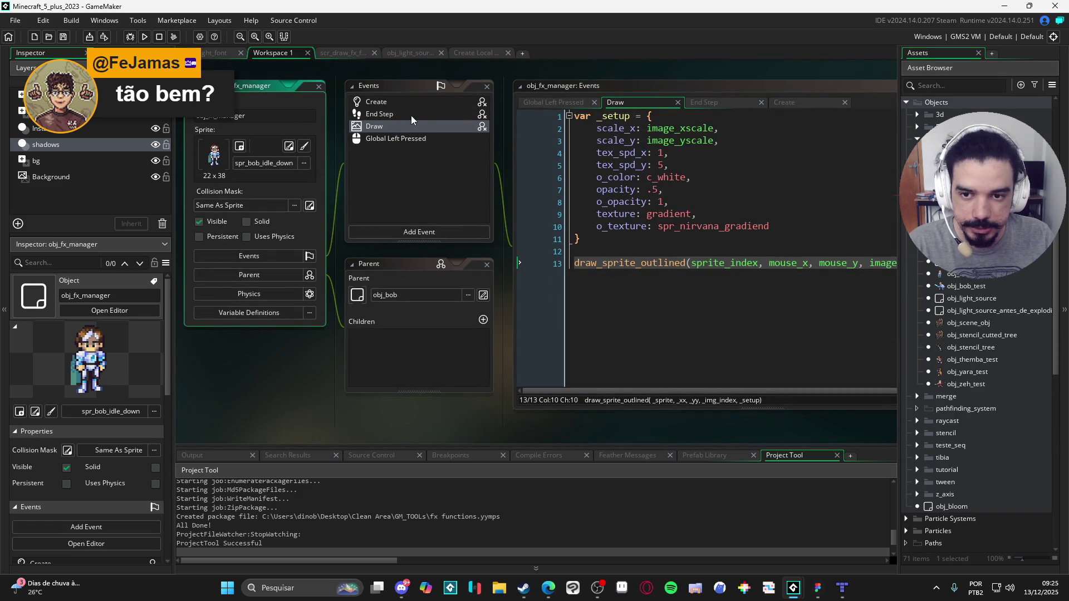
Step: Write End Step code setting x = mouse_x, y = mouse_y and image_xscale = lerp
{"action": "left_click", "coordinate": [411, 115]}
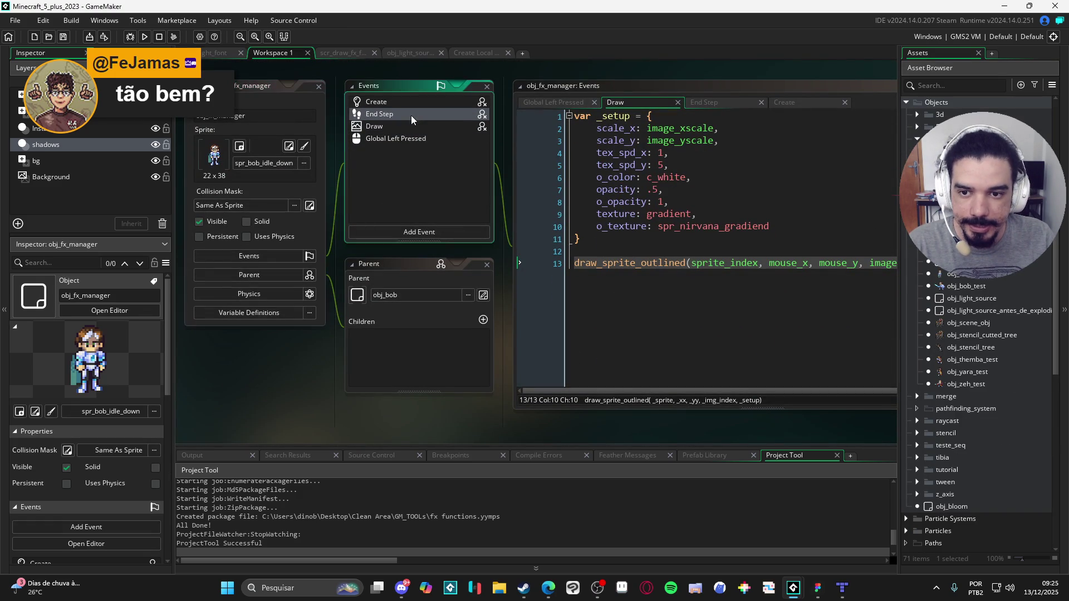
{"action": "key", "text": "ctrl+a"}
{"action": "type", "text": "x = mouse_x"}
{"action": "key", "text": "Return"}
{"action": "type", "text": "y = mouse_"}
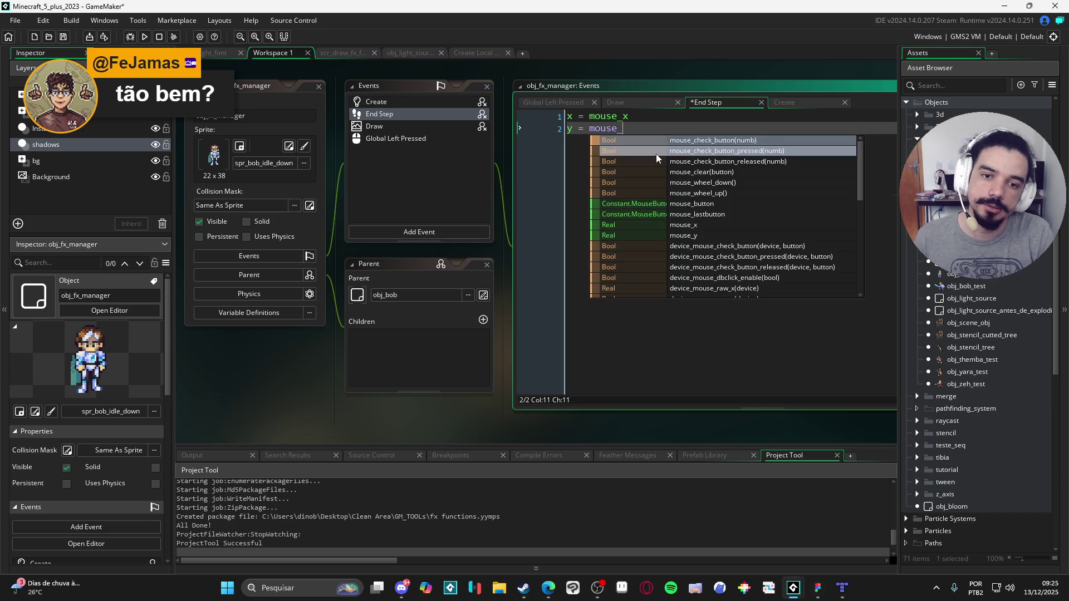
{"action": "type", "text": "y"}
{"action": "key", "text": "Return"}
{"action": "key", "text": "Return"}
{"action": "type", "text": "image_xscale = lep"}
{"action": "key", "text": "BackSpace"}
{"action": "type", "text": "rp"}
{"action": "key", "text": "Return"}
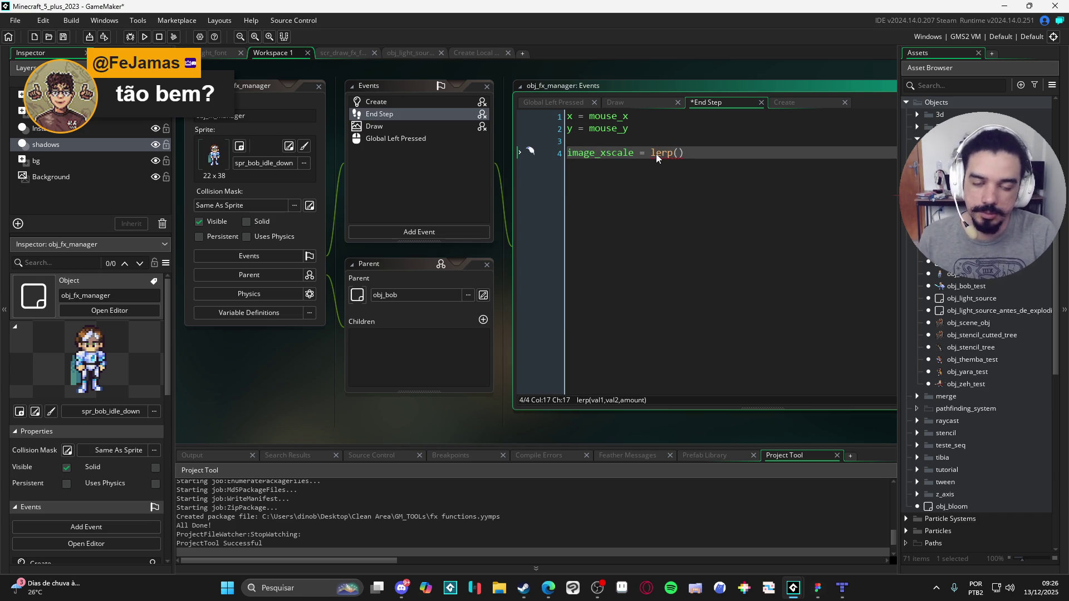
Step: Change image_xscale to 1 + lengthdir_x in place of the lerp call
{"action": "key", "text": "Left"}
{"action": "key", "text": "Left"}
{"action": "key", "text": "Left"}
{"action": "type", "text": "1 +"}
{"action": "key", "text": "End"}
{"action": "key", "text": "Left"}
{"action": "key", "text": "Right"}
{"action": "type", "text": "cos("}
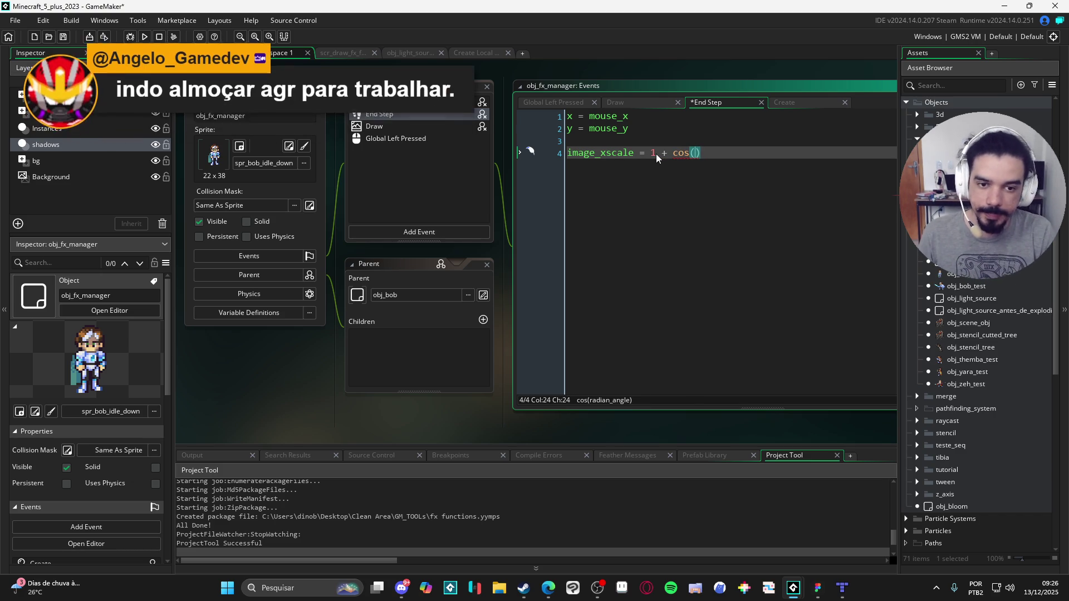
{"action": "key", "text": "BackSpace"}
{"action": "key", "text": "BackSpace"}
{"action": "key", "text": "BackSpace"}
{"action": "type", "text": "len"}
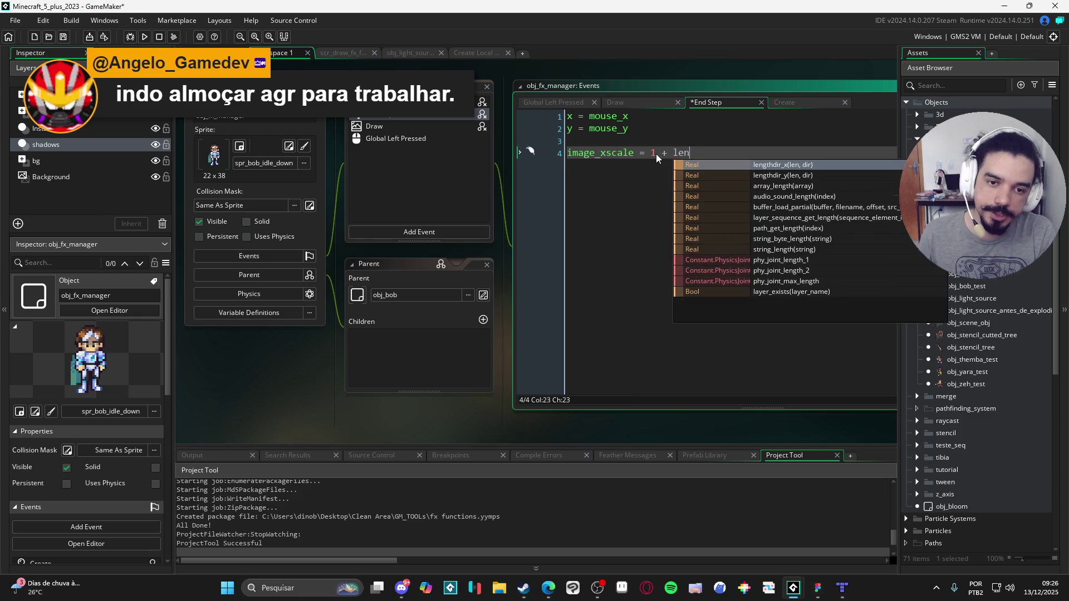
{"action": "key", "text": "Return"}
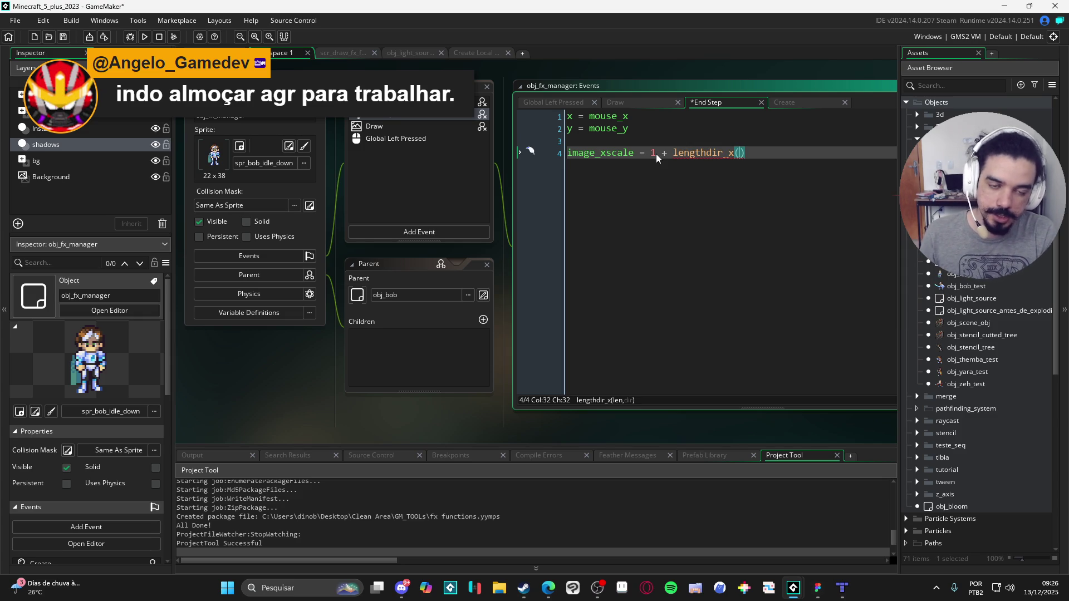
{"action": "type", "text": "."}
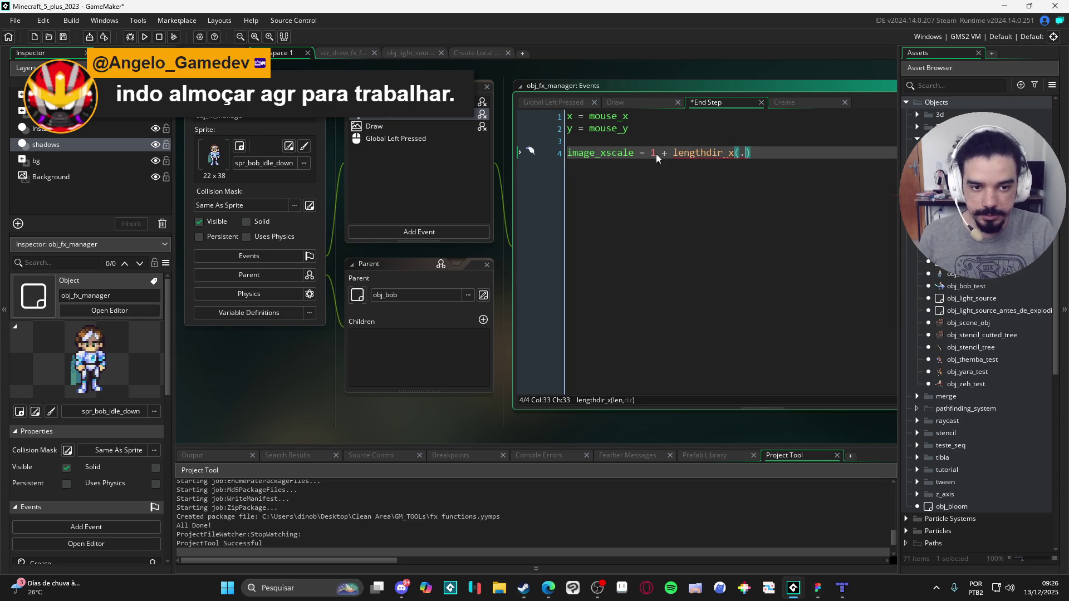
{"action": "key", "text": "BackSpace"}
Step: Give lengthdir_x the arguments 1, current_time % 360 and save the code
{"action": "type", "text": "1"}
{"action": "type", "text": ","}
{"action": "type", "text": " cu"}
{"action": "type", "text": "rrent_time"}
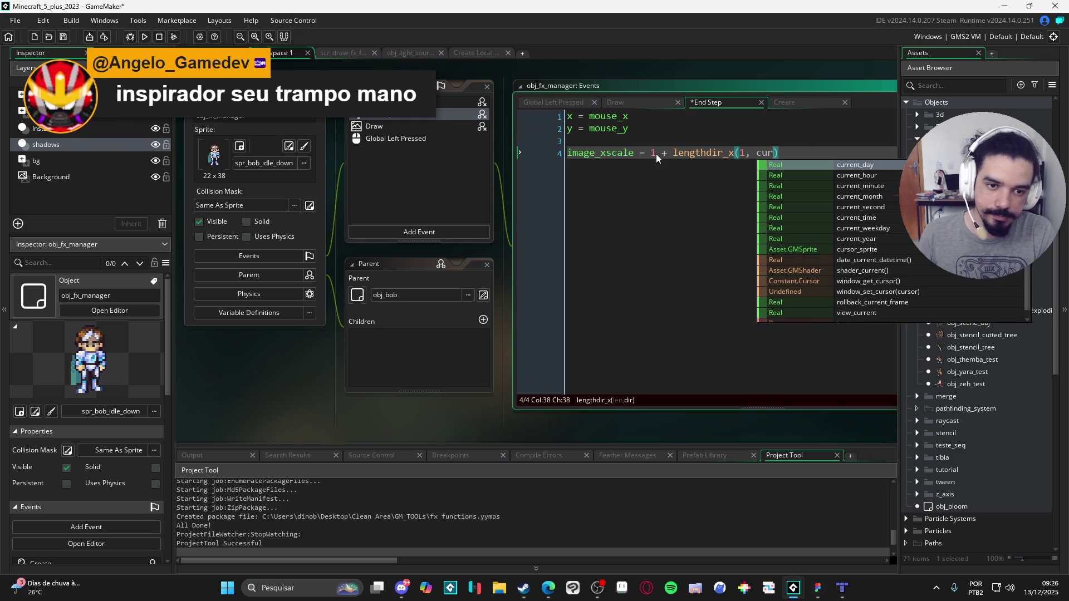
{"action": "type", "text": " & 3"}
{"action": "key", "text": "Left"}
{"action": "key", "text": "BackSpace"}
{"action": "key", "text": "BackSpace"}
{"action": "type", "text": "%"}
{"action": "key", "text": "Right"}
{"action": "type", "text": "60"}
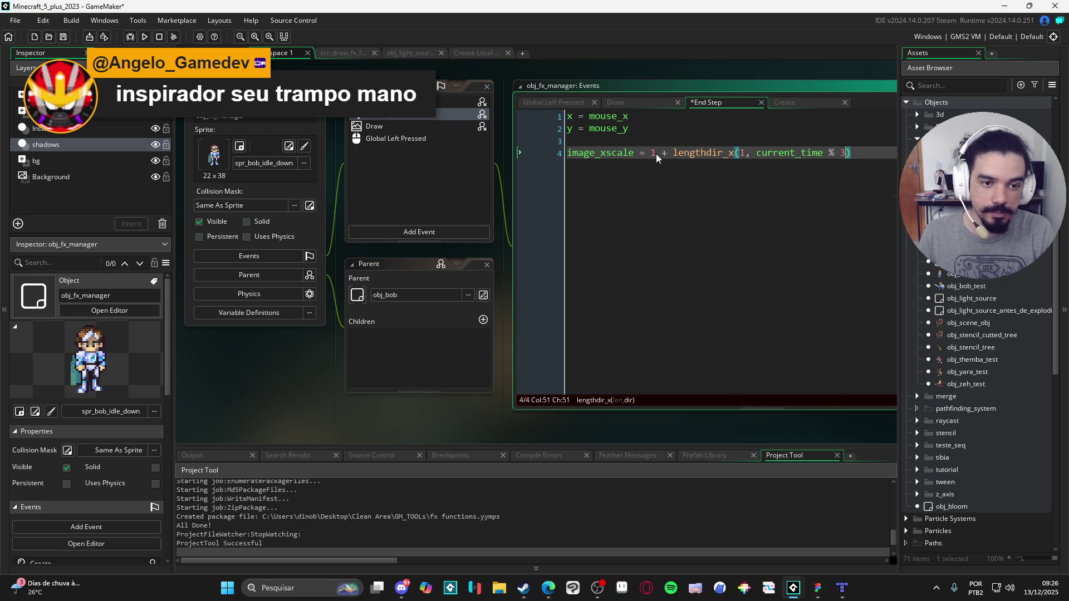
{"action": "key", "text": "ctrl+s"}
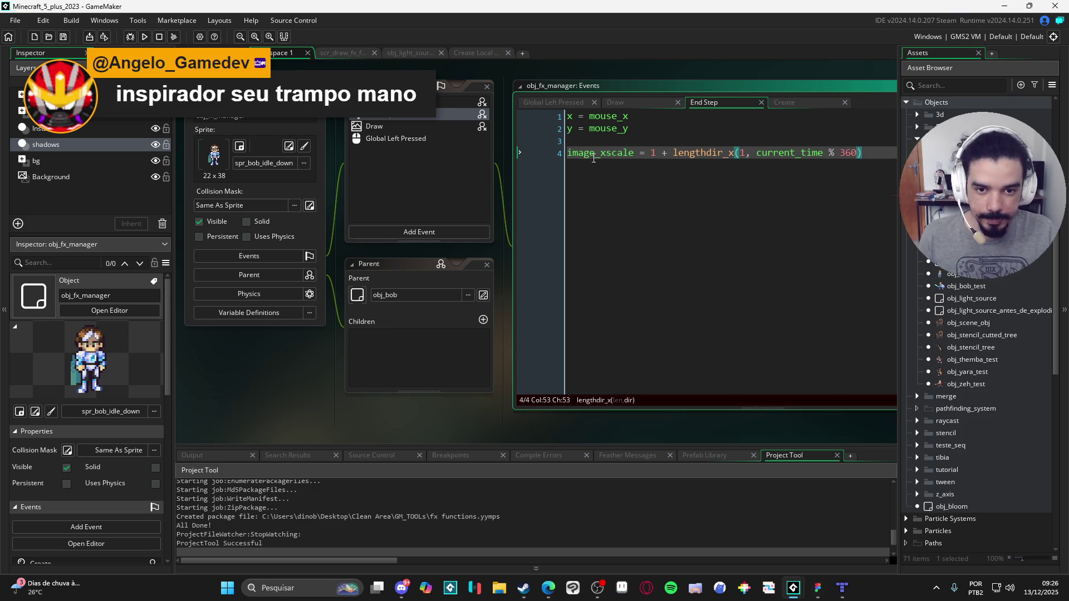
Step: Add image_yscale = image_xscale on line 5 and launch a test run
{"action": "key", "text": "End"}
{"action": "key", "text": "Return"}
{"action": "type", "text": "image_"}
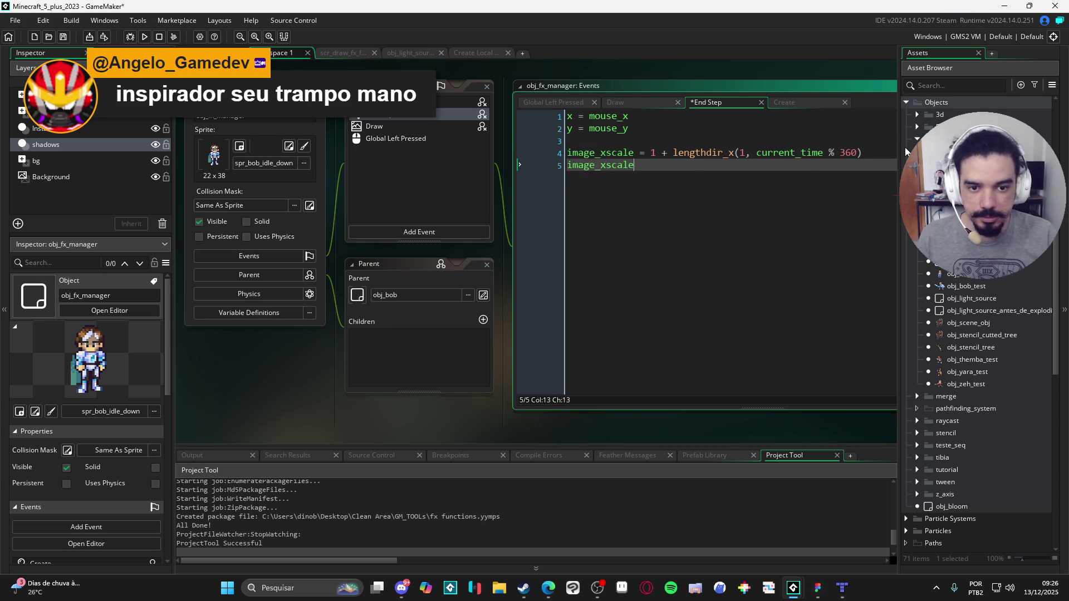
{"action": "type", "text": "y"}
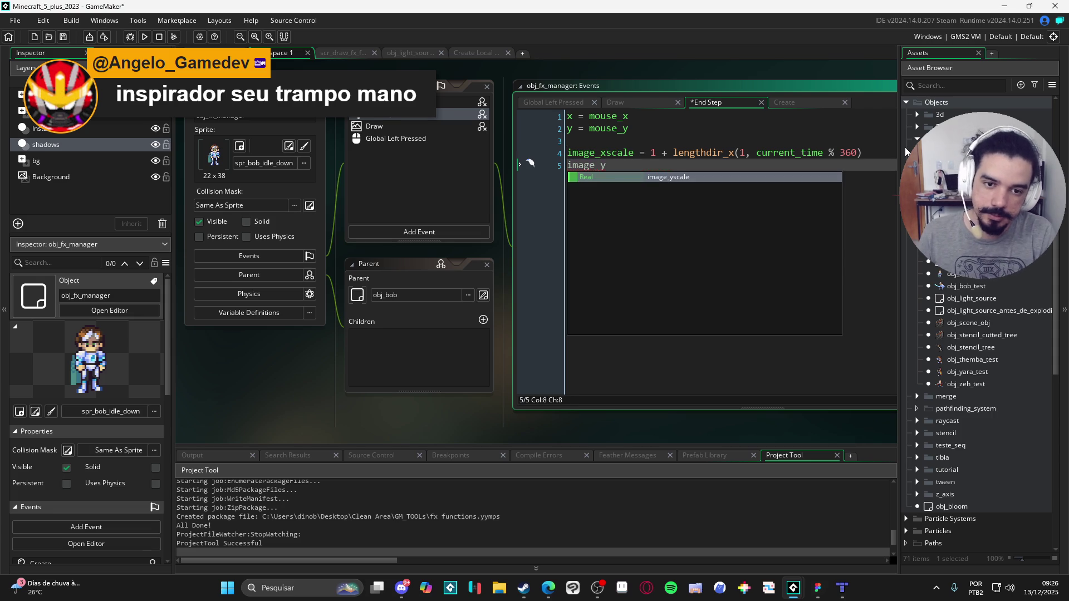
{"action": "type", "text": "scale = image_xscale"}
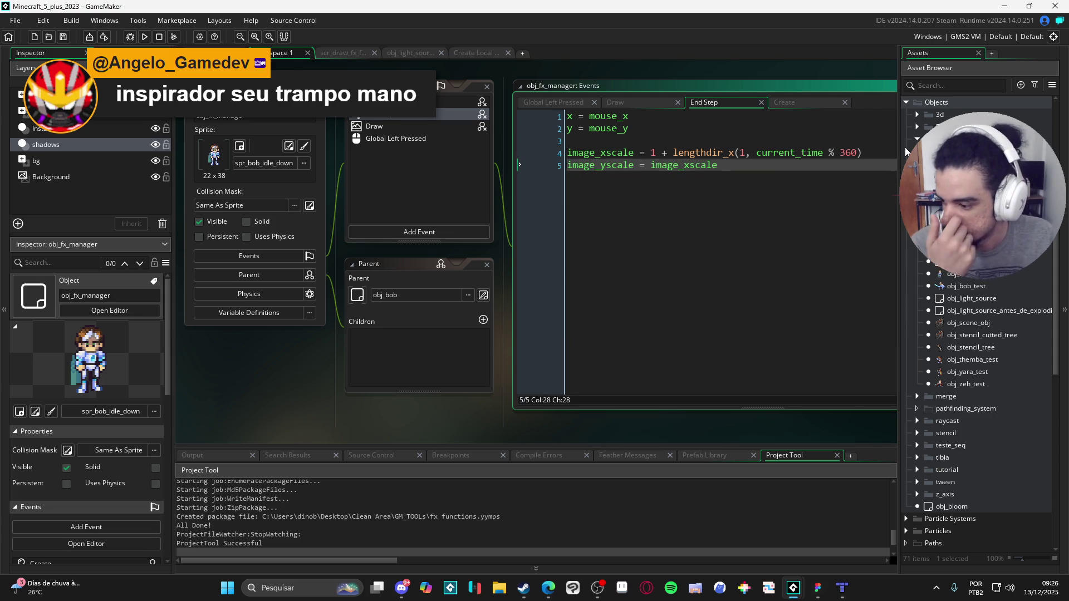
{"action": "left_click_drag", "start_coordinate": [801, 167], "coordinate": [793, 159]}
{"action": "left_click", "coordinate": [785, 166]}
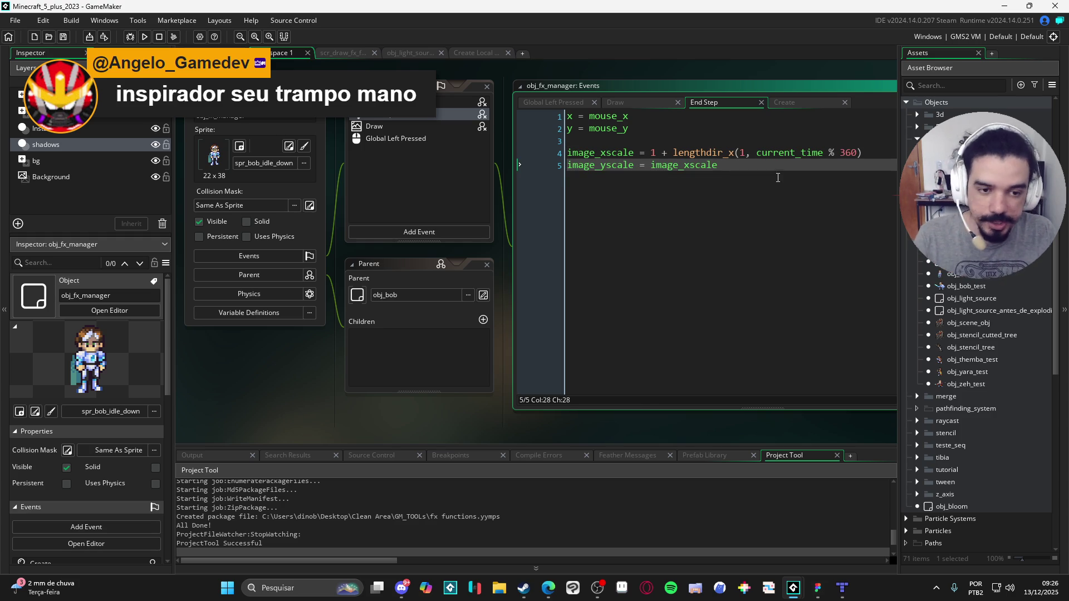
{"action": "left_click", "coordinate": [623, 397]}
{"action": "left_click_drag", "start_coordinate": [448, 413], "coordinate": [405, 411]}
{"action": "left_click", "coordinate": [608, 162]}
{"action": "left_click", "coordinate": [172, 40]}
Step: Abort the invalid surface dimensions error from obj_light_source and close the game window
{"action": "left_click", "coordinate": [615, 215]}
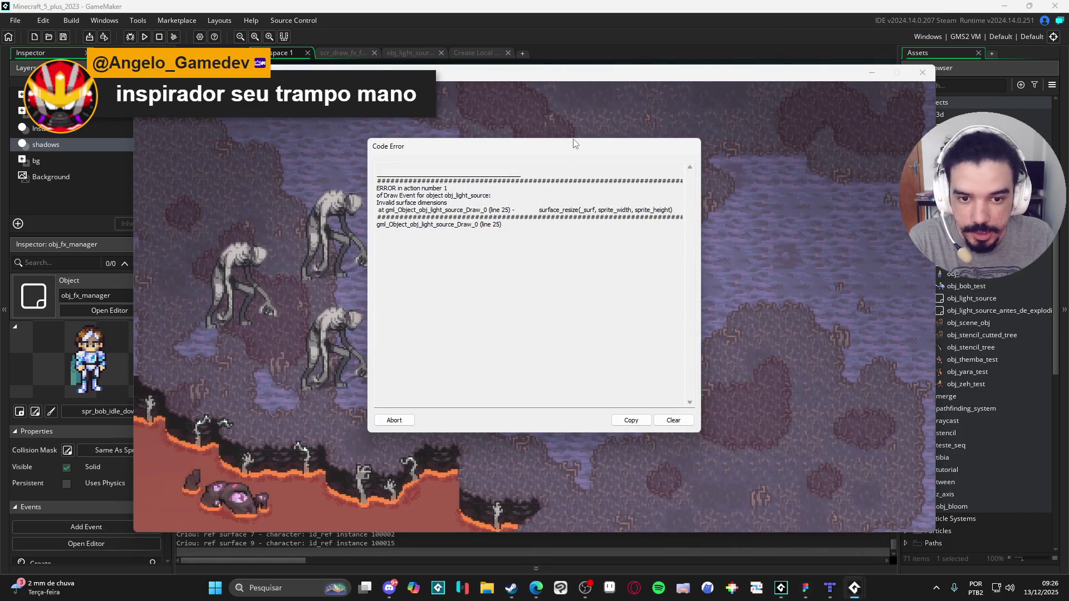
{"action": "mouse_move", "coordinate": [583, 153]}
{"action": "left_mouse_down"}
{"action": "mouse_move", "coordinate": [919, 170]}
{"action": "mouse_move", "coordinate": [449, 199]}
{"action": "mouse_move", "coordinate": [375, 160]}
{"action": "mouse_move", "coordinate": [373, 169]}
{"action": "mouse_move", "coordinate": [428, 171]}
{"action": "left_mouse_up"}
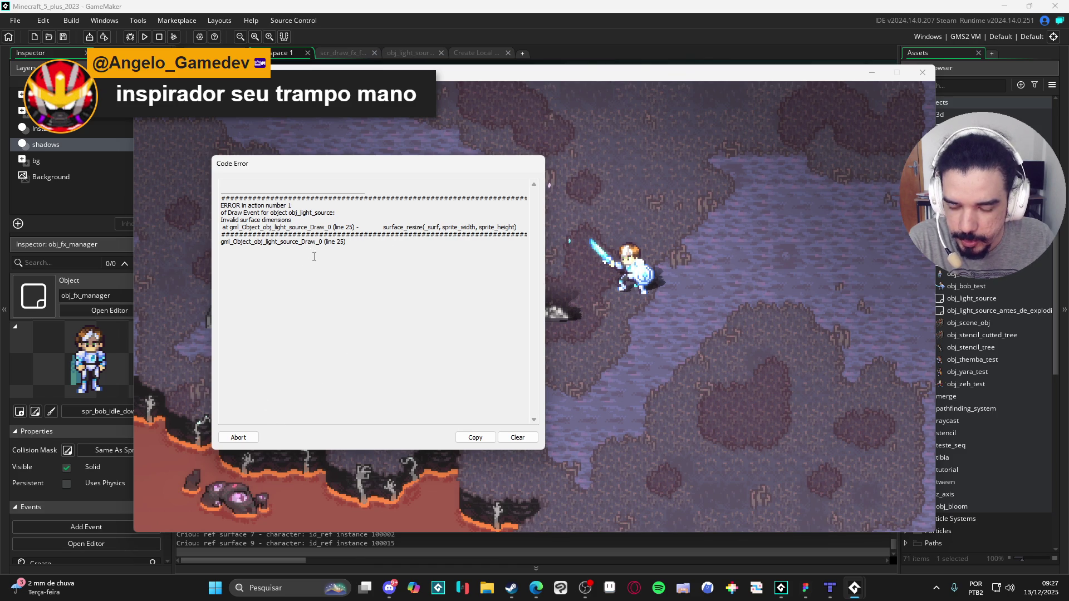
{"action": "left_click", "coordinate": [240, 439]}
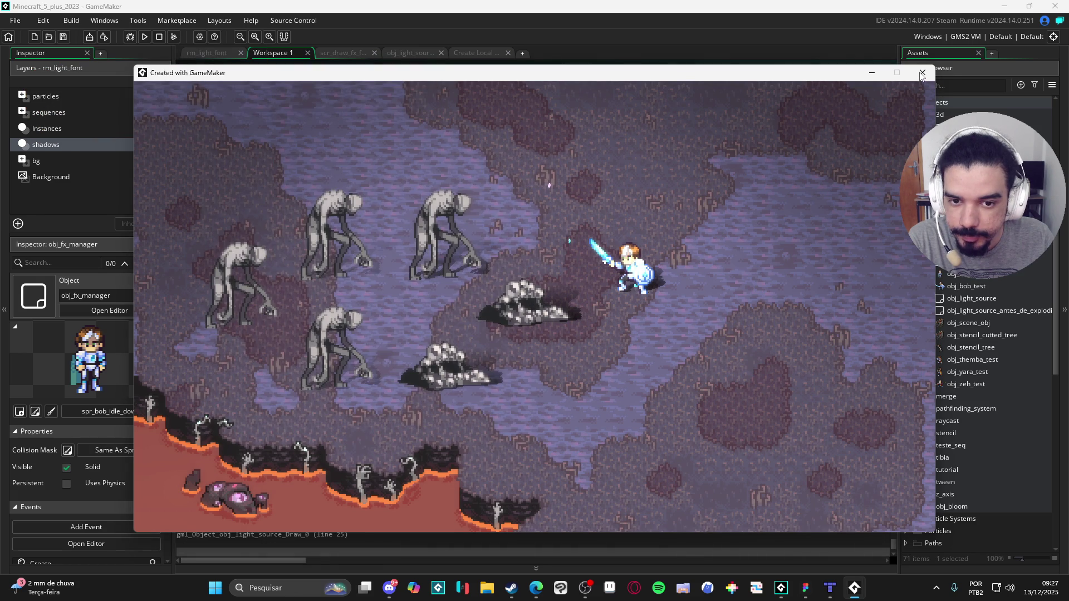
{"action": "left_click", "coordinate": [922, 73]}
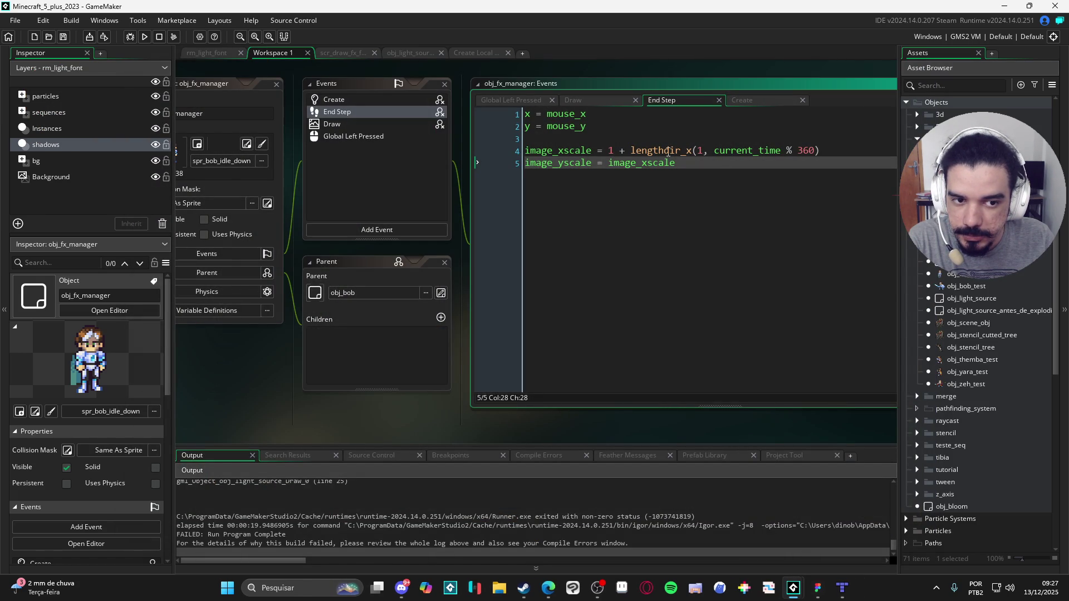
Step: Change the offset before lengthdir_x from 1 to 2 and run the game again
{"action": "mouse_move", "coordinate": [681, 148]}
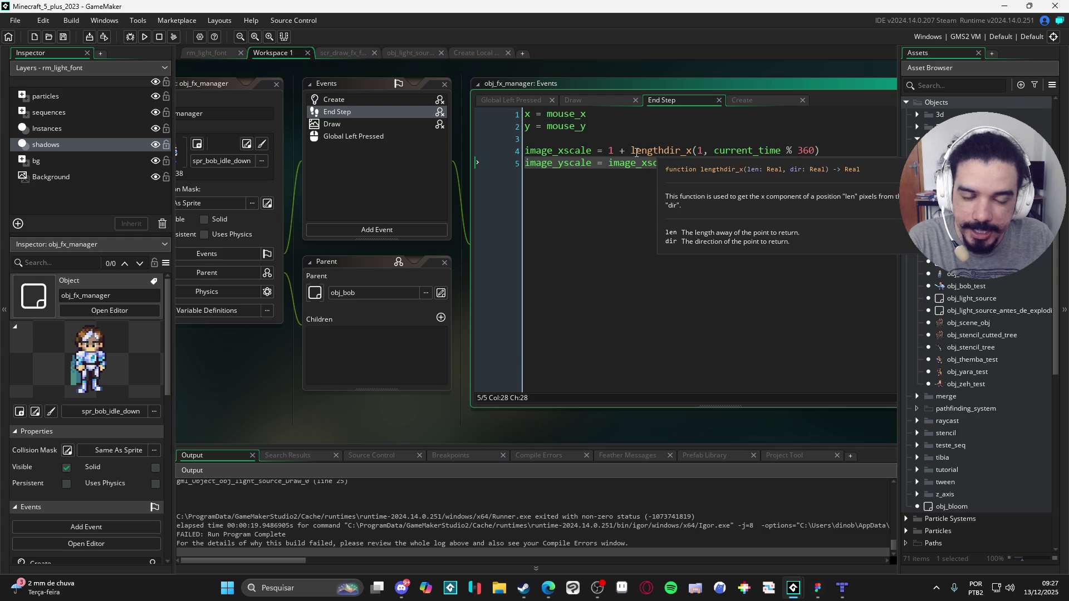
{"action": "left_click", "coordinate": [632, 151]}
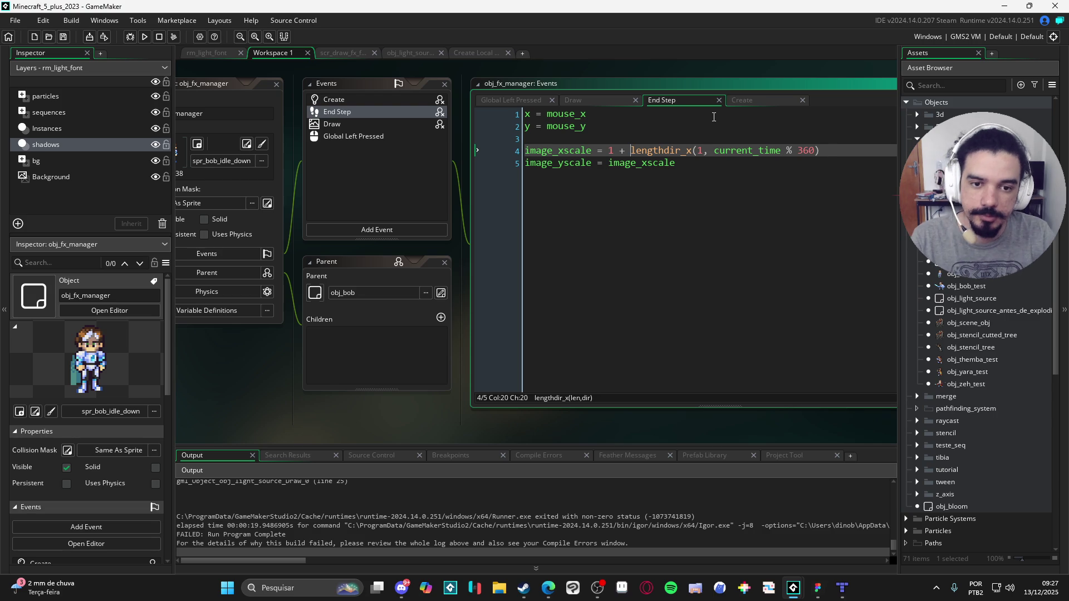
{"action": "type", "text": "1+("}
{"action": "key", "text": "ctrl+Right"}
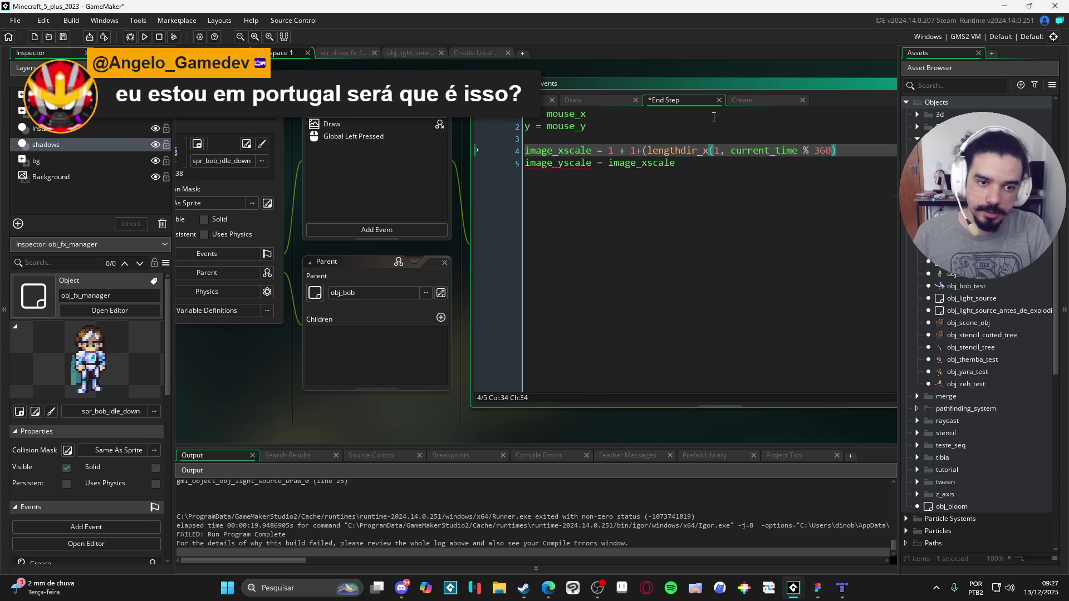
{"action": "key", "text": "ctrl+z"}
{"action": "key", "text": "BackSpace"}
{"action": "type", "text": "2"}
{"action": "key", "text": "F5"}
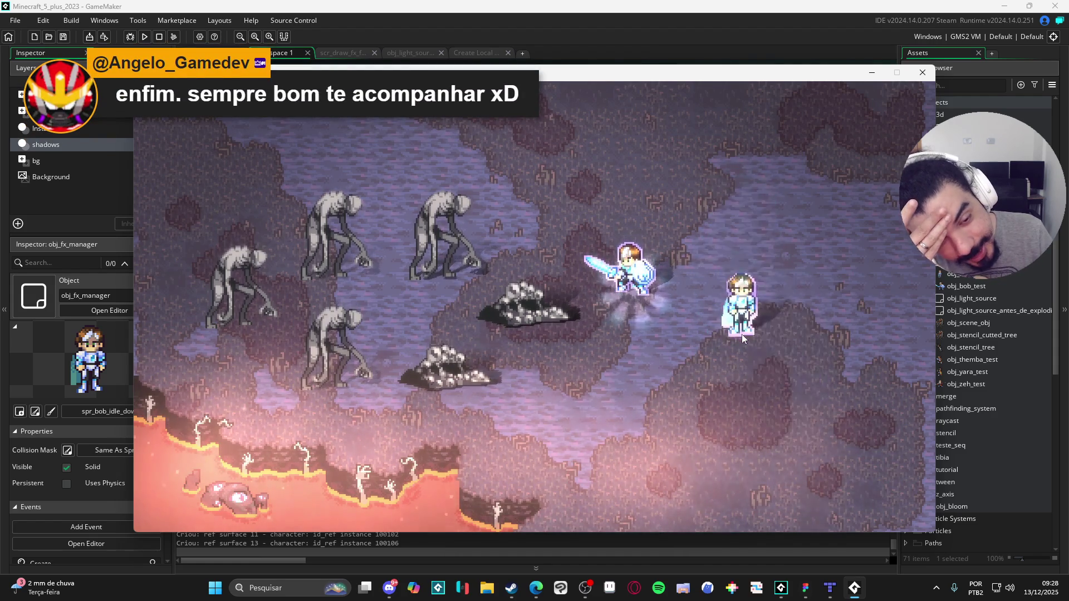
Step: Close the game window after watching the scaled character run
{"action": "left_click", "coordinate": [933, 78]}
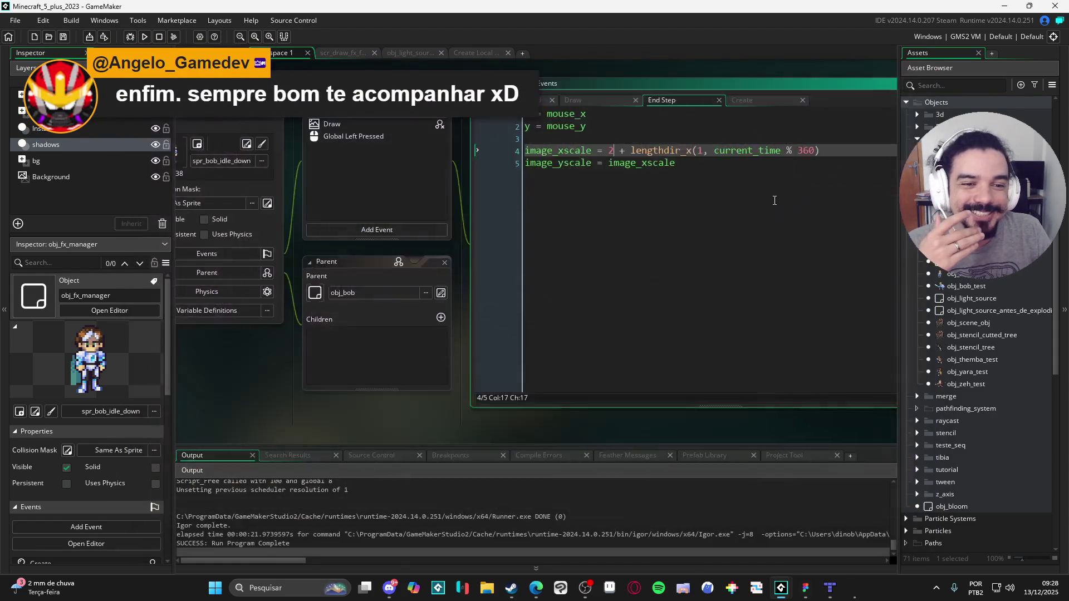
Step: Change the angle to (current_time/100) % 360, save, test-run and close the game
{"action": "left_click", "coordinate": [782, 151]}
{"action": "type", "text": "/100)"}
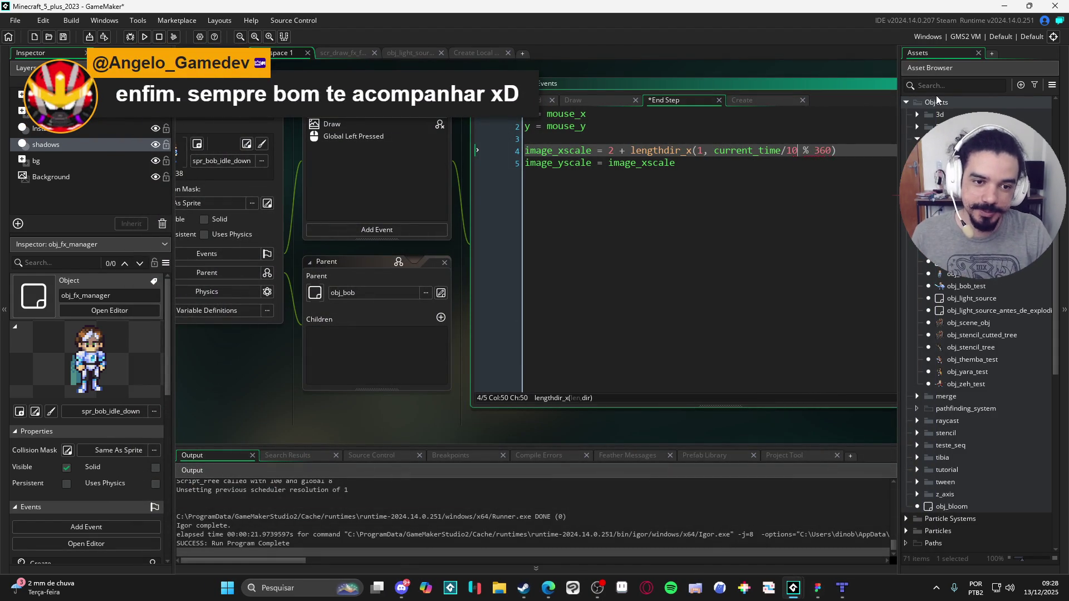
{"action": "key", "text": "Left"}
{"action": "key", "text": "Left"}
{"action": "key", "text": "Left"}
{"action": "key", "text": "ctrl+Left"}
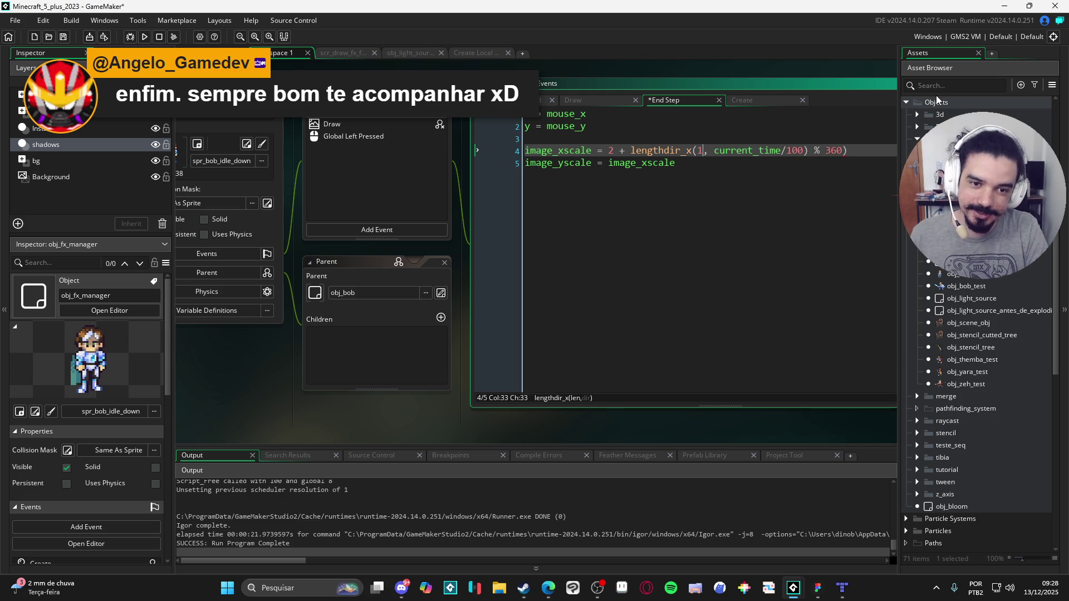
{"action": "type", "text": "("}
{"action": "key", "text": "ctrl+s"}
{"action": "key", "text": "F5"}
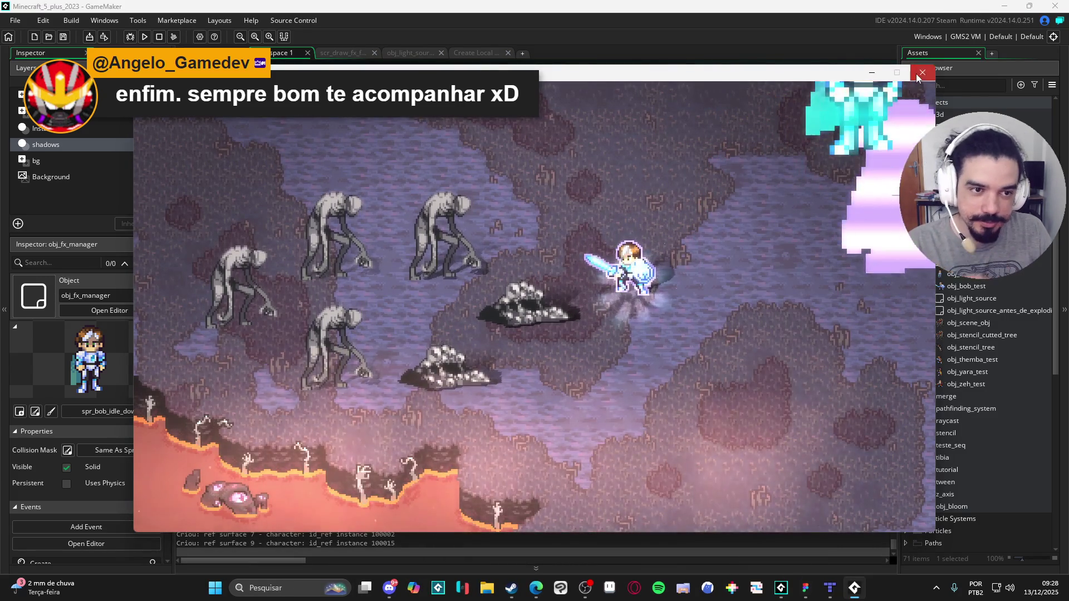
{"action": "left_click", "coordinate": [922, 72]}
Step: Change the divisor to 10, rerun the game, and close it
{"action": "key", "text": "Delete"}
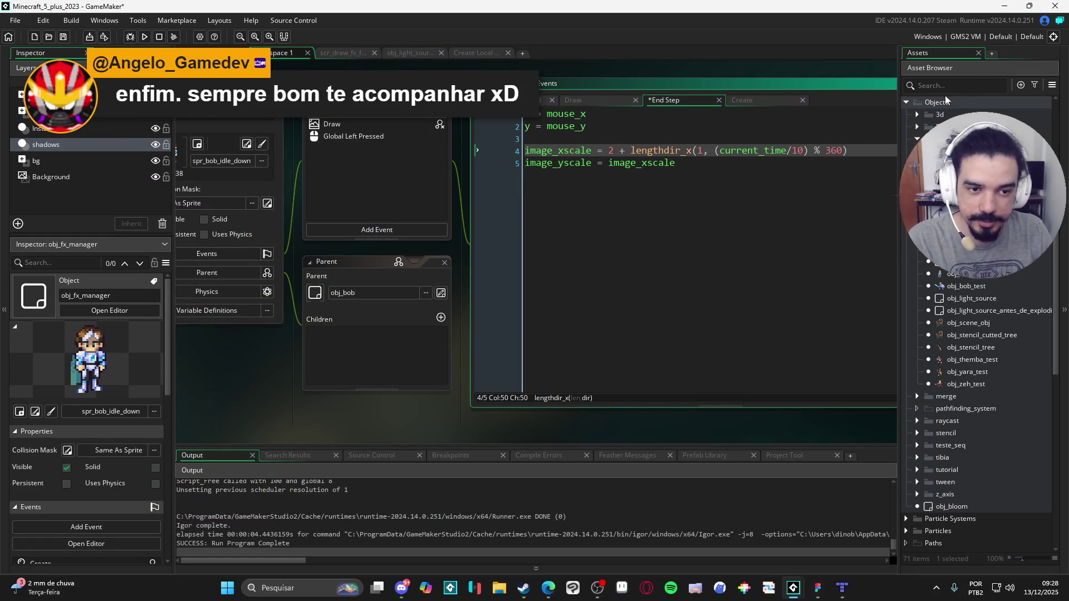
{"action": "key", "text": "F5"}
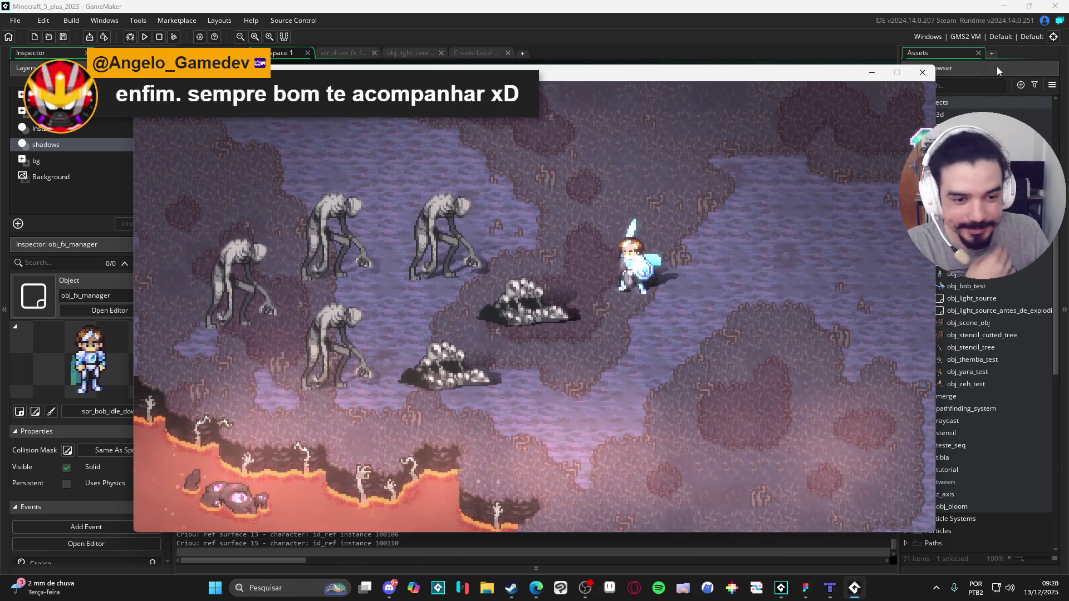
{"action": "key", "text": "Escape"}
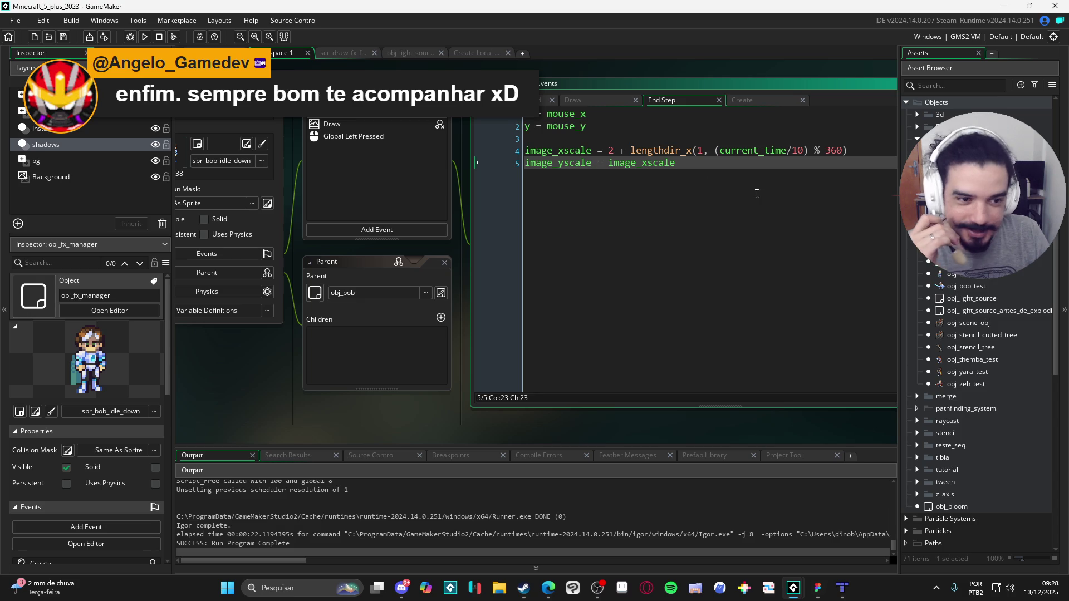
Step: Open obj_fx_manager's Draw event code and run the game again with F5
{"action": "left_click", "coordinate": [347, 121]}
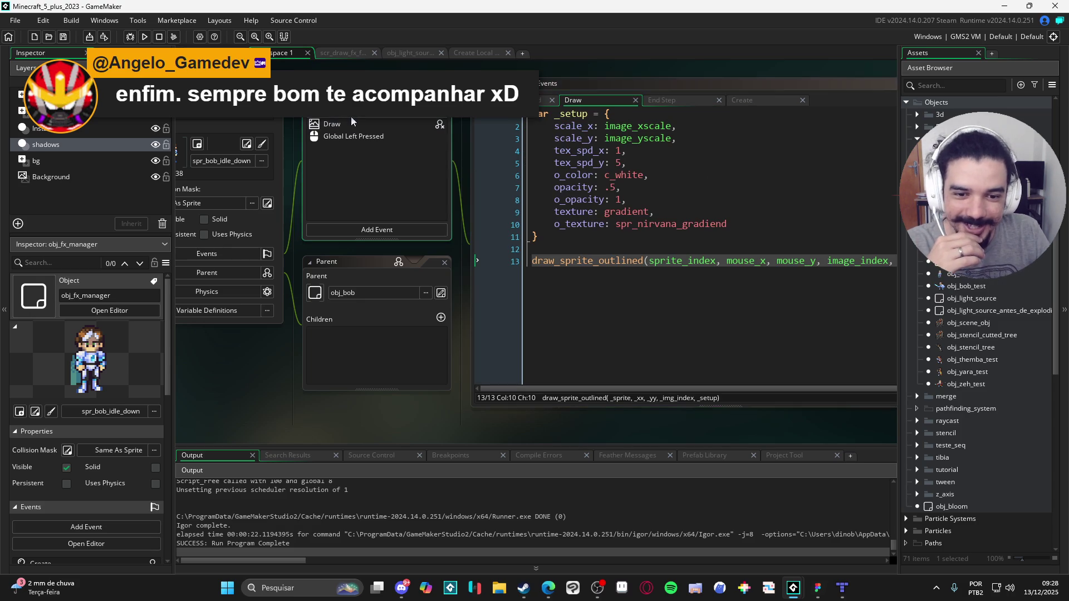
{"action": "left_click", "coordinate": [591, 261]}
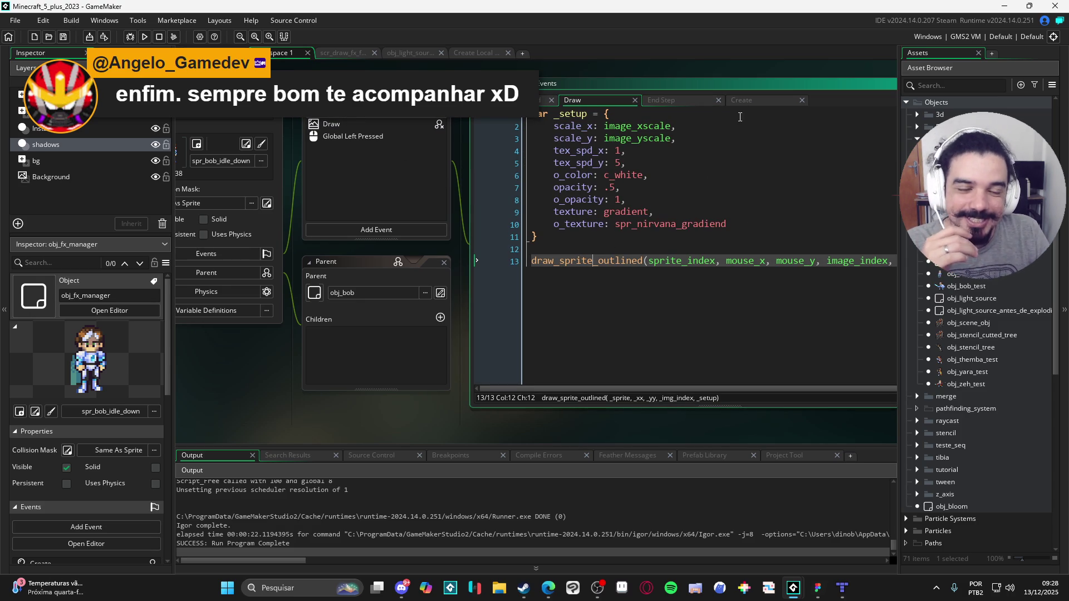
{"action": "left_click", "coordinate": [642, 275]}
{"action": "key", "text": "F5"}
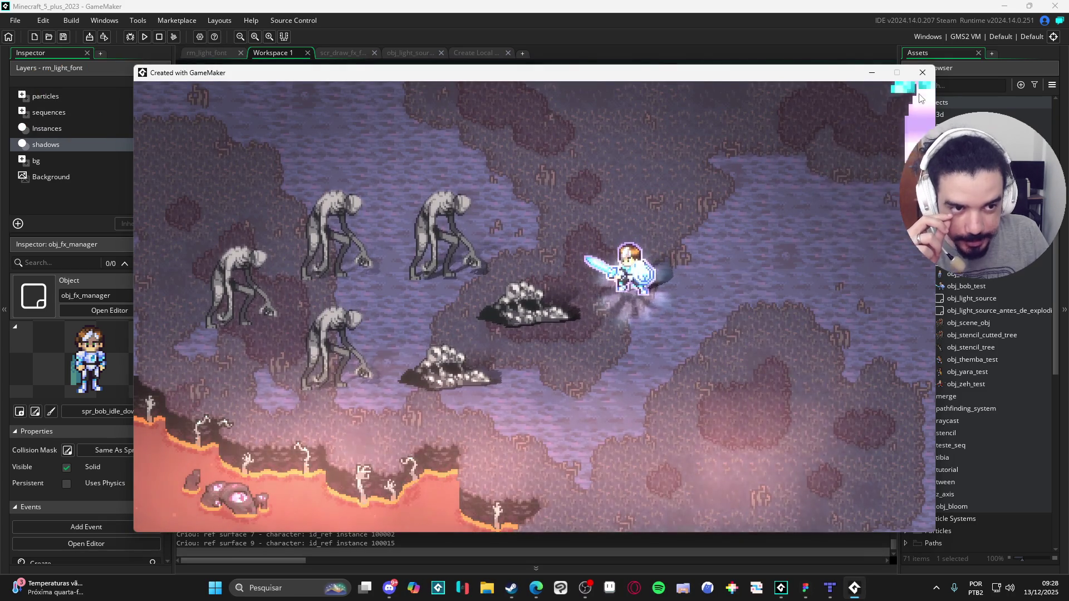
Step: Close the game, return to the Draw event, and select draw_sprite_outlined on line 13
{"action": "left_click", "coordinate": [922, 73]}
{"action": "left_click", "coordinate": [370, 112]}
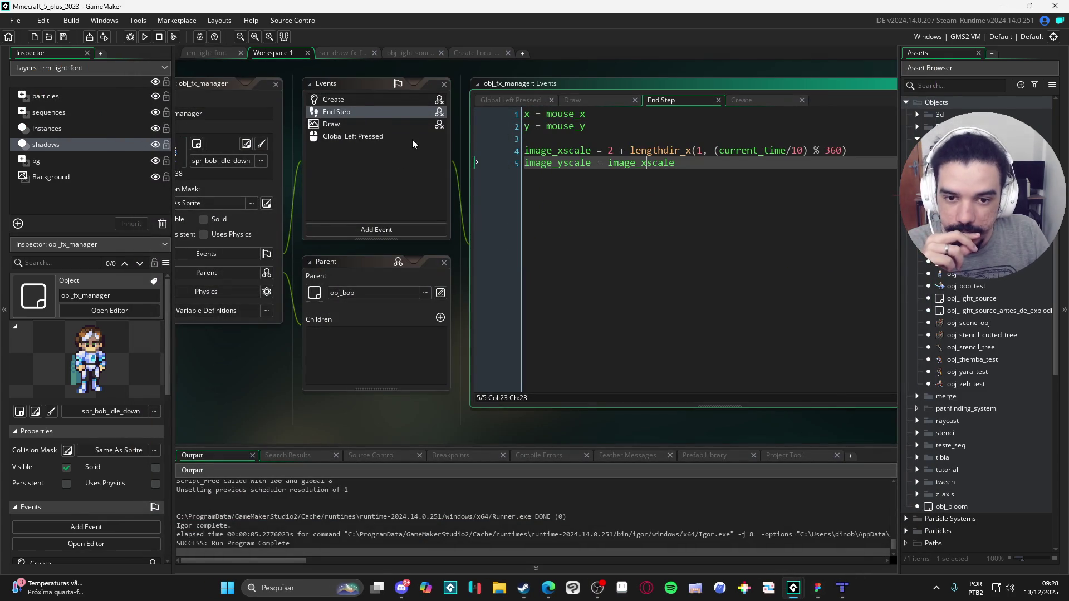
{"action": "left_click", "coordinate": [380, 124]}
{"action": "left_click", "coordinate": [594, 262]}
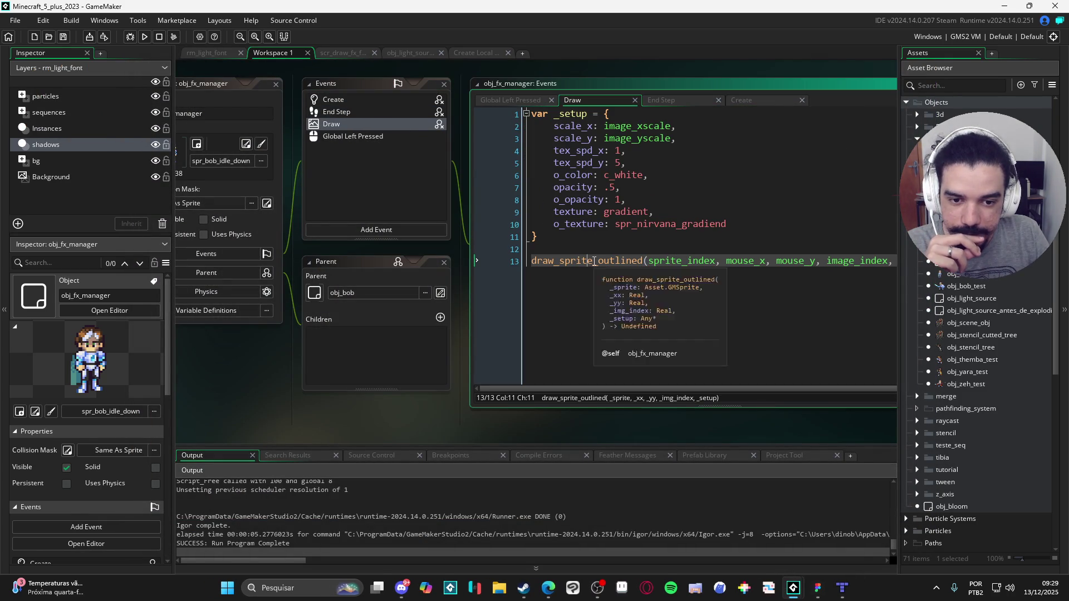
{"action": "left_click", "coordinate": [615, 262]}
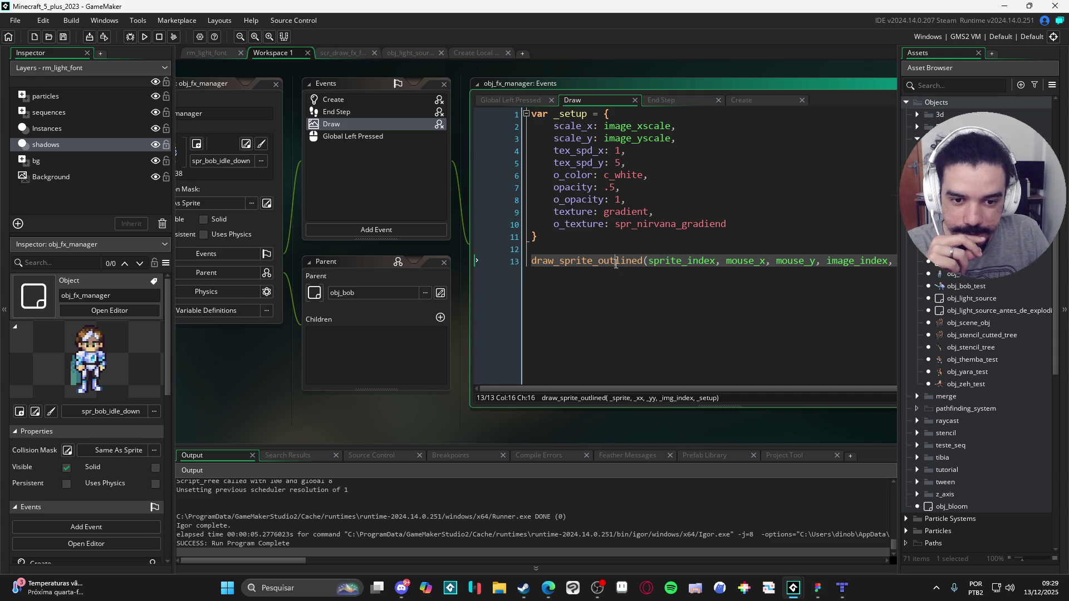
{"action": "key", "text": "Left"}
{"action": "key", "text": "Left"}
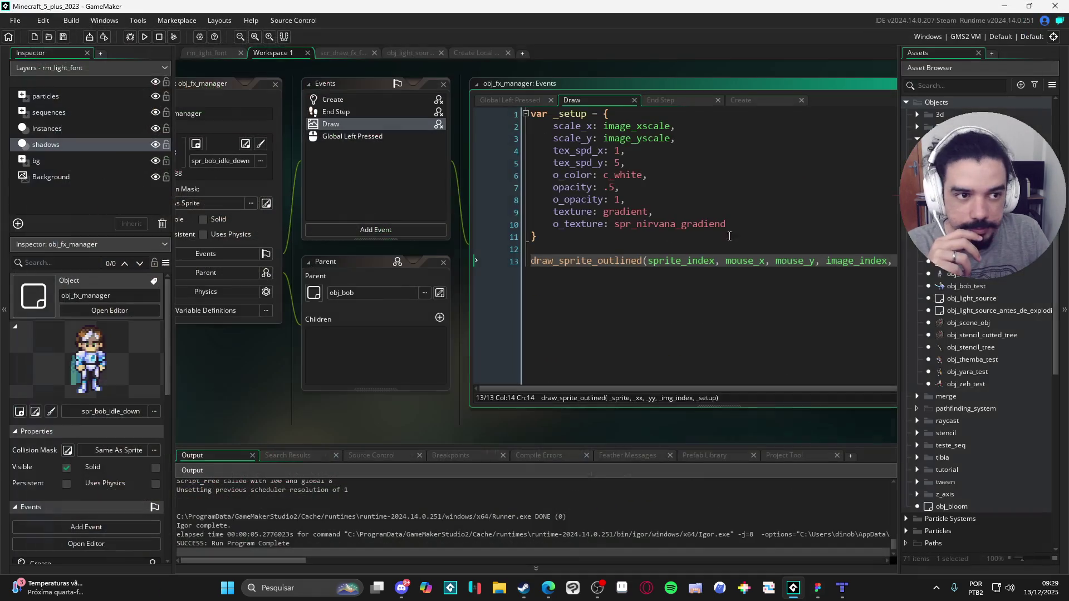
{"action": "left_click", "coordinate": [610, 266]}
{"action": "left_click", "coordinate": [626, 266]}
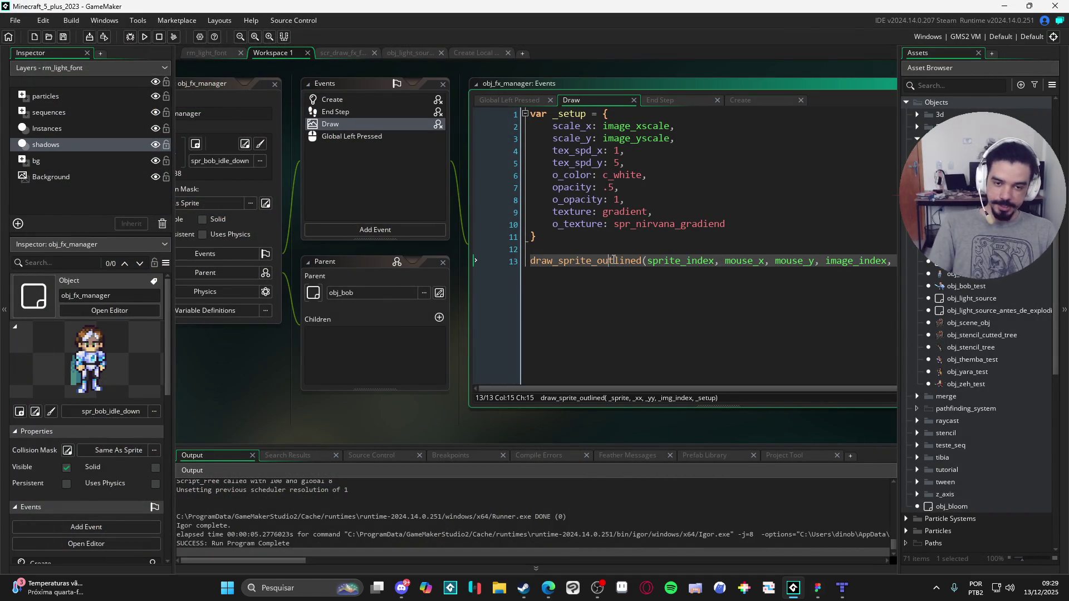
{"action": "double_click", "coordinate": [613, 260]}
Step: Scroll the Asset Browser to Scripts and open scr_draw_fx_functions
{"action": "scroll", "coordinate": [982, 386], "scroll_direction": "down", "scroll_amount": 10}
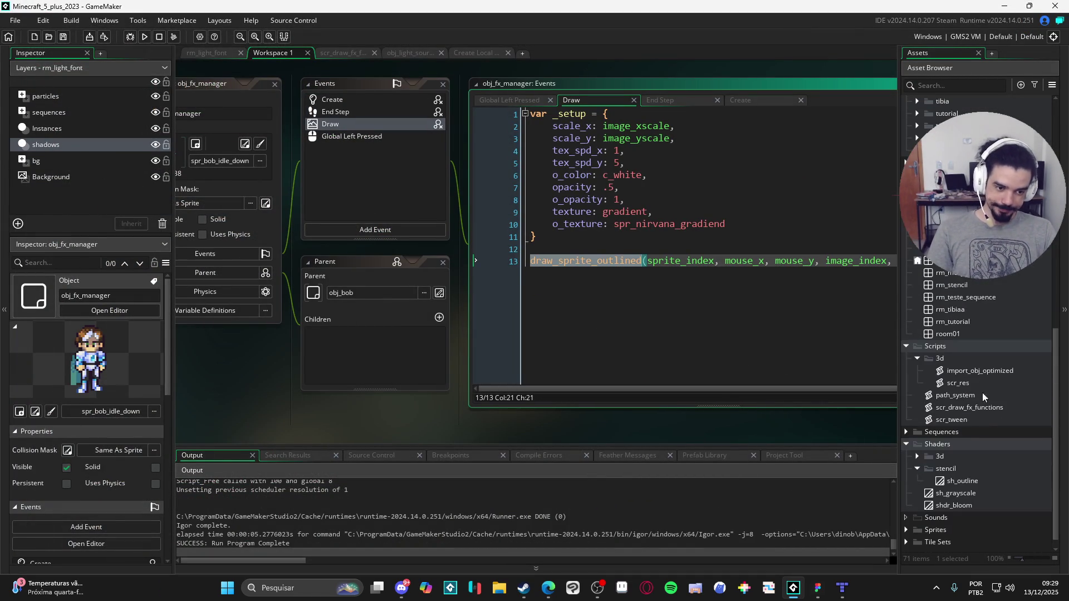
{"action": "scroll", "coordinate": [948, 529], "scroll_direction": "down", "scroll_amount": 1}
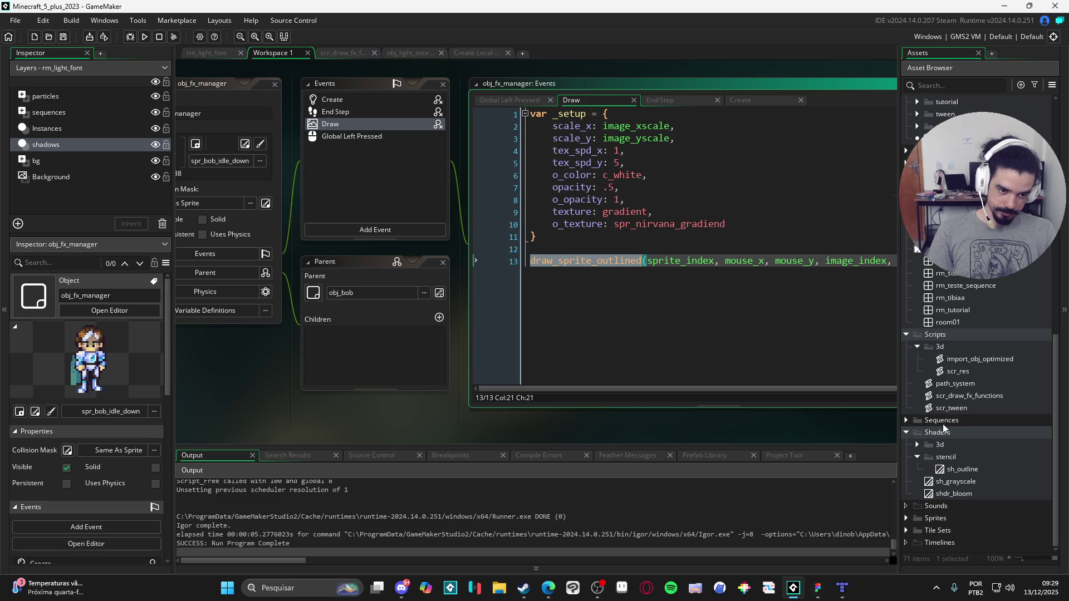
{"action": "double_click", "coordinate": [969, 396]}
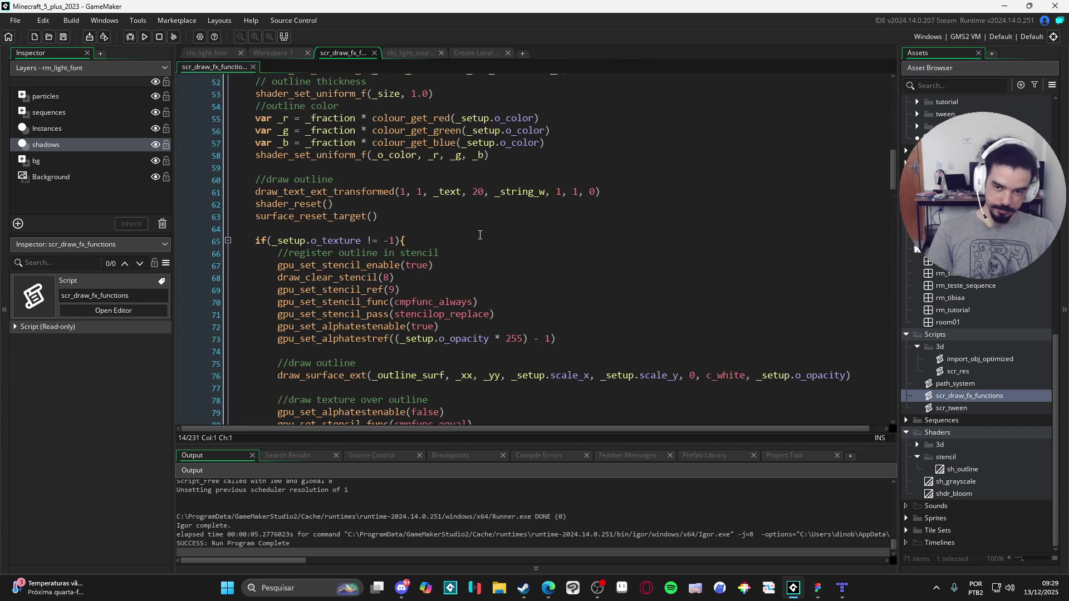
{"action": "scroll", "coordinate": [521, 234], "scroll_direction": "up", "scroll_amount": 8}
{"action": "scroll", "coordinate": [520, 235], "scroll_direction": "up", "scroll_amount": 10}
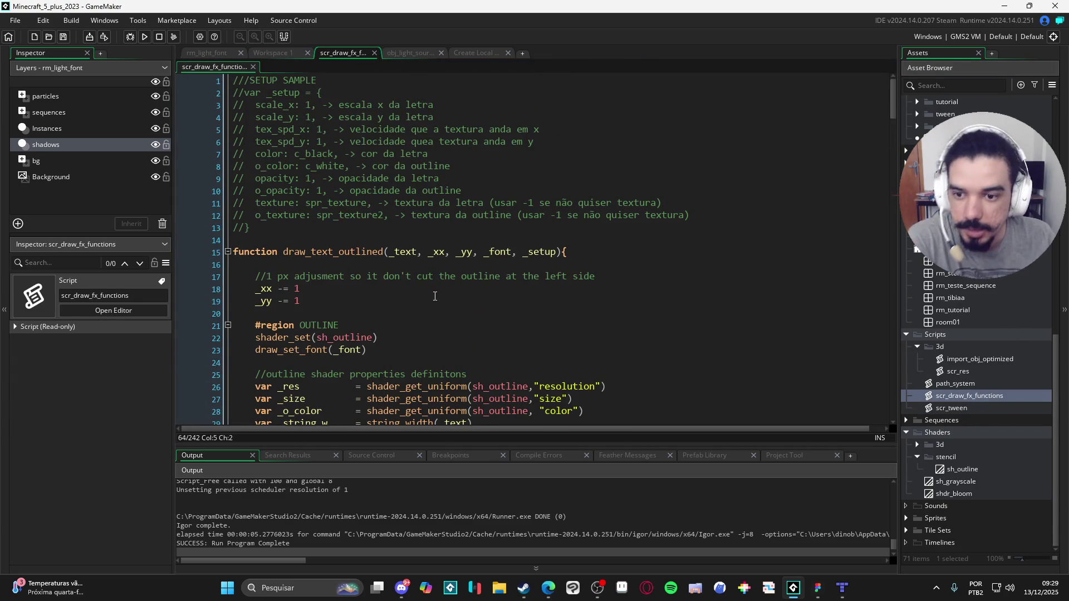
{"action": "scroll", "coordinate": [435, 296], "scroll_direction": "down", "scroll_amount": 20}
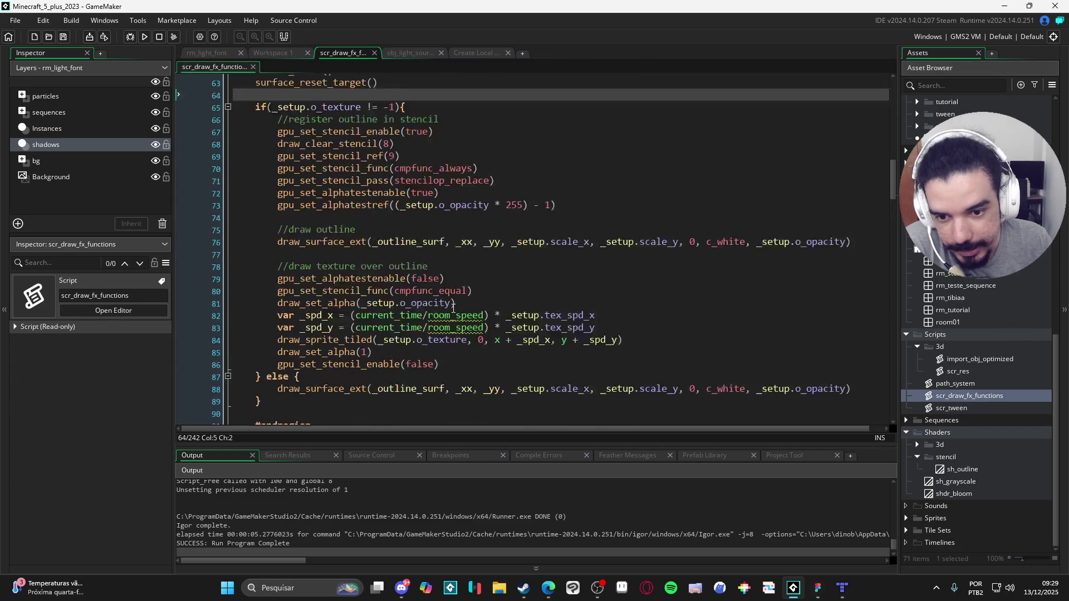
{"action": "scroll", "coordinate": [467, 289], "scroll_direction": "down", "scroll_amount": 7}
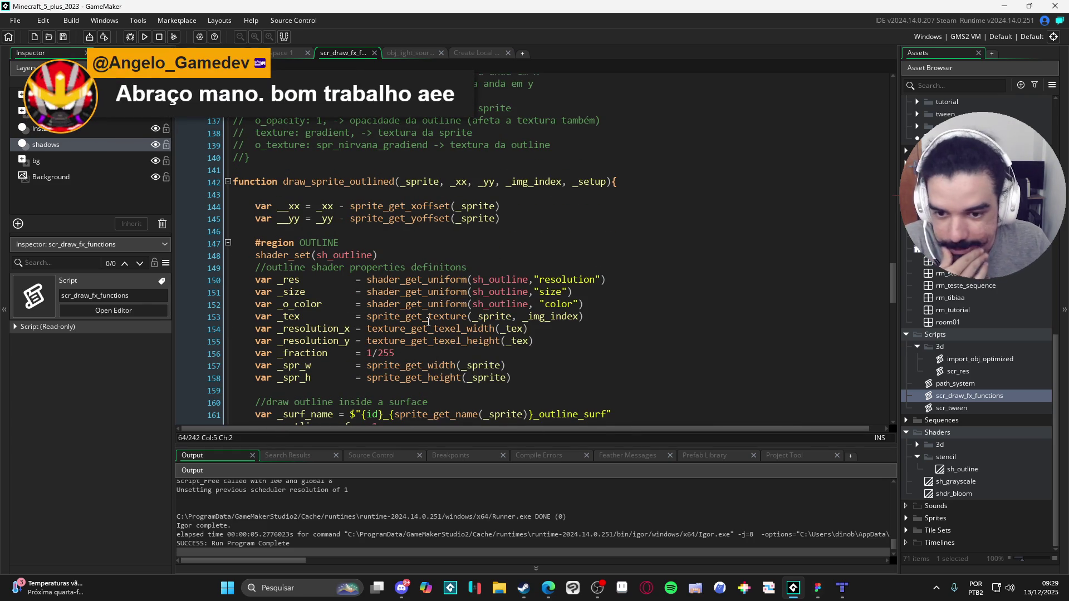
Step: Scroll through the script to the draw_sprite_outlined definition and its line 198 outline call
{"action": "mouse_move", "coordinate": [466, 306]}
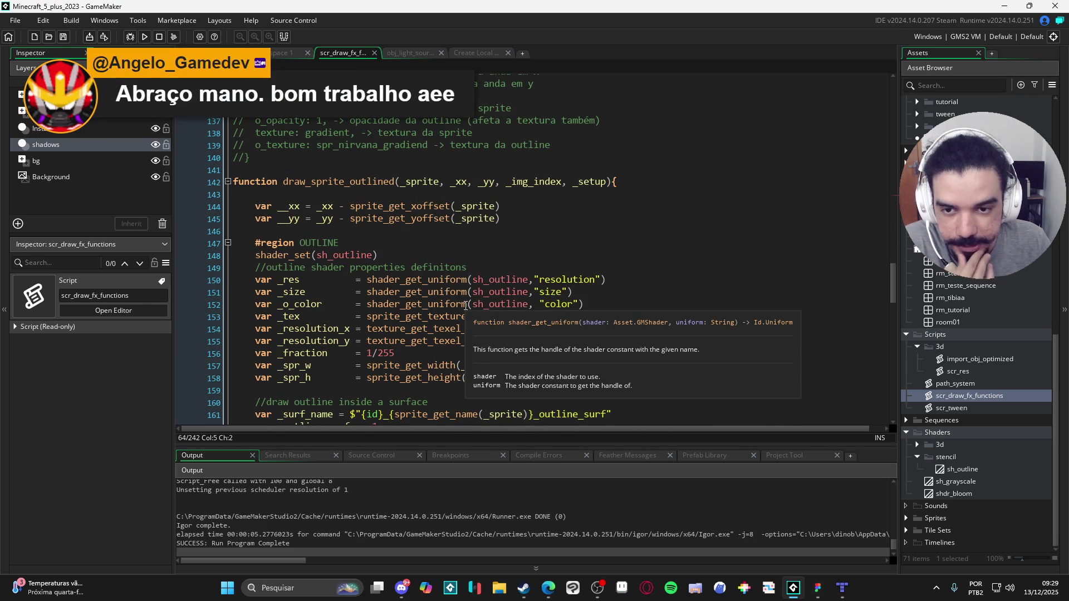
{"action": "scroll", "coordinate": [311, 258], "scroll_direction": "up", "scroll_amount": 3}
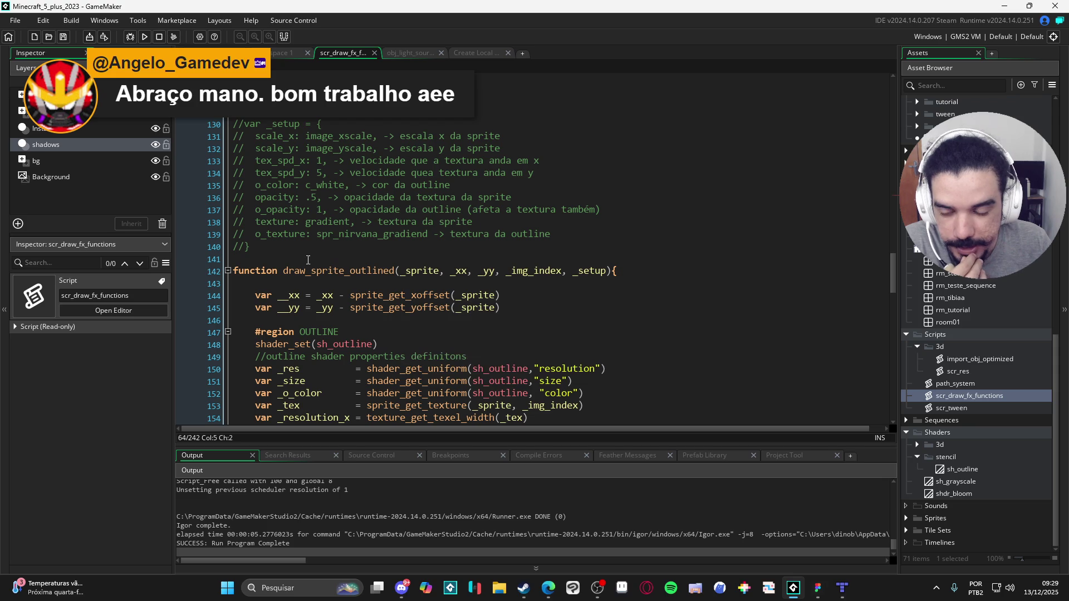
{"action": "scroll", "coordinate": [315, 273], "scroll_direction": "down", "scroll_amount": 2}
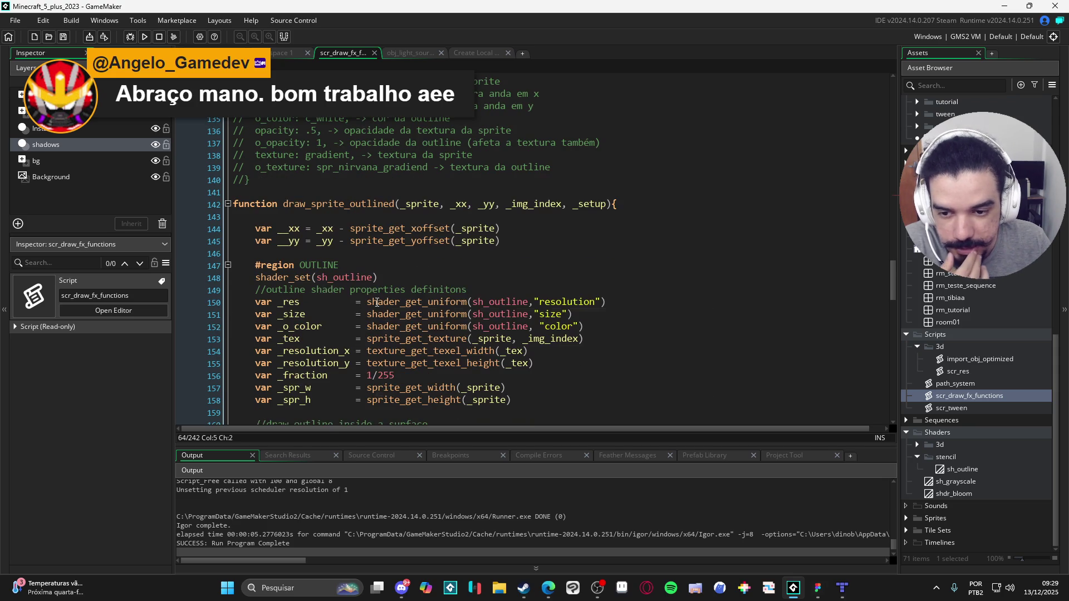
{"action": "scroll", "coordinate": [373, 305], "scroll_direction": "down", "scroll_amount": 2}
{"action": "scroll", "coordinate": [356, 289], "scroll_direction": "down", "scroll_amount": 3}
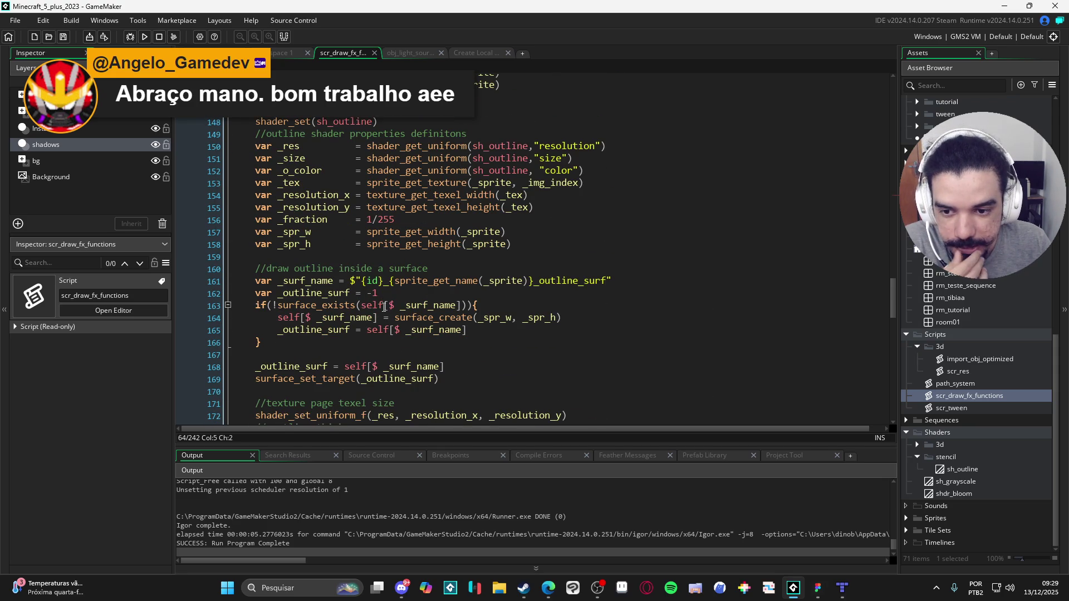
{"action": "scroll", "coordinate": [379, 345], "scroll_direction": "down", "scroll_amount": 5}
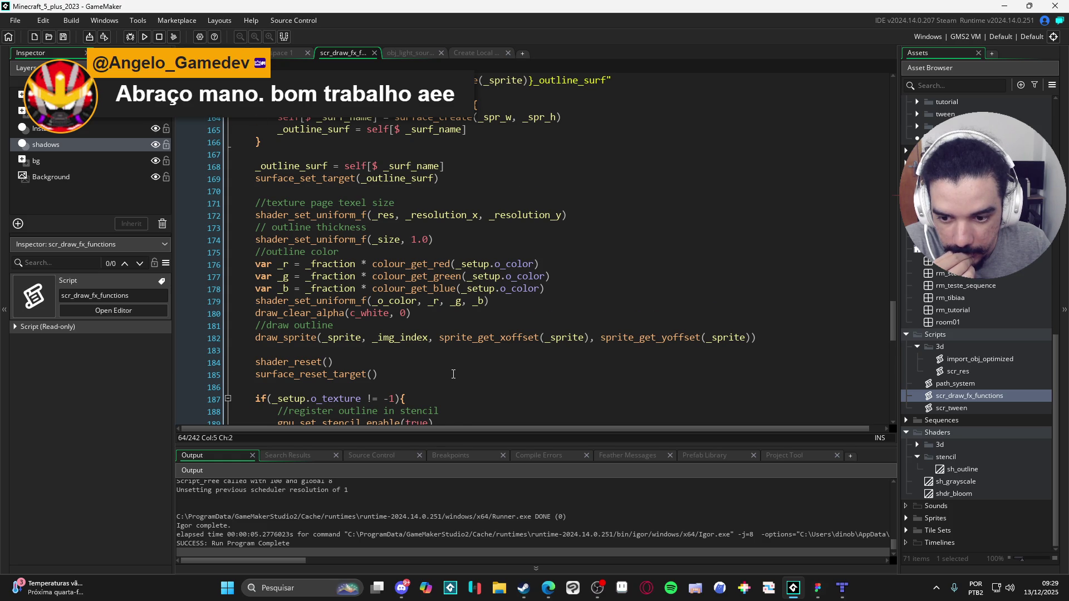
{"action": "scroll", "coordinate": [457, 373], "scroll_direction": "down", "scroll_amount": 9}
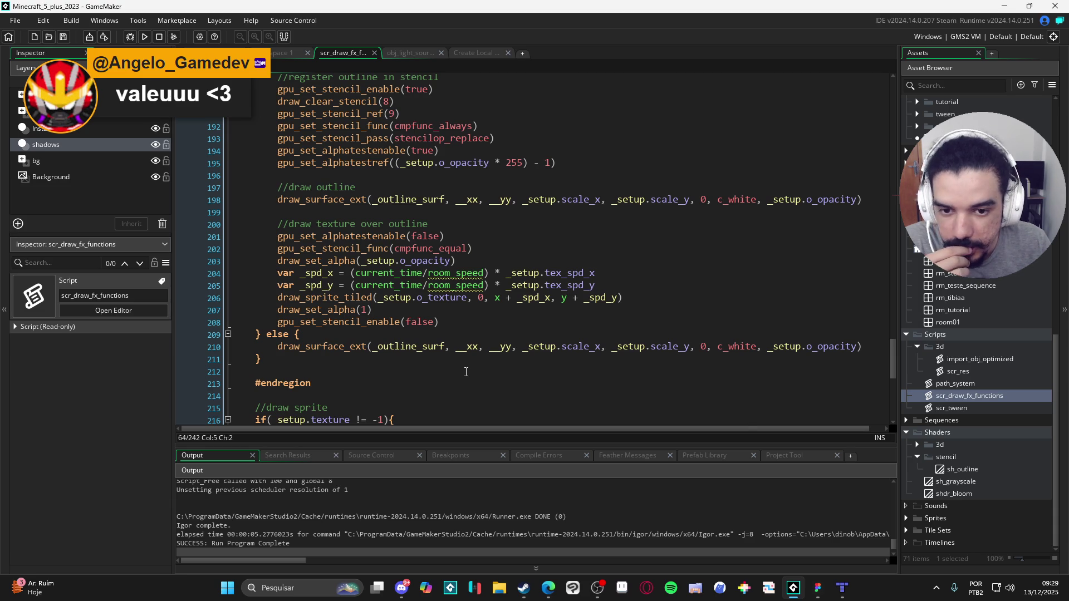
{"action": "scroll", "coordinate": [466, 374], "scroll_direction": "up", "scroll_amount": 2}
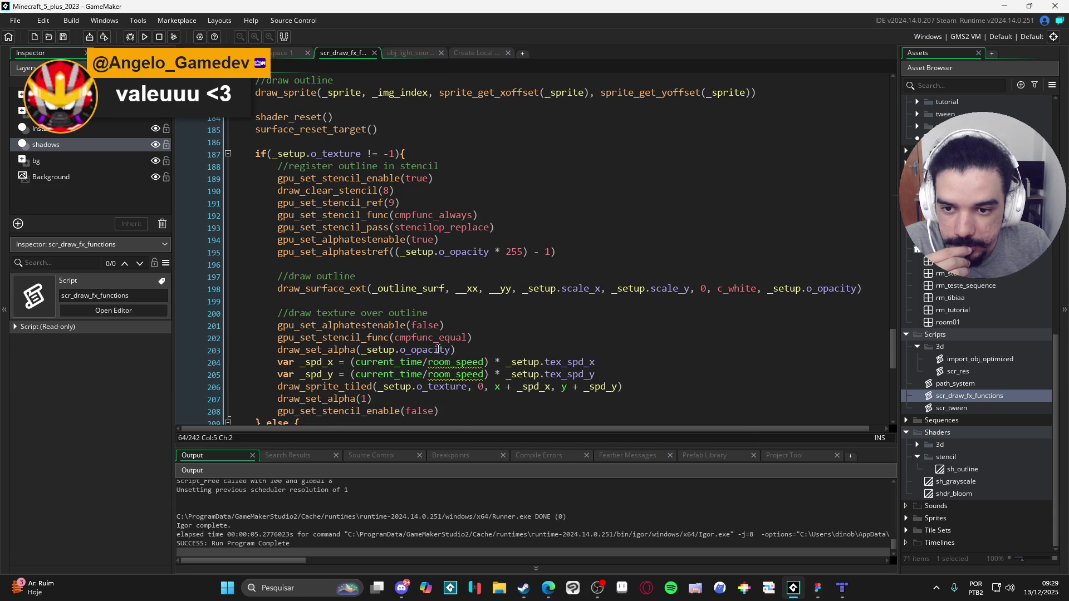
{"action": "scroll", "coordinate": [391, 258], "scroll_direction": "down", "scroll_amount": 3}
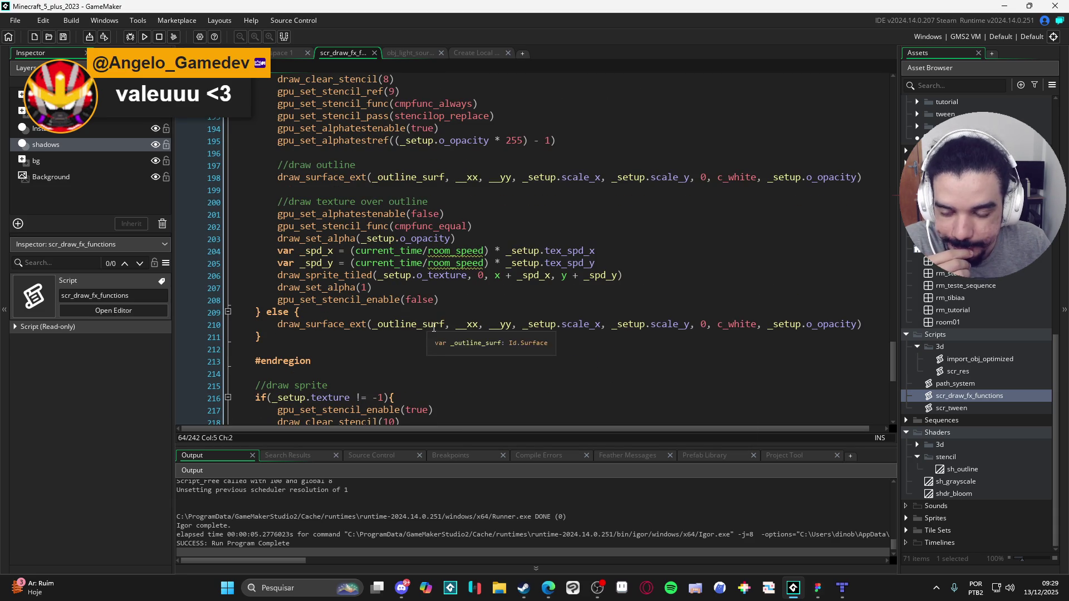
{"action": "scroll", "coordinate": [409, 336], "scroll_direction": "up", "scroll_amount": 2}
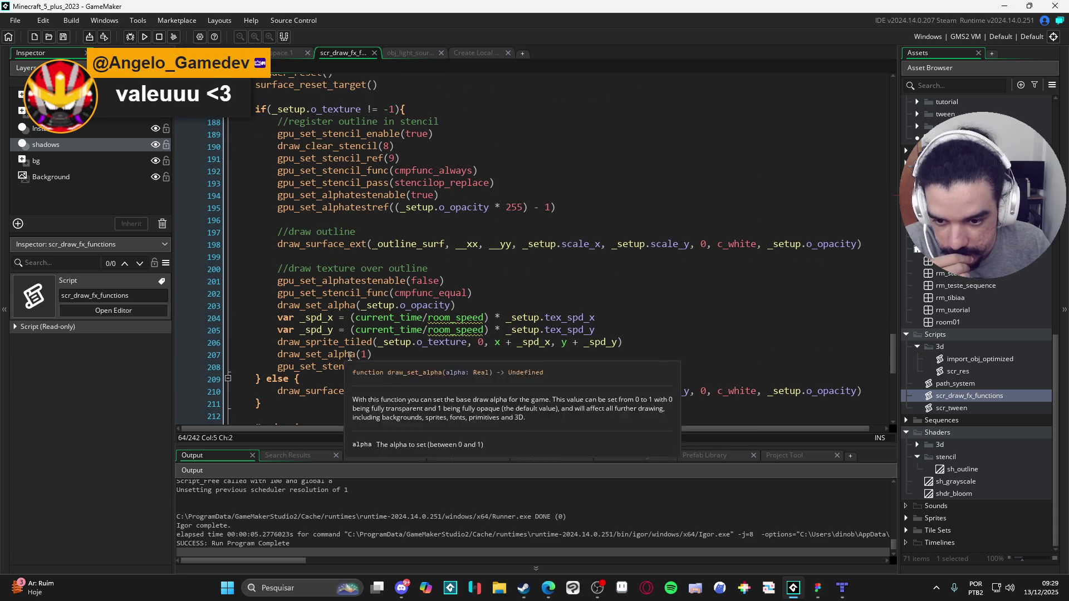
{"action": "scroll", "coordinate": [345, 306], "scroll_direction": "up", "scroll_amount": 1}
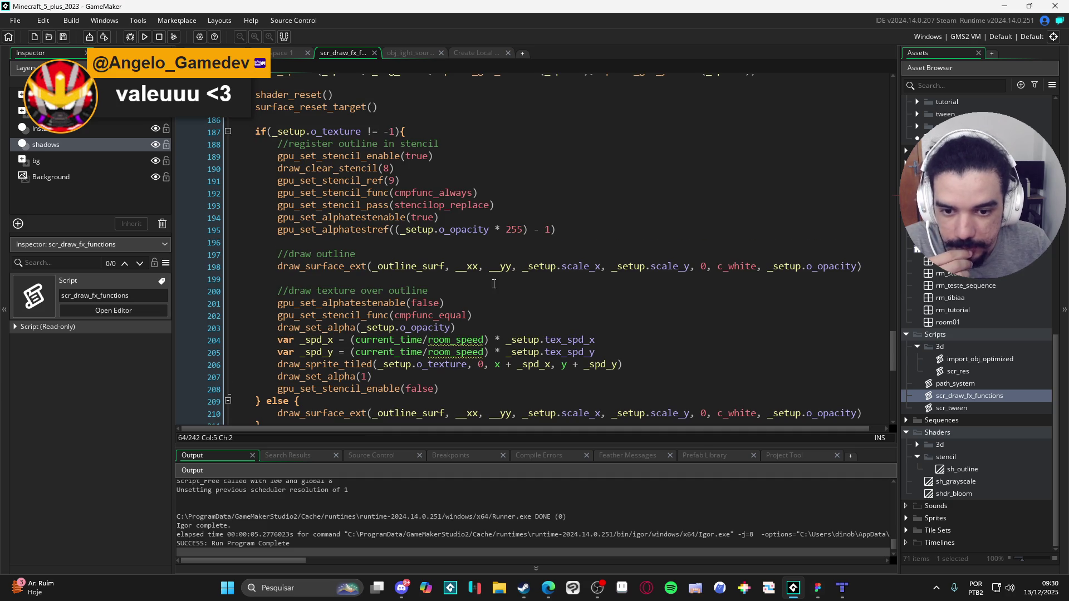
{"action": "left_click", "coordinate": [480, 271]}
{"action": "scroll", "coordinate": [496, 278], "scroll_direction": "up", "scroll_amount": 20}
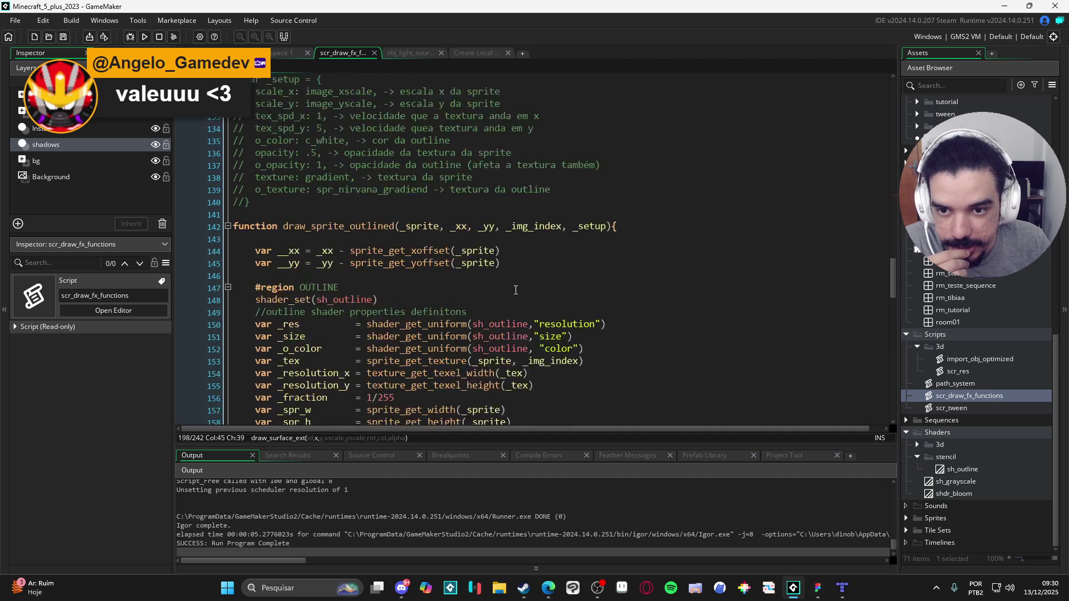
{"action": "scroll", "coordinate": [515, 289], "scroll_direction": "up", "scroll_amount": 11}
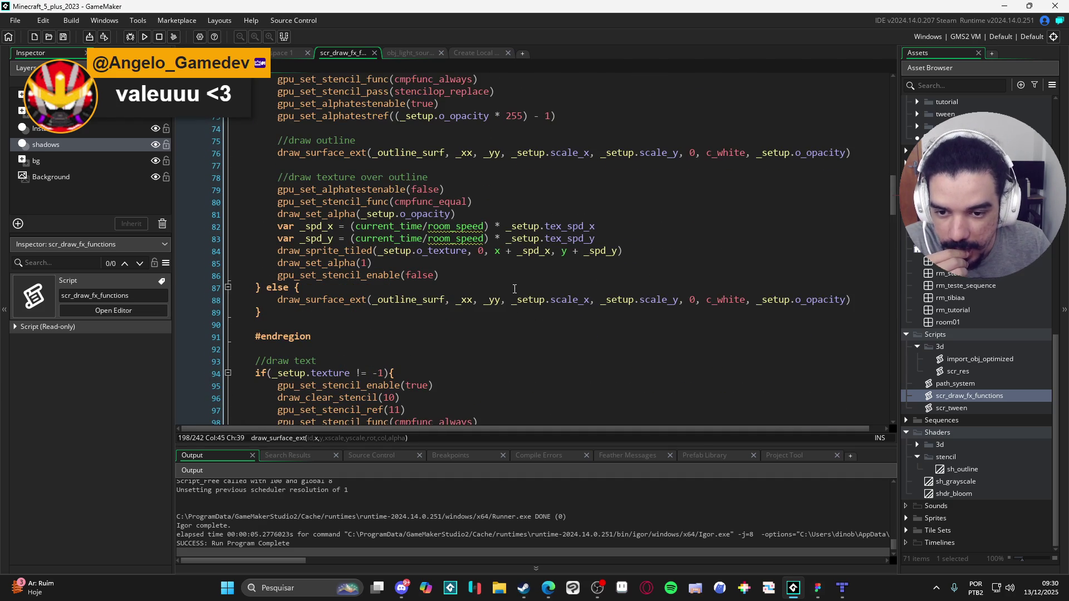
{"action": "scroll", "coordinate": [515, 289], "scroll_direction": "up", "scroll_amount": 4}
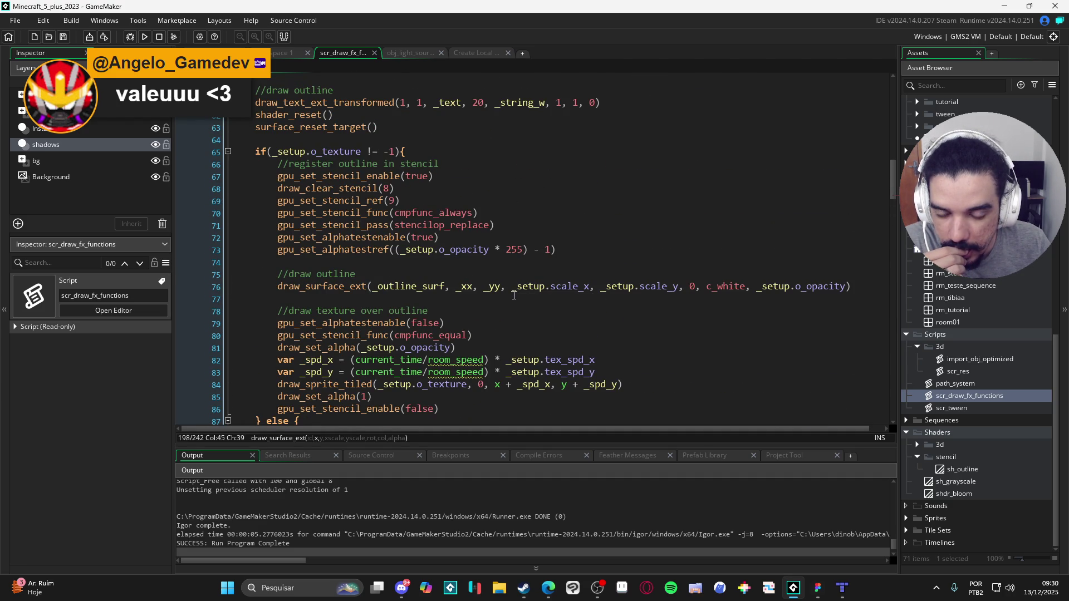
{"action": "scroll", "coordinate": [514, 307], "scroll_direction": "up", "scroll_amount": 13}
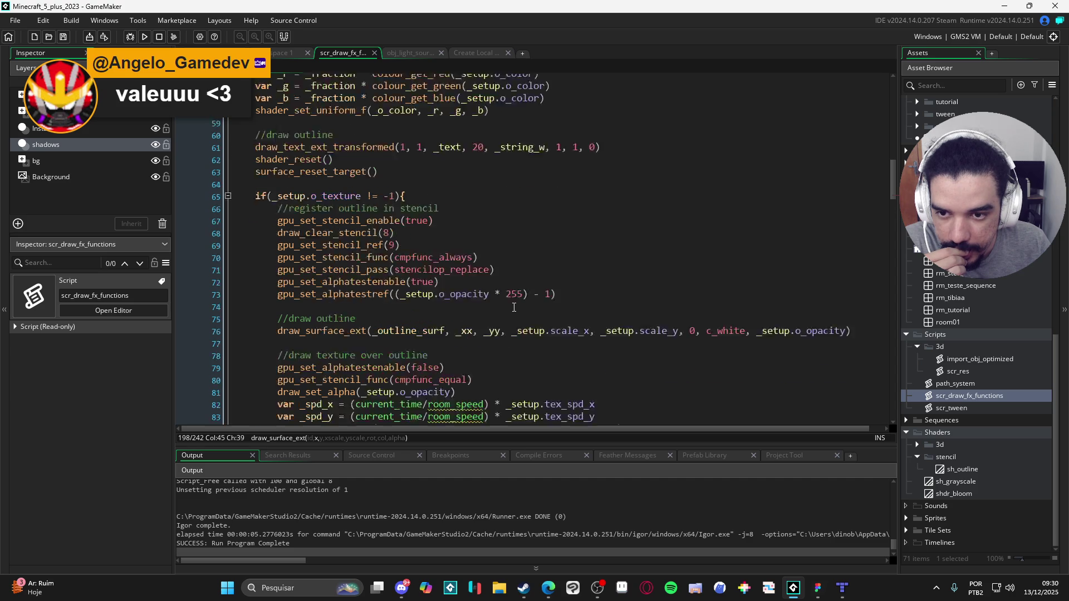
{"action": "scroll", "coordinate": [521, 312], "scroll_direction": "down", "scroll_amount": 8}
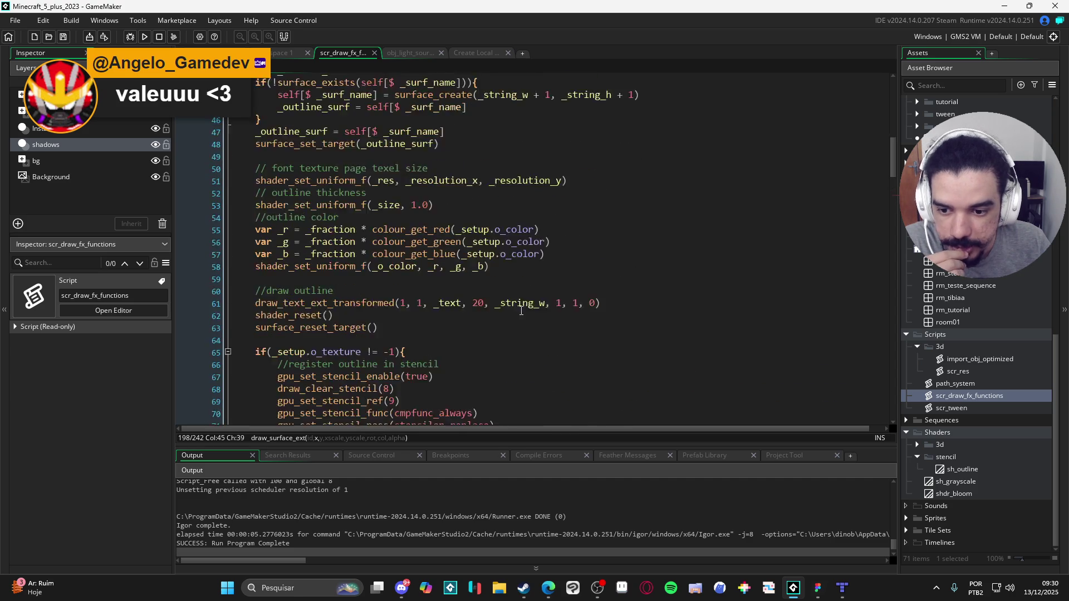
{"action": "scroll", "coordinate": [521, 311], "scroll_direction": "down", "scroll_amount": 12}
{"action": "scroll", "coordinate": [543, 317], "scroll_direction": "up", "scroll_amount": 13}
{"action": "scroll", "coordinate": [543, 318], "scroll_direction": "up", "scroll_amount": 8}
{"action": "scroll", "coordinate": [551, 326], "scroll_direction": "down", "scroll_amount": 20}
{"action": "scroll", "coordinate": [554, 330], "scroll_direction": "down", "scroll_amount": 20}
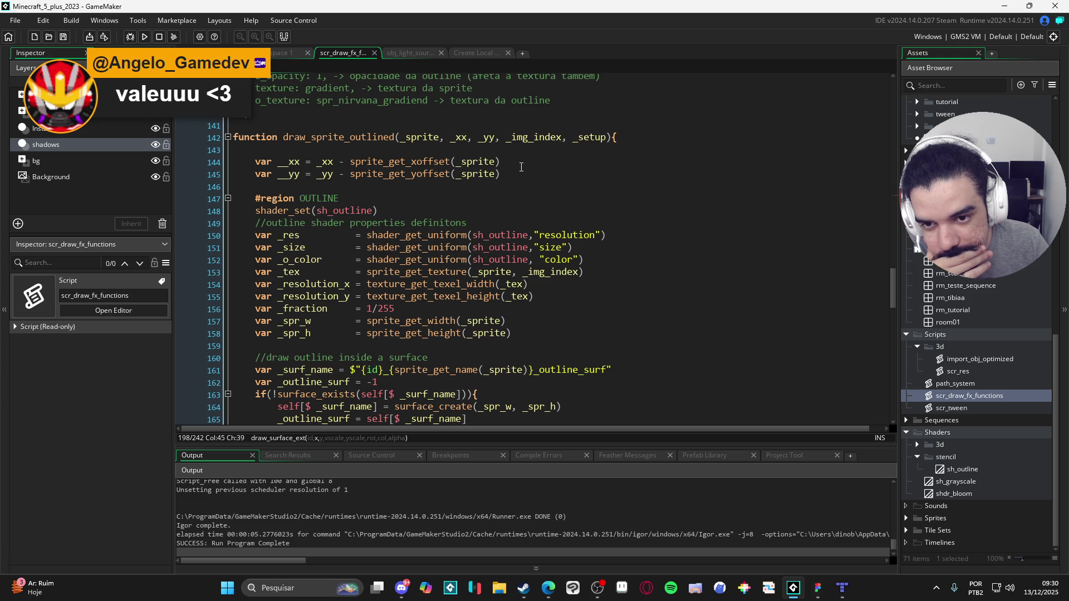
{"action": "scroll", "coordinate": [521, 167], "scroll_direction": "down", "scroll_amount": 15}
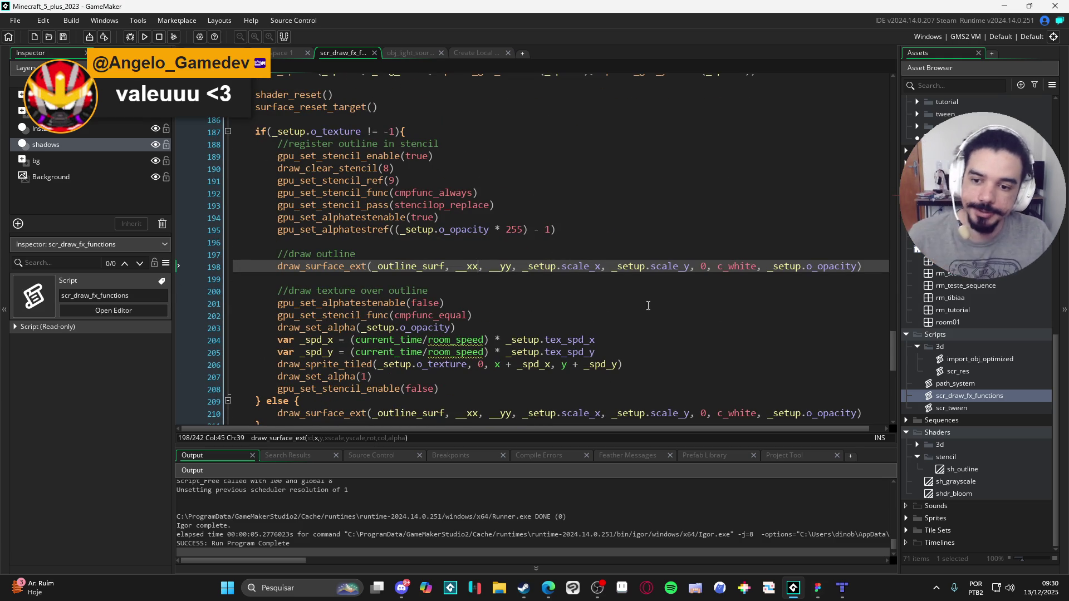
Step: Make line 198 use __xx * _setup.scale_x and __yy * _setup.scale_y, then test with F5
{"action": "type", "text": "*"}
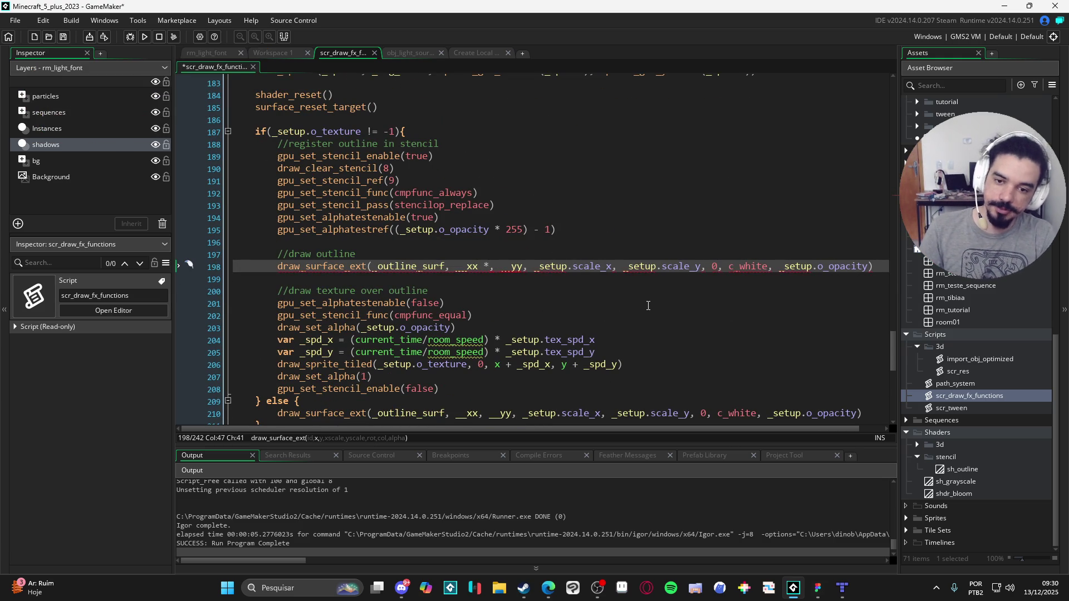
{"action": "type", "text": " _setup"}
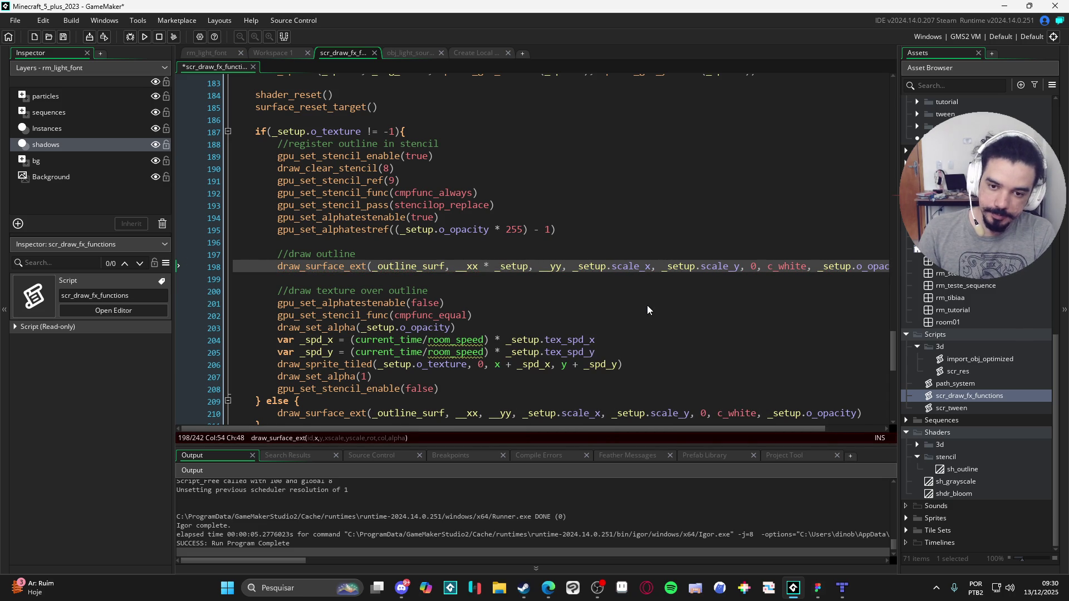
{"action": "type", "text": ".scale"}
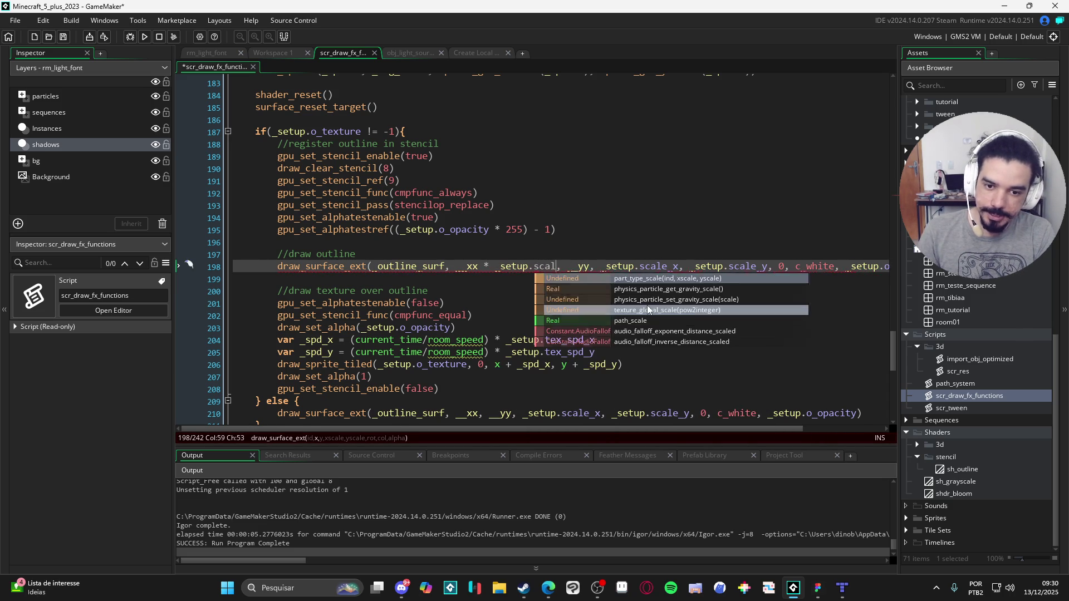
{"action": "type", "text": "_x,"}
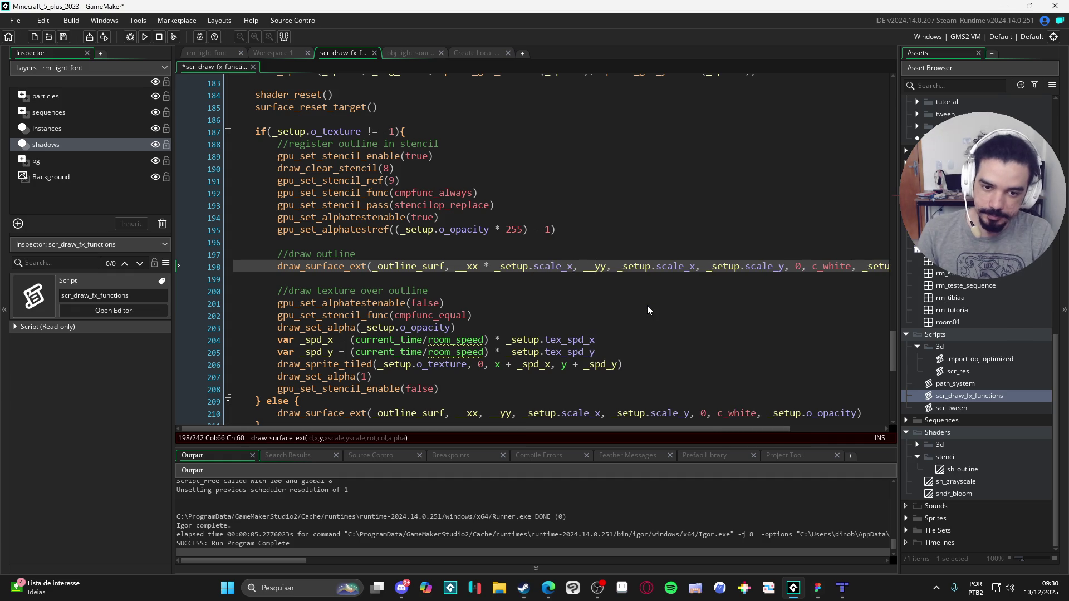
{"action": "type", "text": " __yy *"}
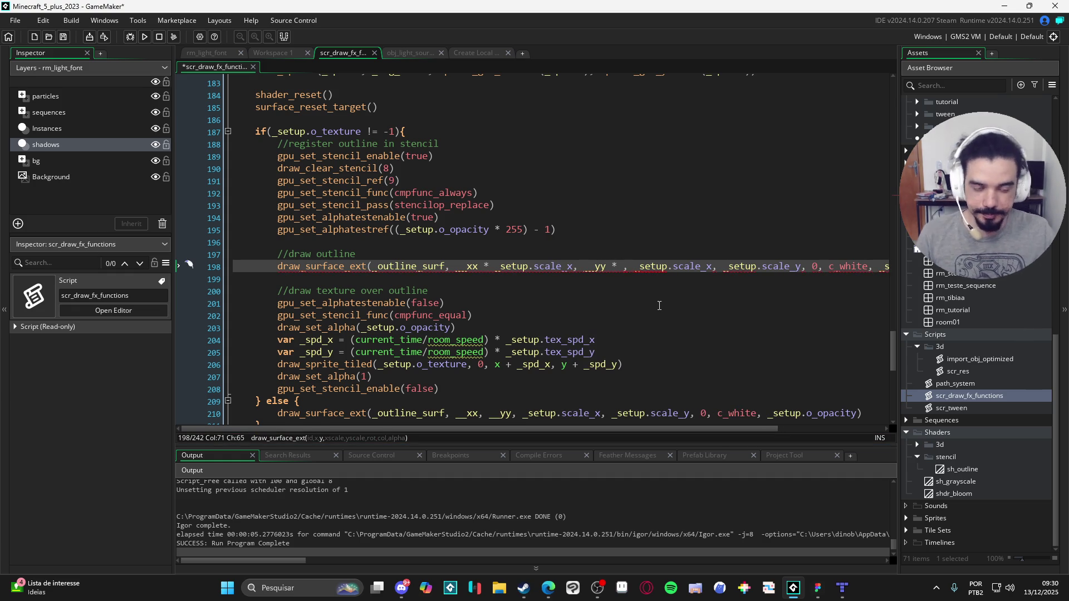
{"action": "left_click_drag", "start_coordinate": [723, 266], "coordinate": [802, 267]}
{"action": "key", "text": "ctrl+c"}
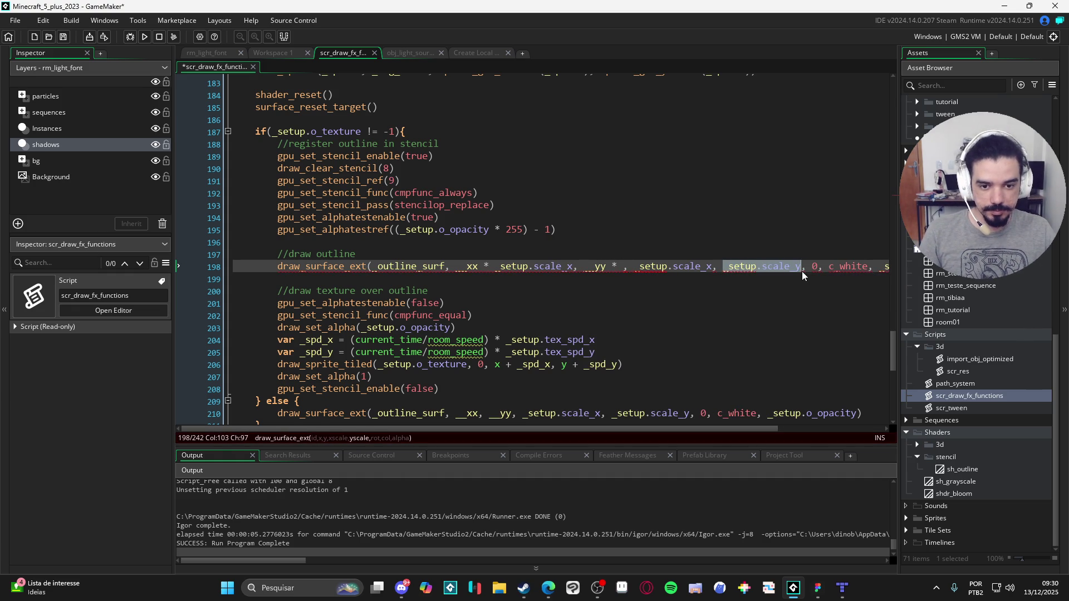
{"action": "left_click", "coordinate": [623, 268]}
{"action": "key", "text": "ctrl+v"}
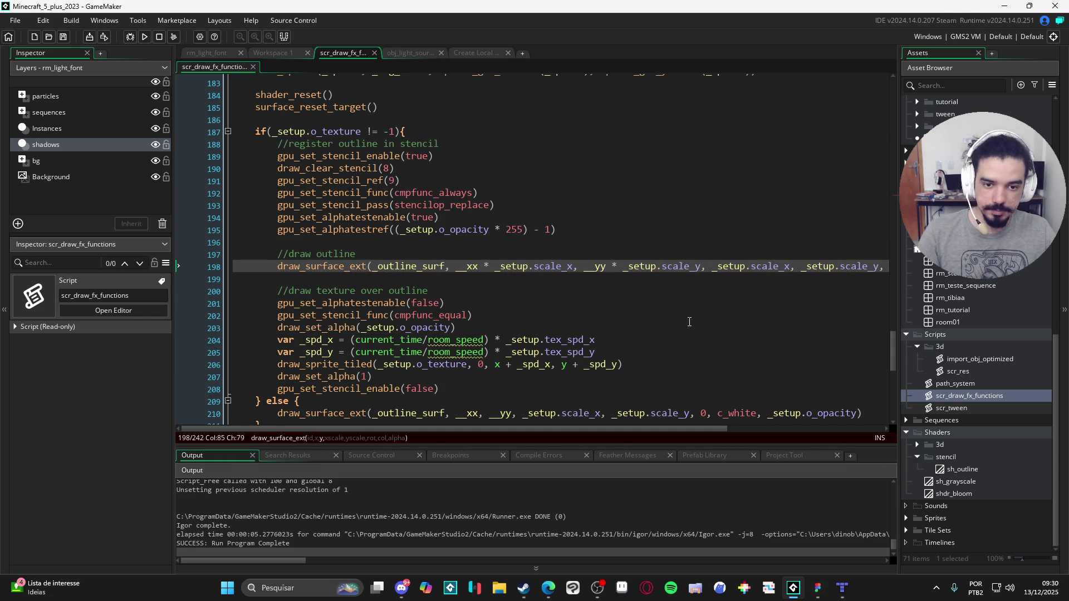
{"action": "key", "text": "F5"}
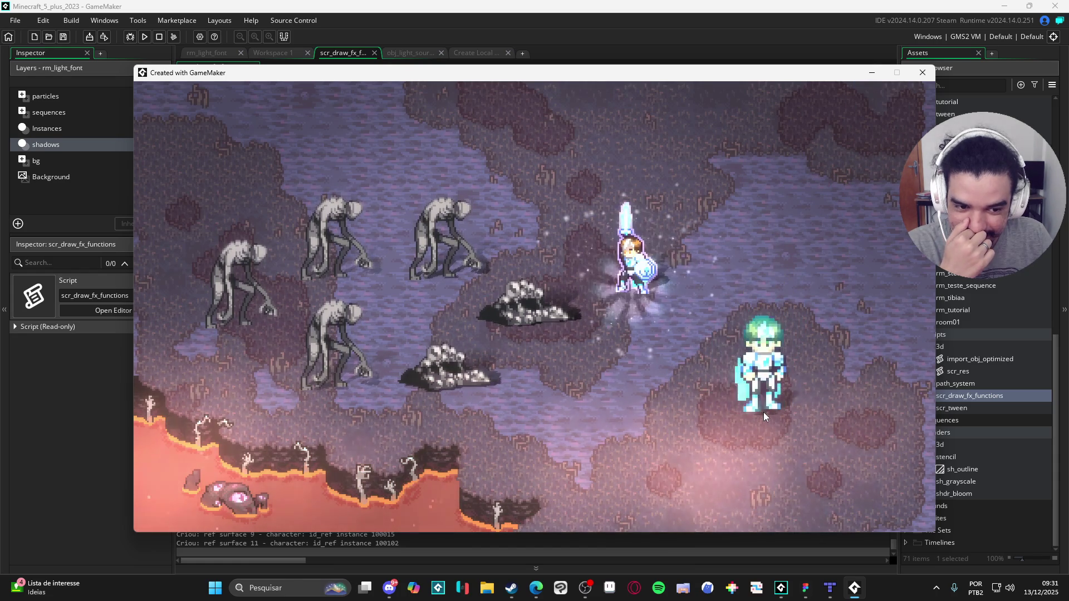
{"action": "left_click", "coordinate": [922, 73]}
{"action": "key", "text": "Up"}
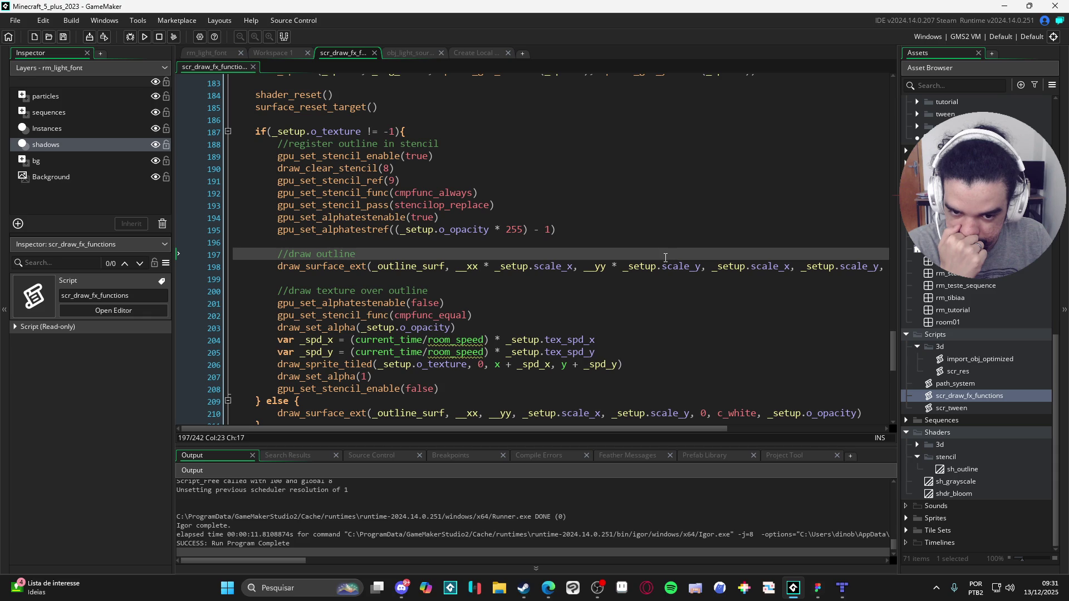
Step: Add a var _xxx line using sprite_get_xoffset(_sprite) below the draw outline comment
{"action": "key", "text": "Return"}
{"action": "type", "text": "var _"}
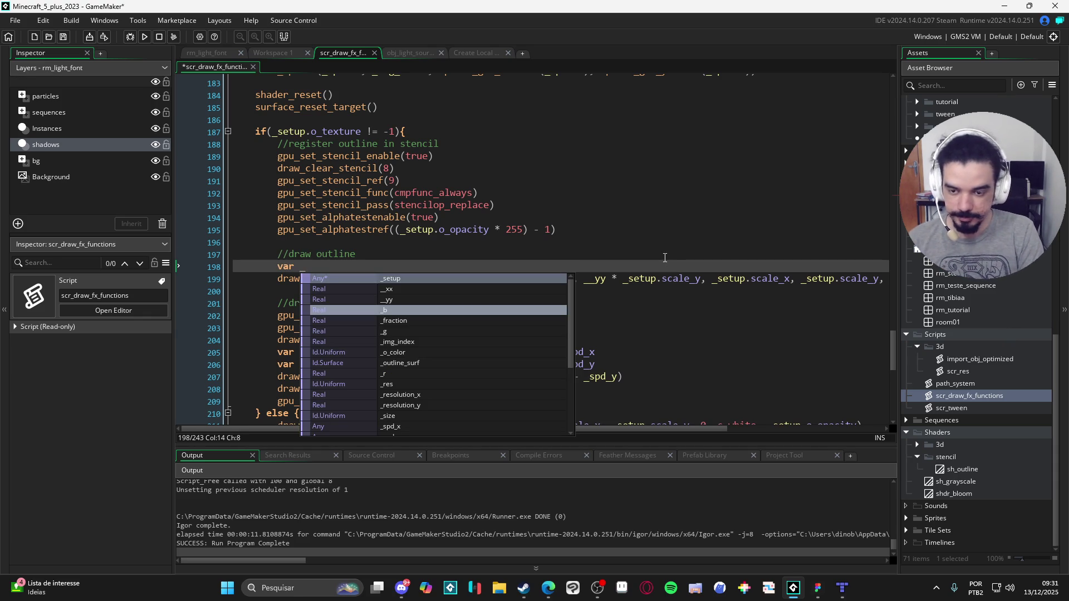
{"action": "key", "text": "BackSpace"}
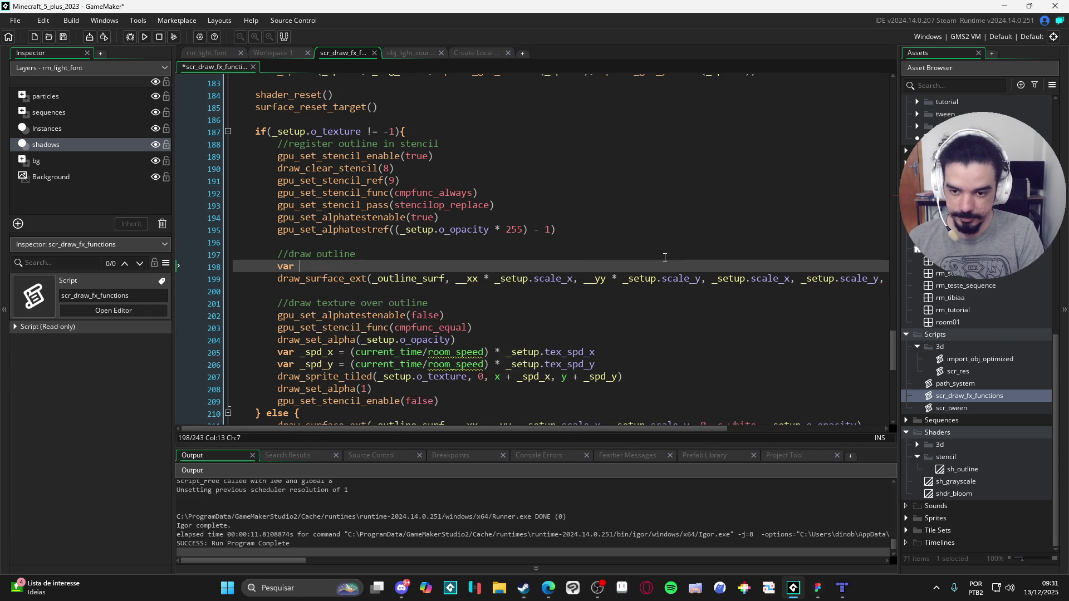
{"action": "type", "text": "_"}
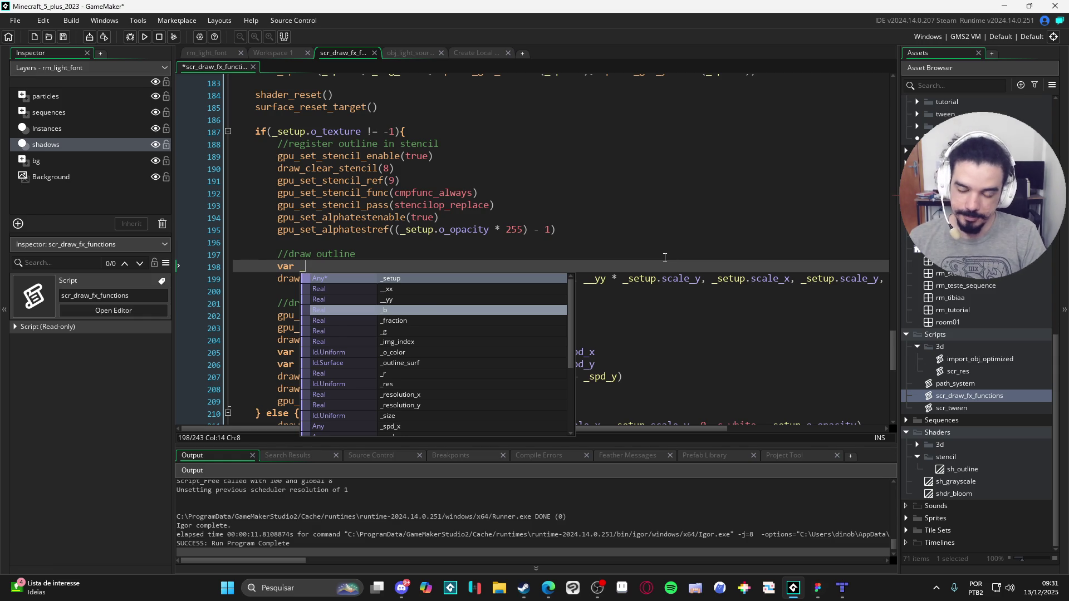
{"action": "type", "text": "xxx"}
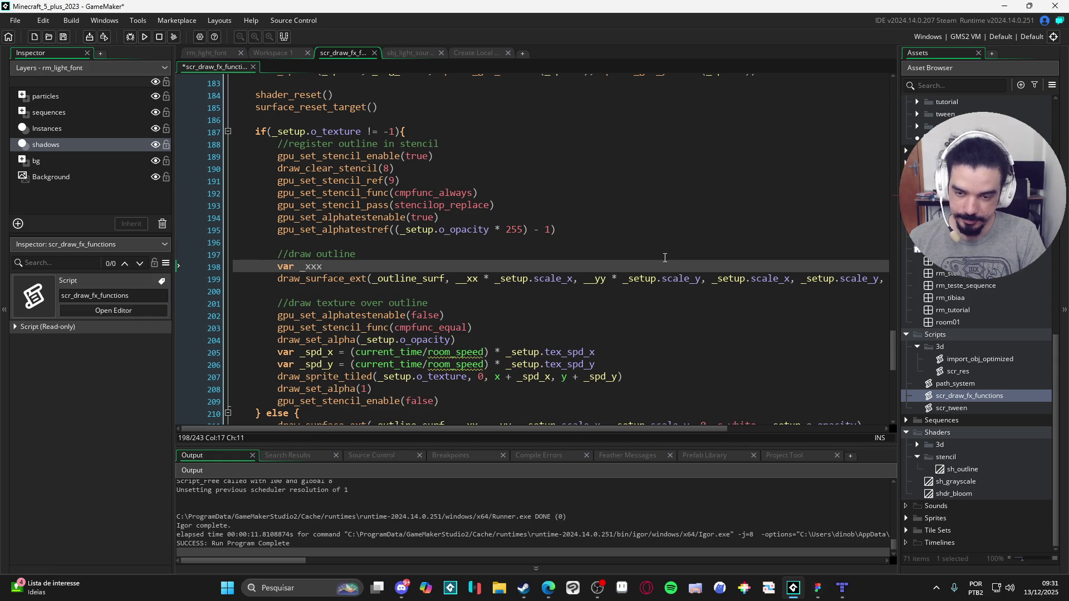
{"action": "type", "text": " = _xx +"}
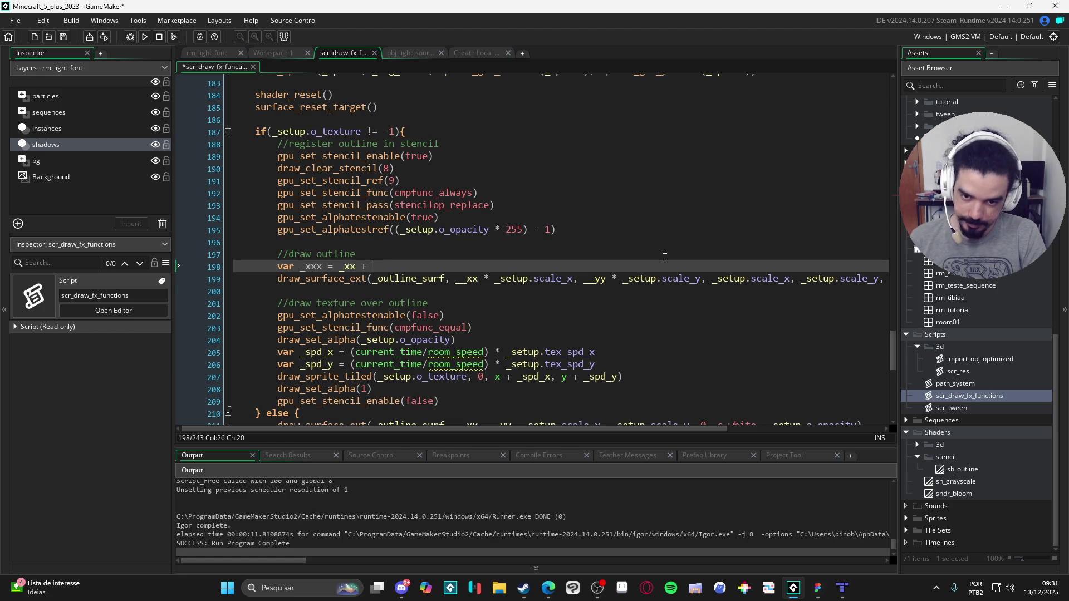
{"action": "type", "text": "et_x"}
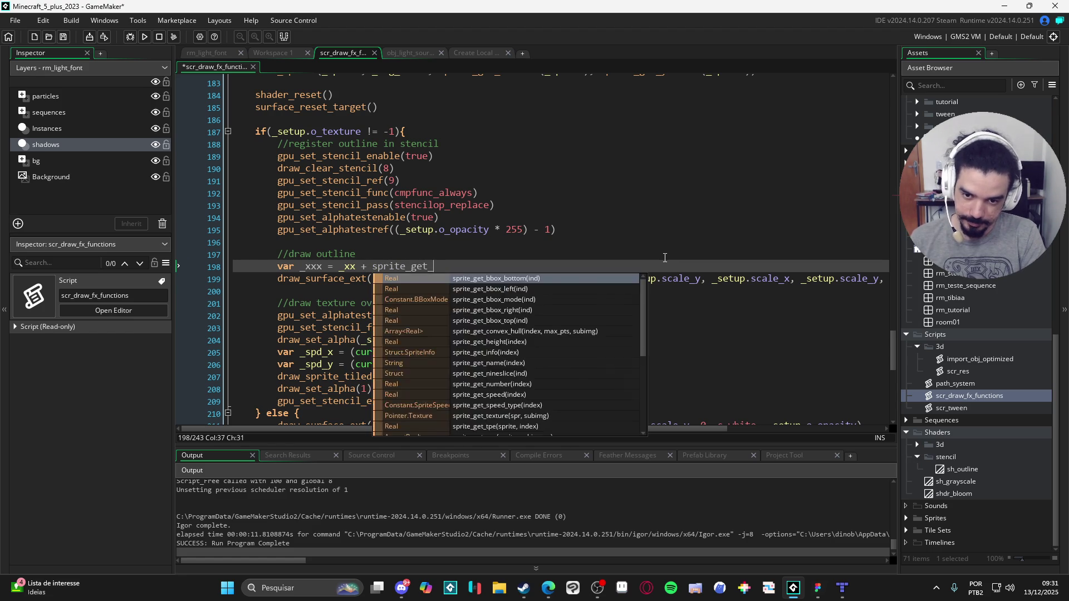
{"action": "key", "text": "Return"}
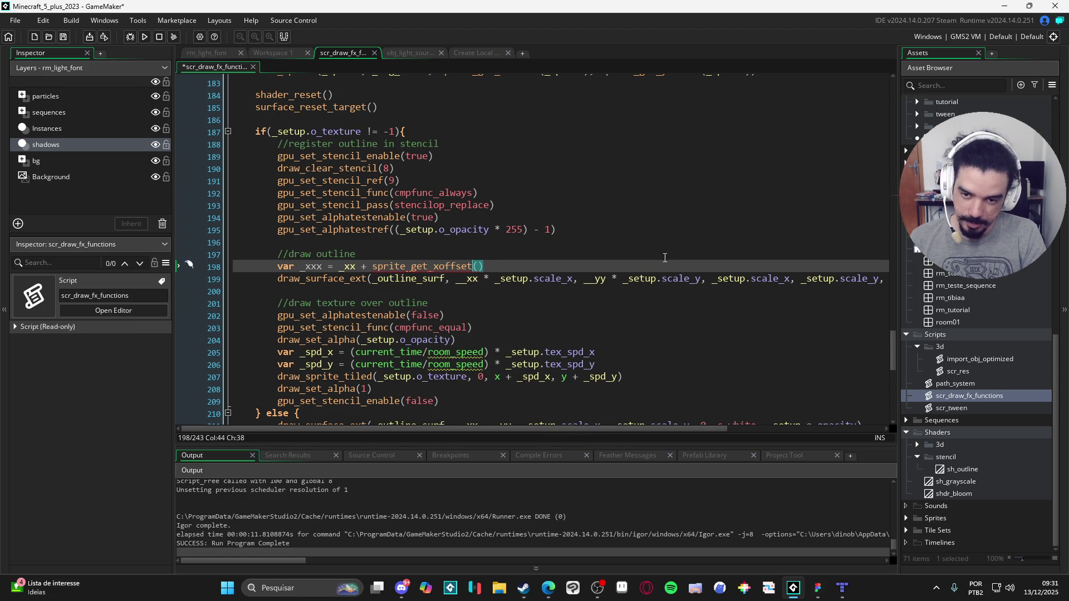
{"action": "type", "text": ")"}
{"action": "key", "text": "Left"}
{"action": "key", "text": "Left"}
{"action": "type", "text": "sprite"}
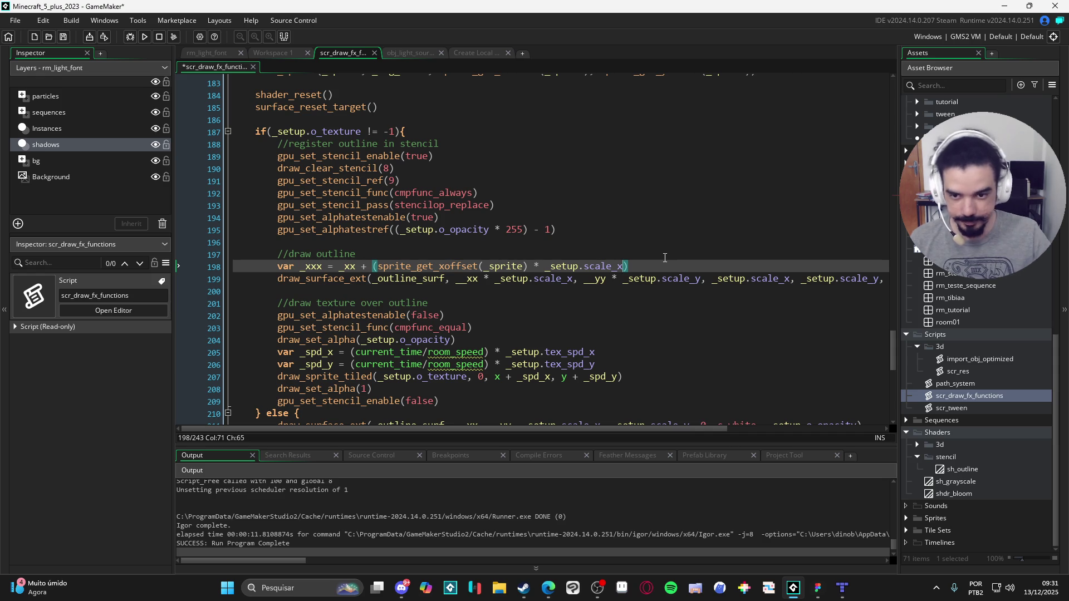
Step: Duplicate it as a _yyy line using sprite_get_yoffset and scale_y
{"action": "key", "text": "ctrl+d"}
{"action": "double_click", "coordinate": [310, 279]}
{"action": "type", "text": "_yyy"}
{"action": "double_click", "coordinate": [347, 279]}
{"action": "left_click", "coordinate": [444, 278]}
{"action": "key", "text": "BackSpace"}
{"action": "type", "text": "y"}
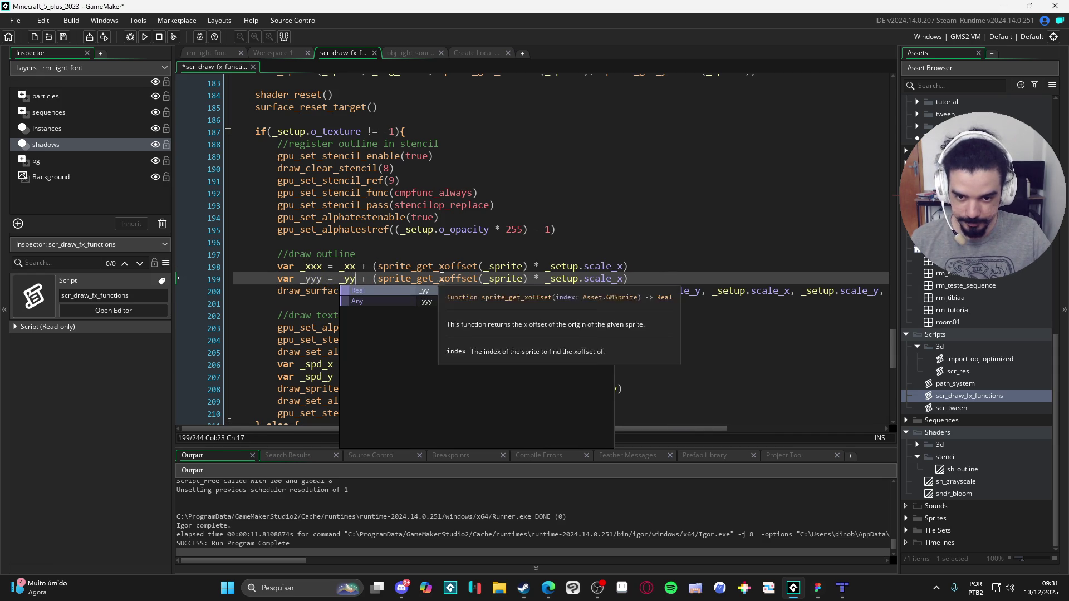
{"action": "left_click", "coordinate": [623, 279]}
{"action": "key", "text": "BackSpace"}
{"action": "type", "text": "y"}
{"action": "left_click", "coordinate": [313, 269]}
Step: Replace draw_surface_ext's x and y arguments with _xxx and _yyy, then run the game
{"action": "left_click", "coordinate": [585, 291]}
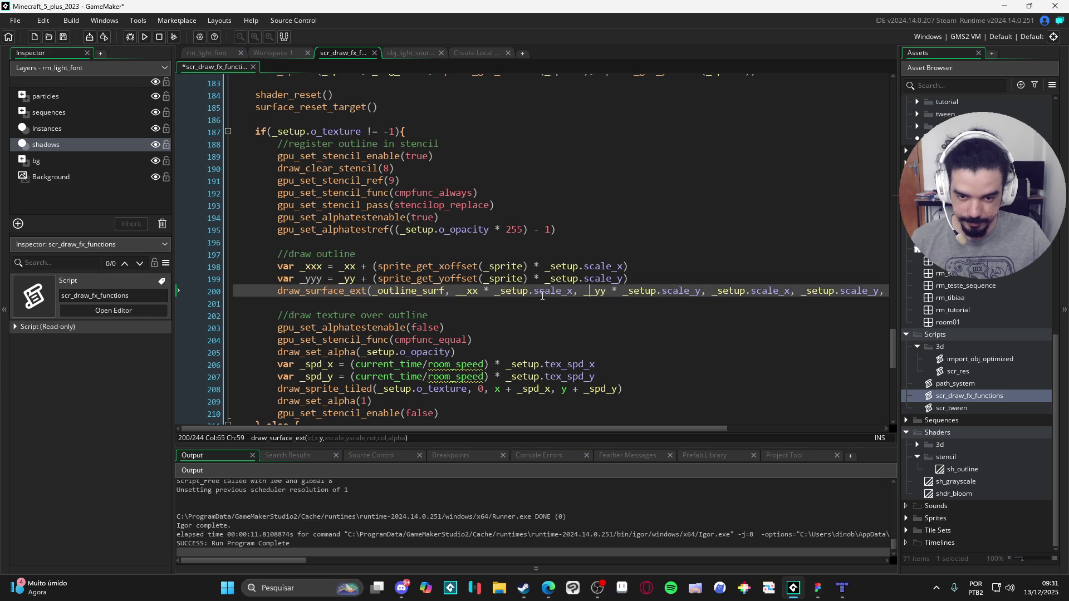
{"action": "left_click_drag", "start_coordinate": [457, 291], "coordinate": [583, 297]}
{"action": "type", "text": "_xxx"}
{"action": "left_click", "coordinate": [318, 278]}
{"action": "mouse_move", "coordinate": [527, 296]}
{"action": "left_mouse_down"}
{"action": "mouse_move", "coordinate": [886, 293]}
{"action": "mouse_move", "coordinate": [602, 293]}
{"action": "left_mouse_up"}
{"action": "left_click_drag", "start_coordinate": [489, 291], "coordinate": [571, 291]}
{"action": "type", "text": "_yyy"}
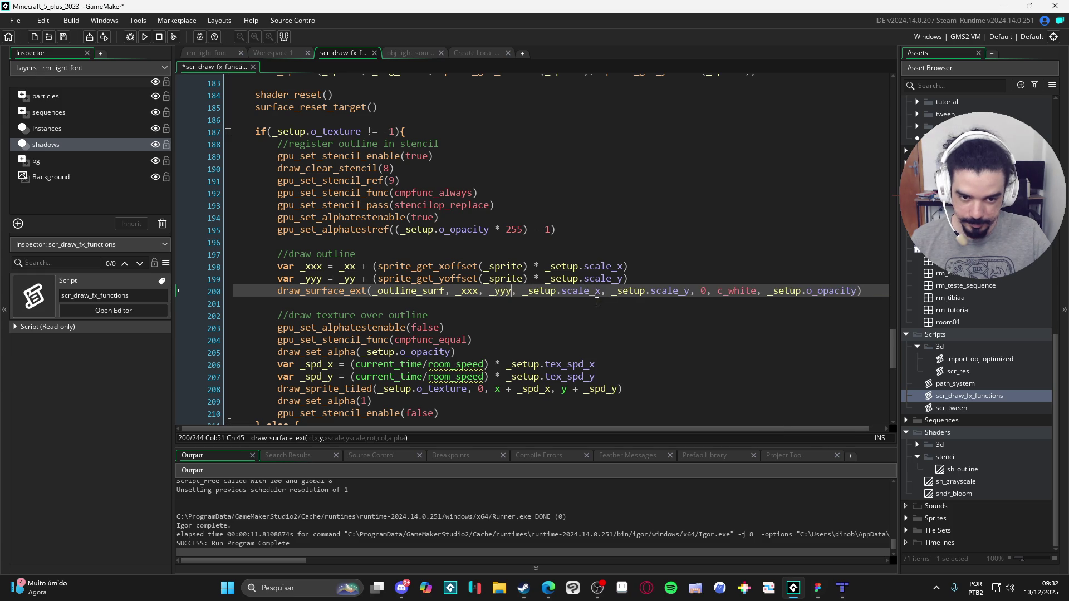
{"action": "key", "text": "F5"}
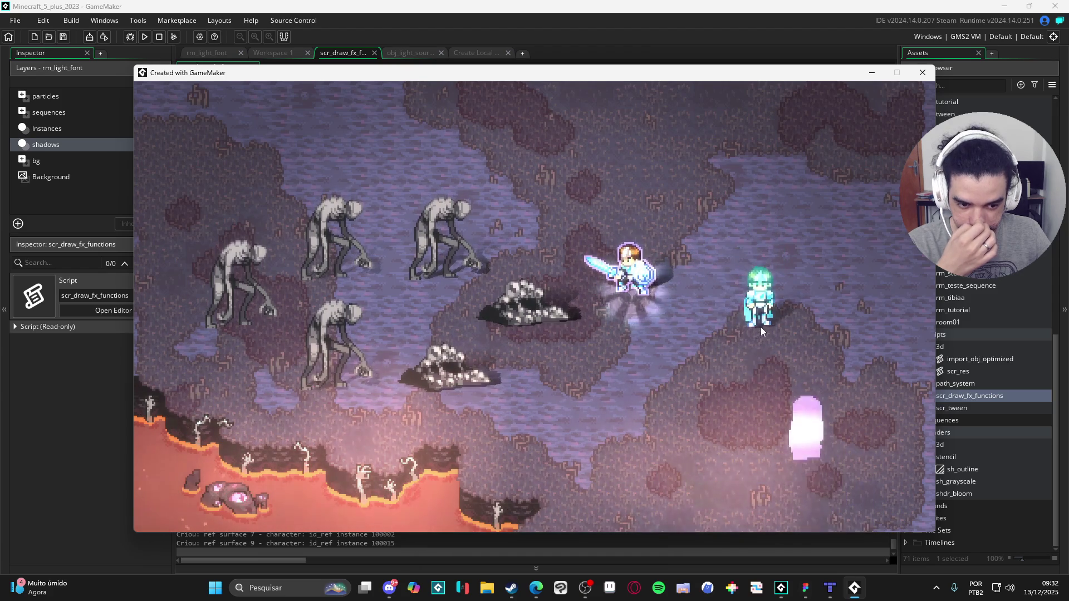
Step: Close the running game and put the cursor at the plus sign on line 198
{"action": "left_click", "coordinate": [922, 73]}
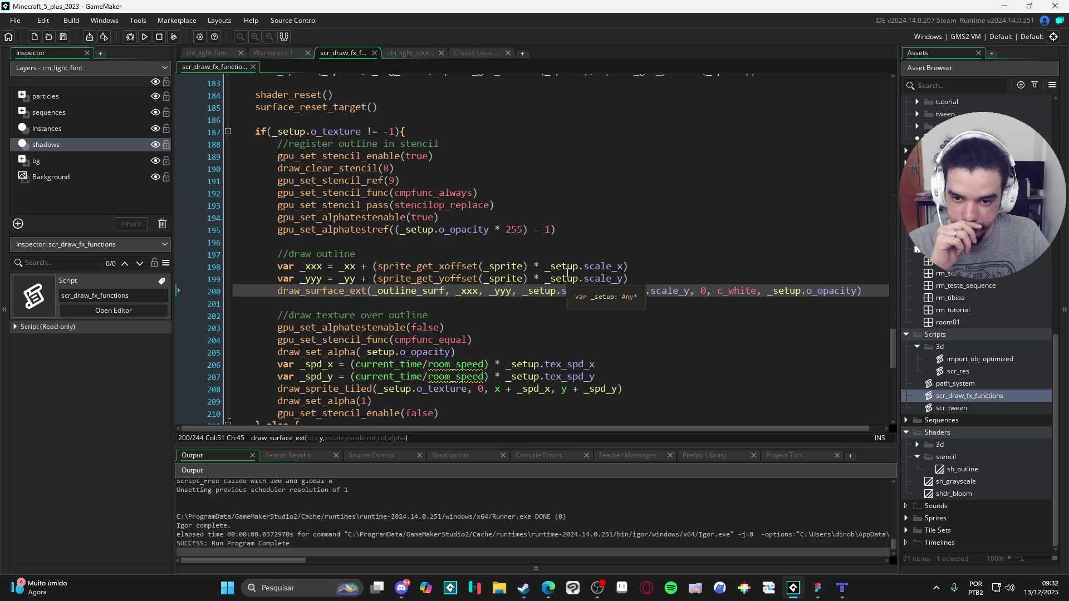
{"action": "left_click", "coordinate": [380, 266]}
Step: Change + to - on lines 198 and 199, then run the game again
{"action": "key", "text": "BackSpace"}
{"action": "type", "text": "-"}
{"action": "key", "text": "Down"}
{"action": "key", "text": "BackSpace"}
{"action": "type", "text": "-"}
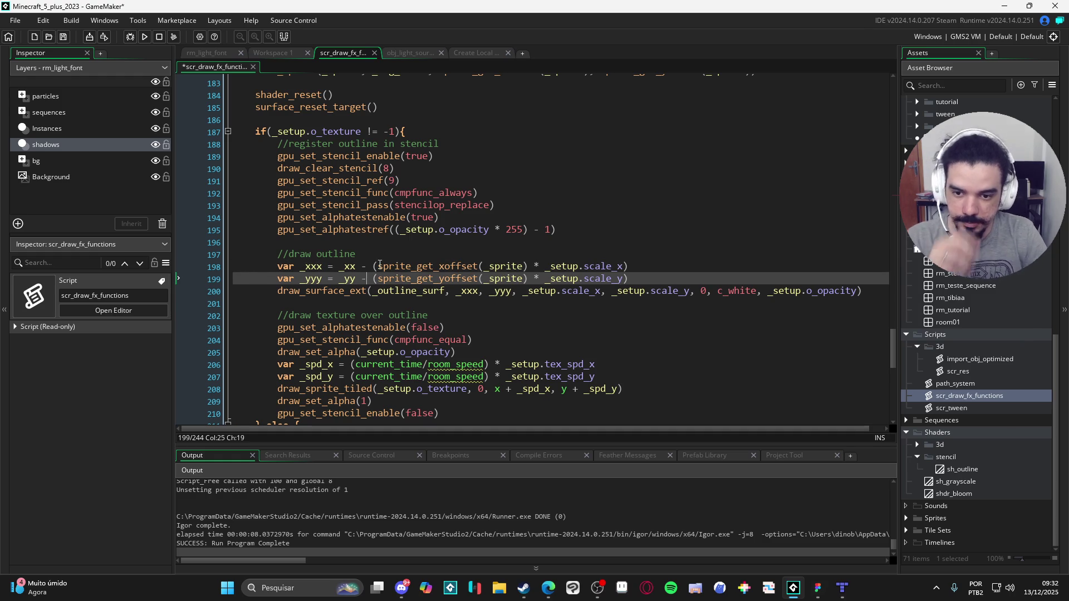
{"action": "key", "text": "F5"}
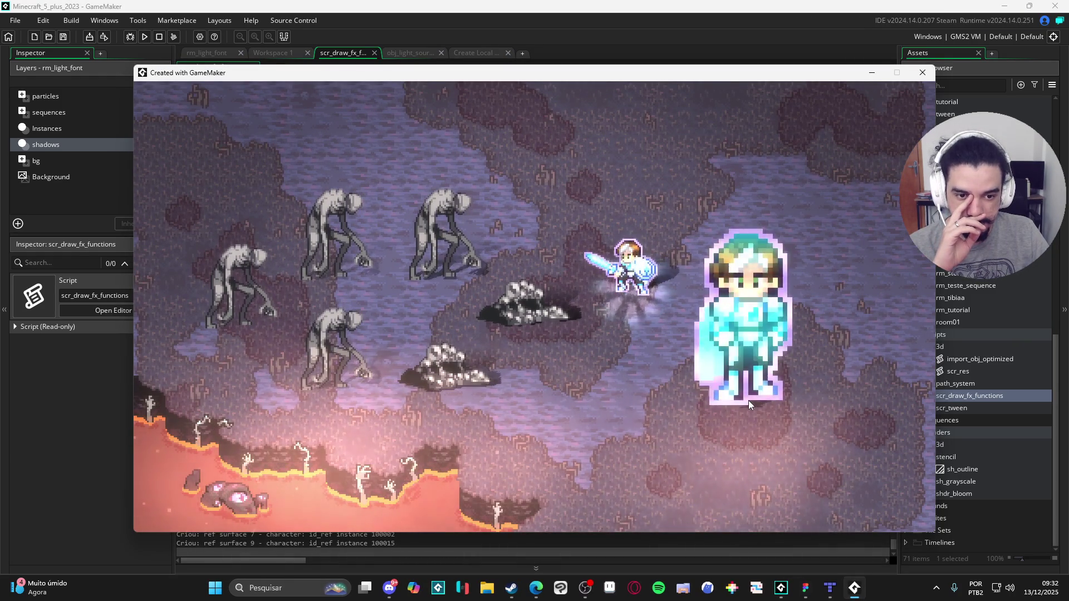
Step: Close the game window and inspect the sprite_get_xoffset call on line 198
{"action": "left_click", "coordinate": [923, 73]}
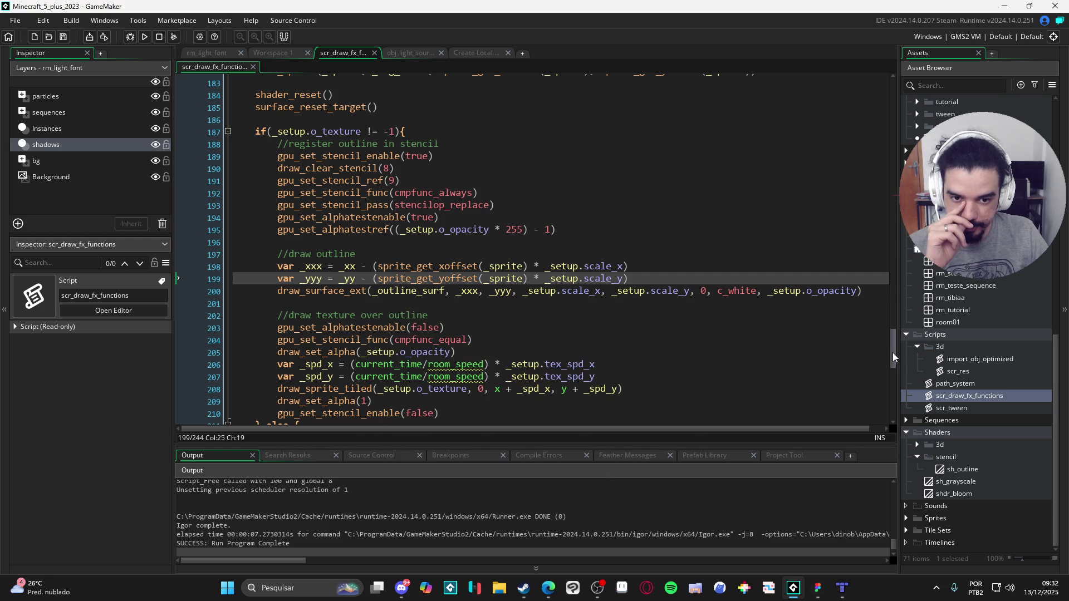
{"action": "mouse_move", "coordinate": [894, 352]}
{"action": "left_mouse_down"}
{"action": "mouse_move", "coordinate": [877, 69]}
{"action": "mouse_move", "coordinate": [887, 163]}
{"action": "mouse_move", "coordinate": [899, 99]}
{"action": "mouse_move", "coordinate": [915, 366]}
{"action": "mouse_move", "coordinate": [911, 355]}
{"action": "left_mouse_up"}
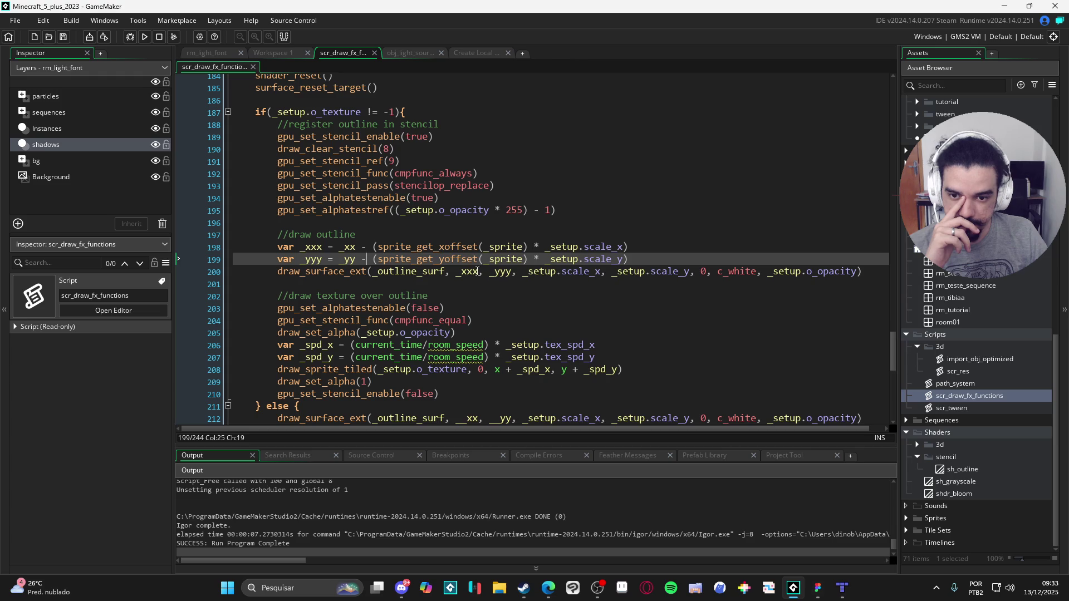
{"action": "left_click", "coordinate": [398, 247]}
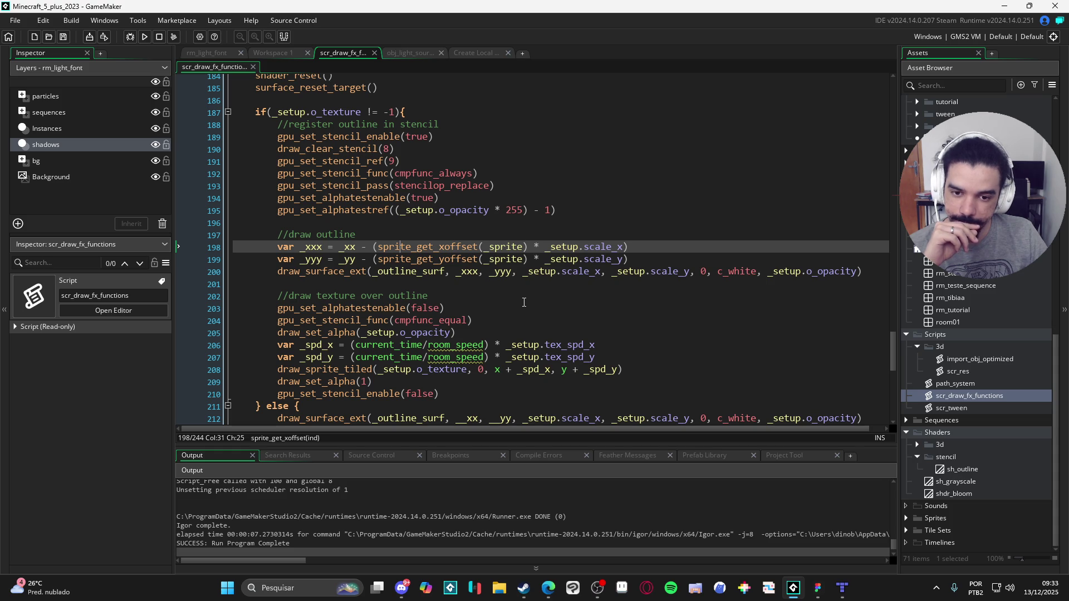
{"action": "scroll", "coordinate": [533, 292], "scroll_direction": "down", "scroll_amount": 2}
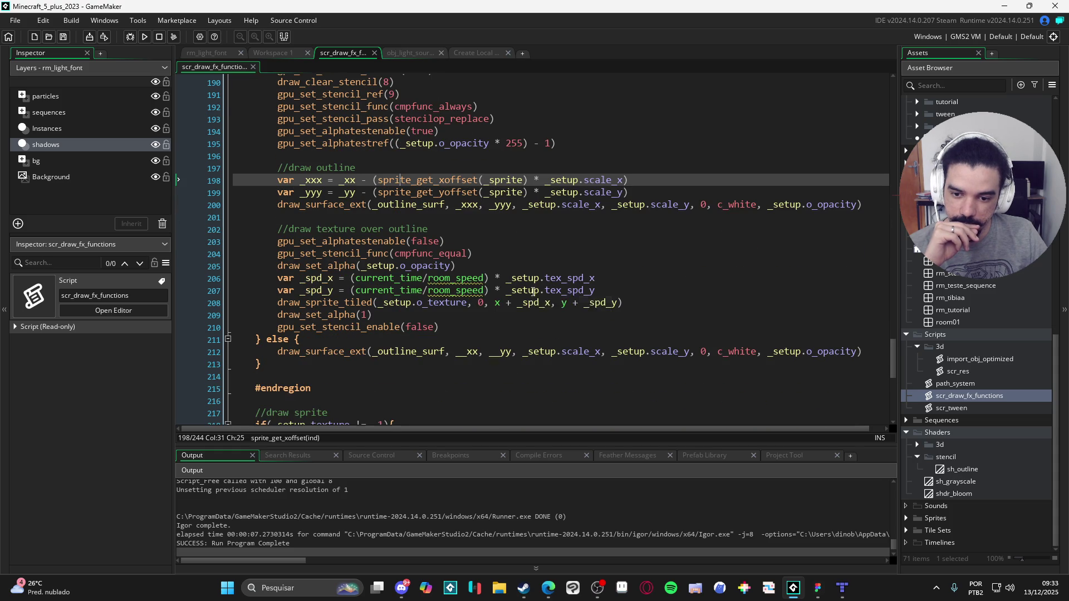
{"action": "scroll", "coordinate": [533, 292], "scroll_direction": "down", "scroll_amount": 1}
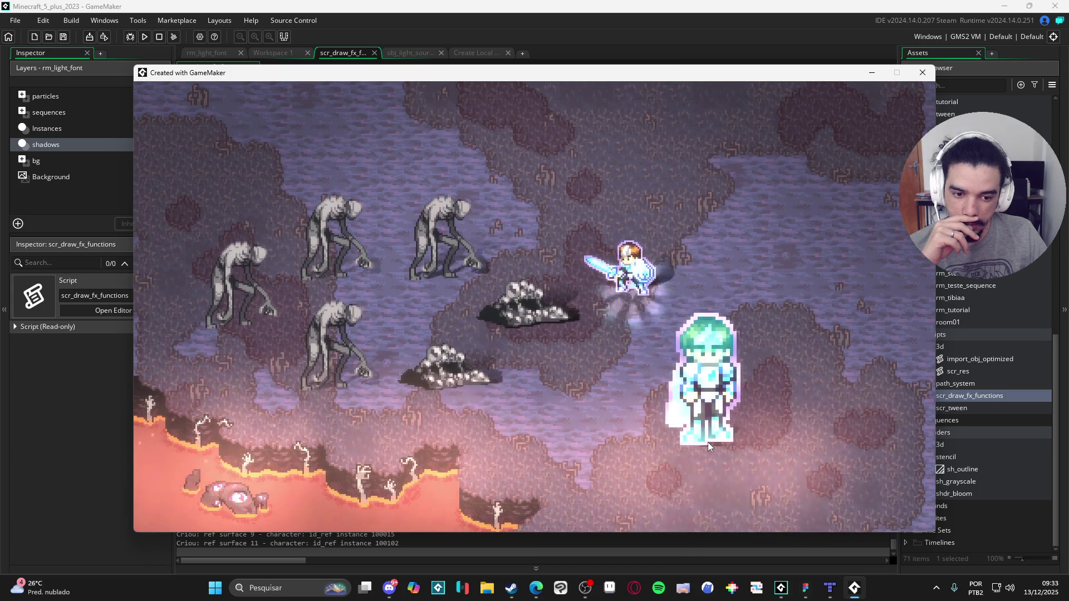
{"action": "left_click", "coordinate": [922, 72]}
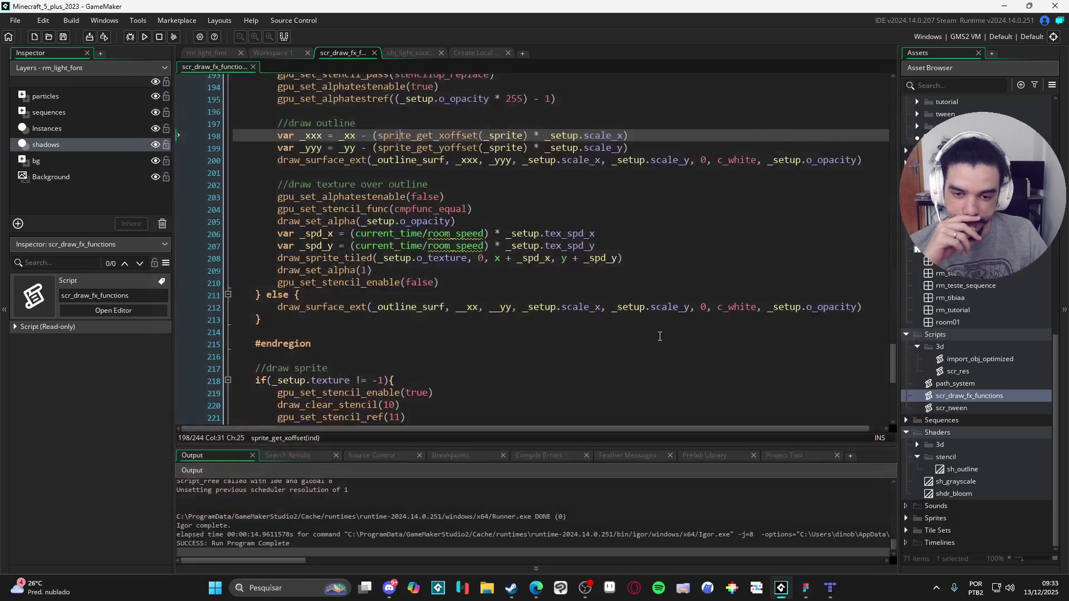
{"action": "left_click", "coordinate": [431, 265]}
{"action": "scroll", "coordinate": [416, 267], "scroll_direction": "up", "scroll_amount": 3}
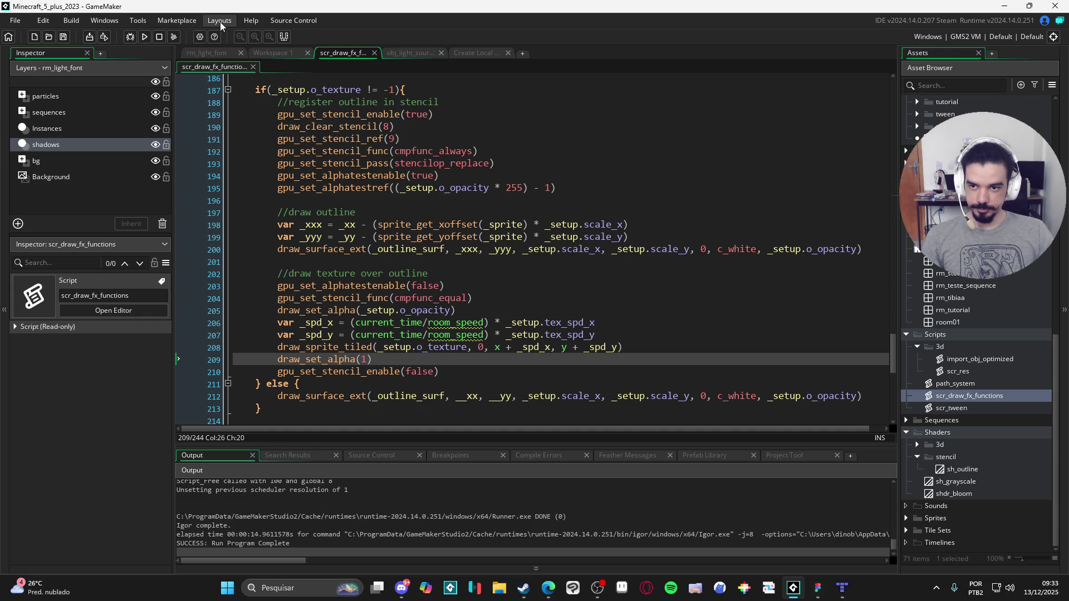
{"action": "left_click", "coordinate": [148, 19]}
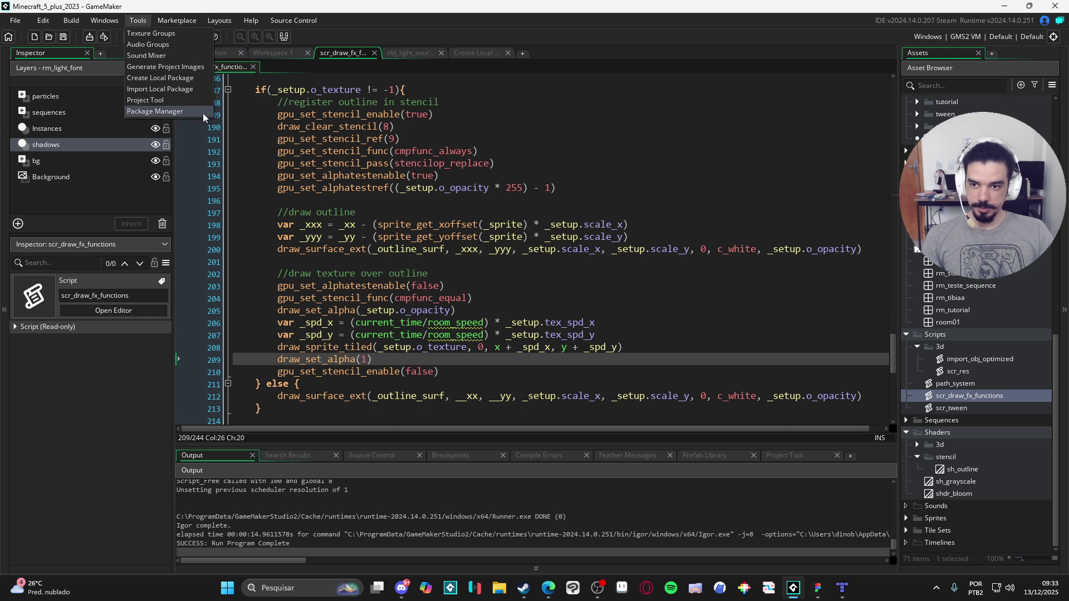
Step: Start a local package containing only the scr_draw_fx_functions script
{"action": "left_click", "coordinate": [188, 81]}
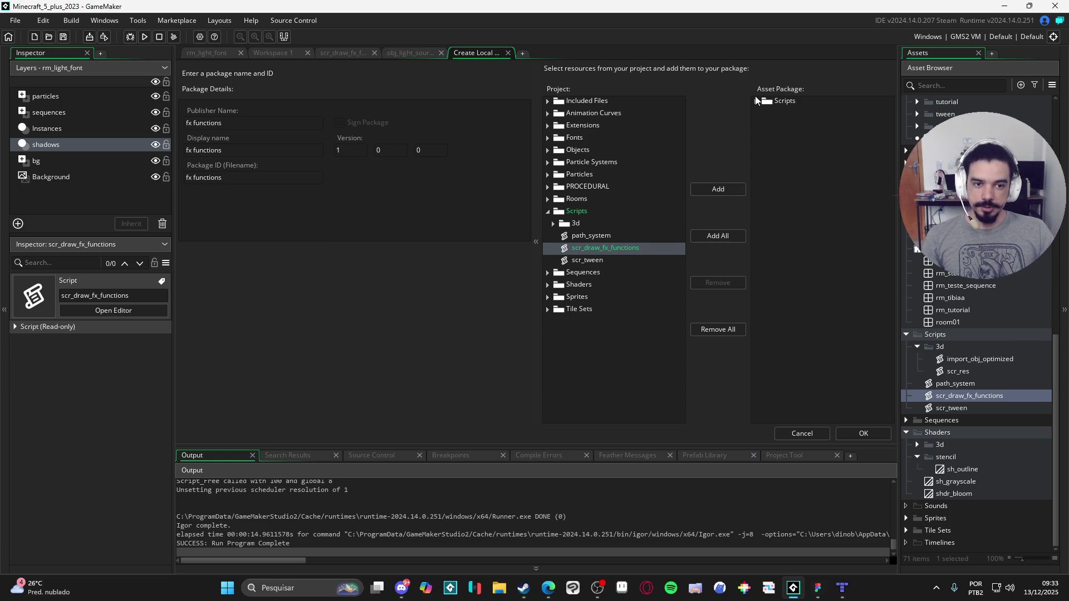
{"action": "left_click", "coordinate": [777, 101]}
{"action": "key", "text": "Delete"}
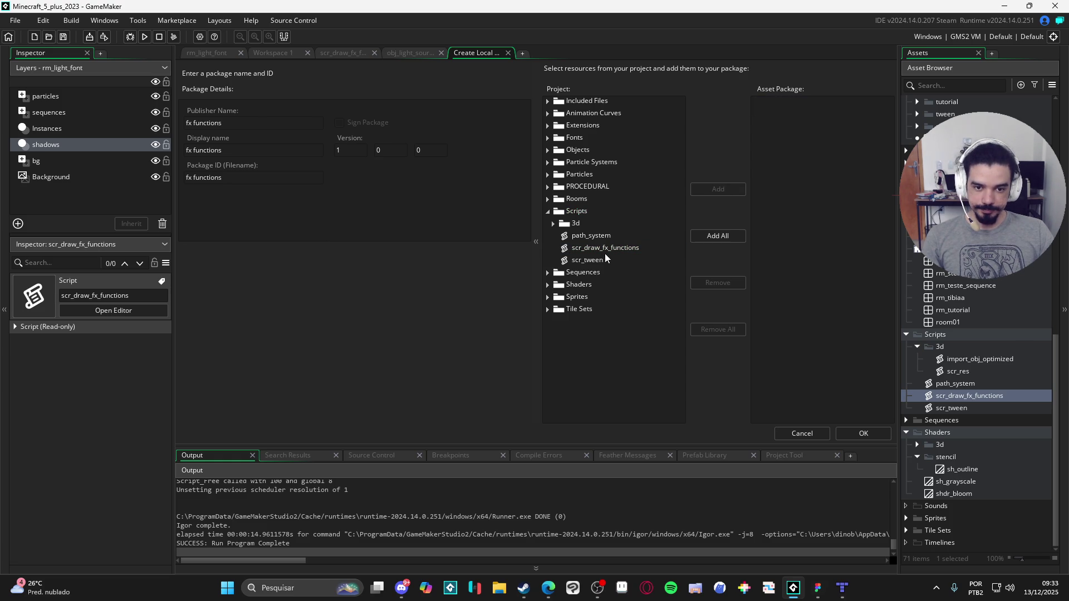
{"action": "left_click", "coordinate": [606, 252]}
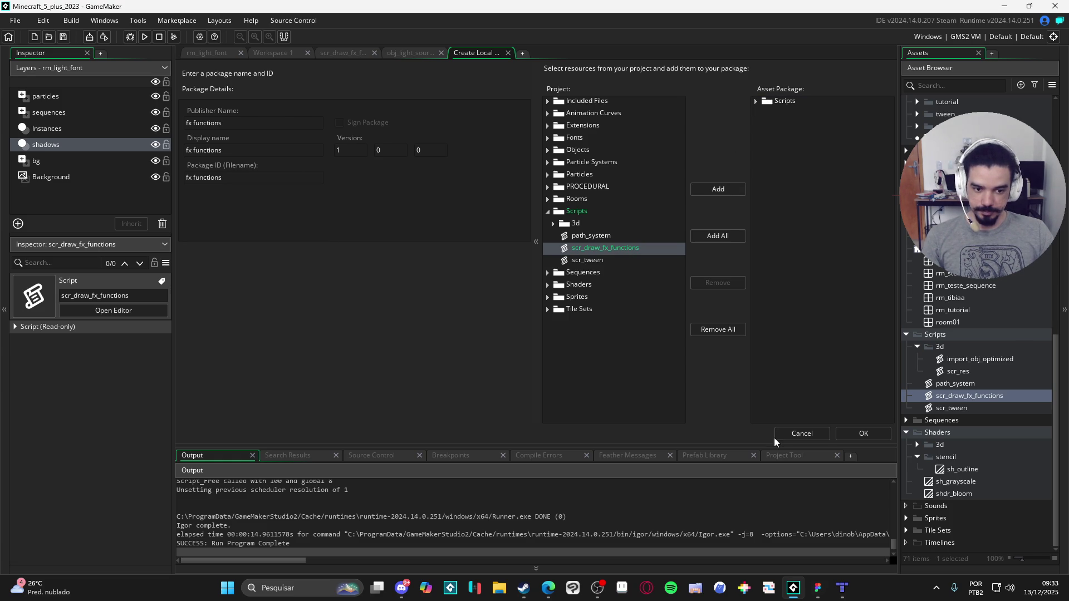
Step: Export it as fx functions, replacing the old file, then close the package screen
{"action": "left_click", "coordinate": [863, 433]}
{"action": "left_click", "coordinate": [715, 420]}
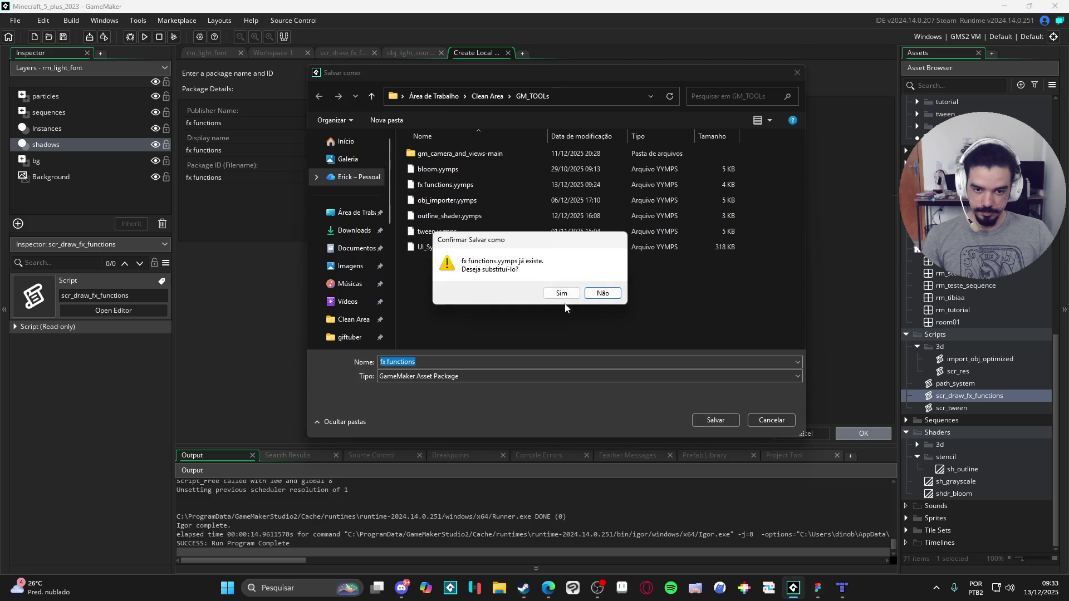
{"action": "left_click", "coordinate": [565, 292]}
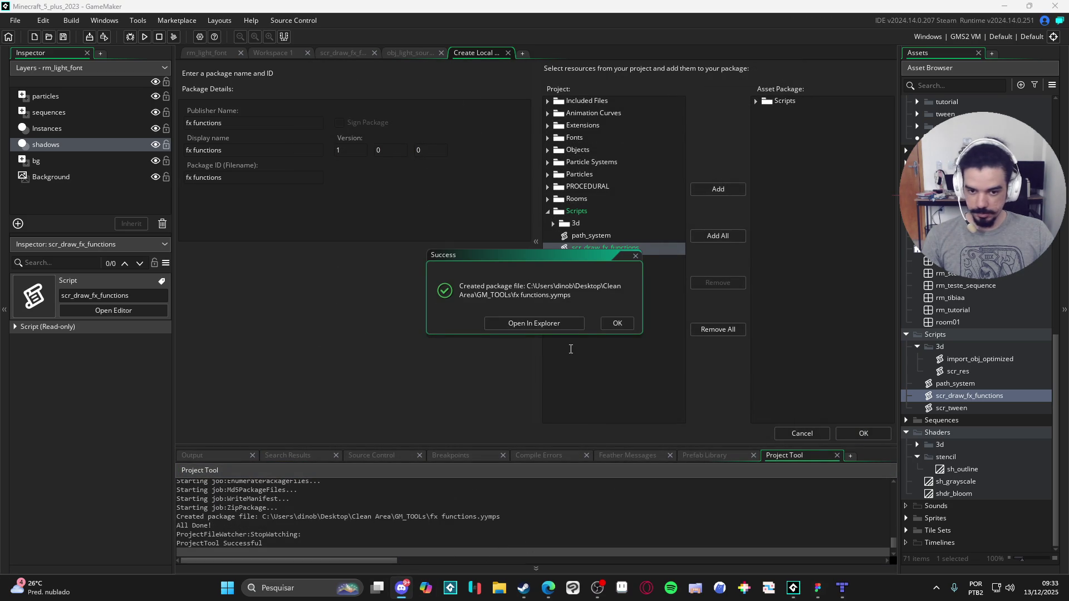
{"action": "left_click", "coordinate": [568, 326]}
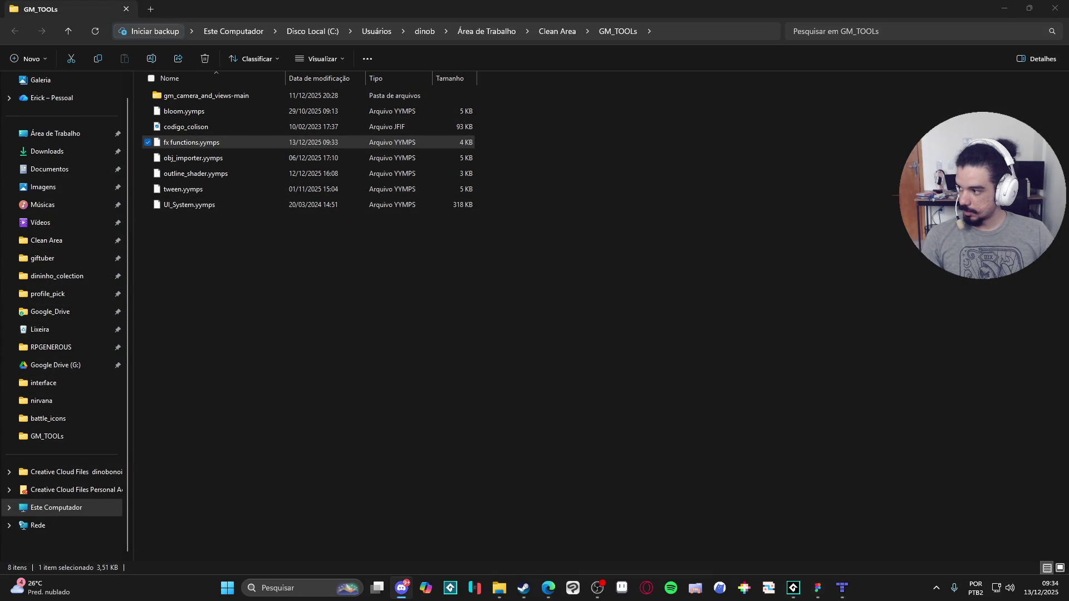
{"action": "key", "text": "alt+Tab"}
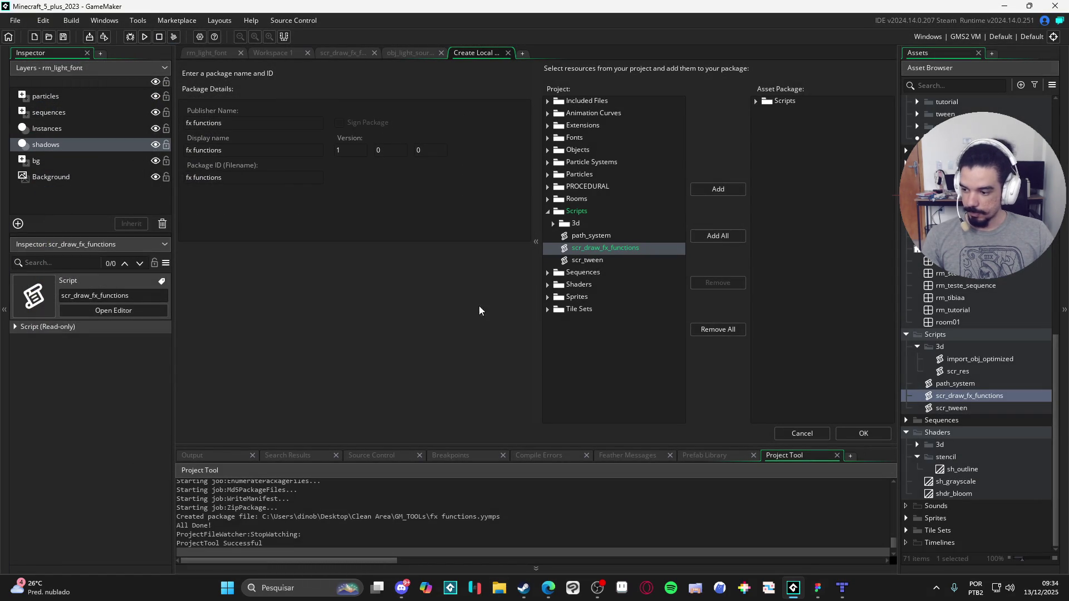
{"action": "left_click", "coordinate": [802, 433]}
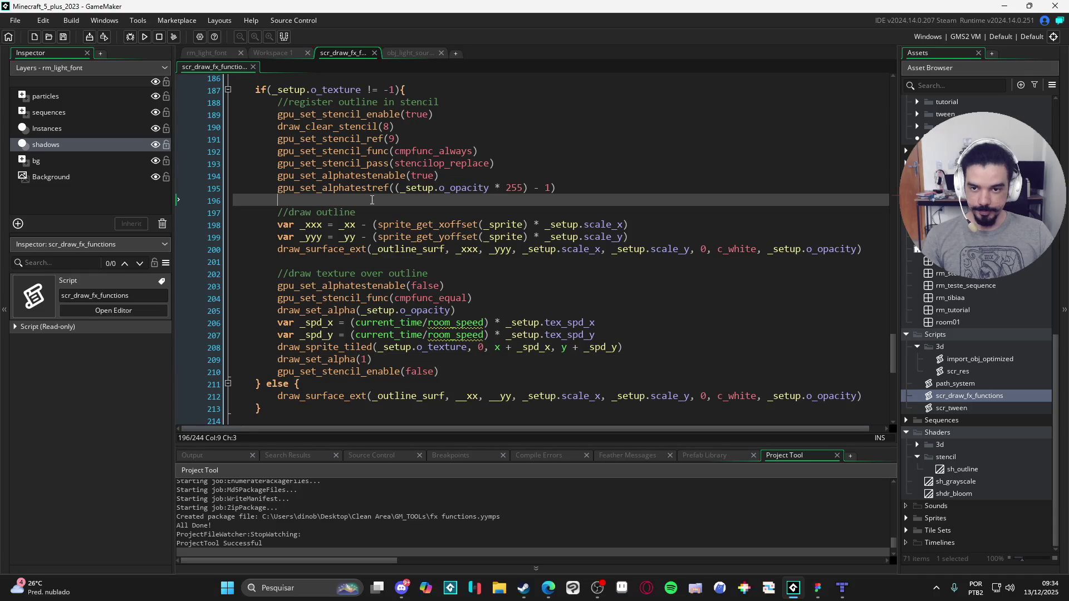
Step: Switch to the rm_light_font room, deselect obj_light_source, and widen and pan the canvas
{"action": "left_click", "coordinate": [228, 54]}
{"action": "scroll", "coordinate": [497, 259], "scroll_direction": "left", "scroll_amount": 5}
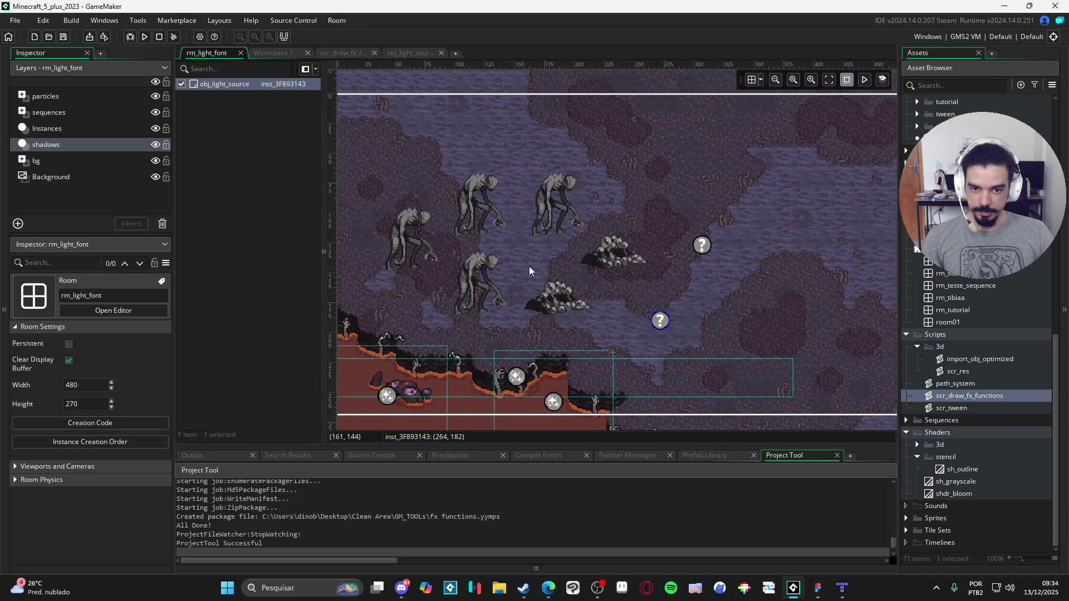
{"action": "left_click", "coordinate": [386, 269]}
{"action": "scroll", "coordinate": [543, 295], "scroll_direction": "right", "scroll_amount": 5}
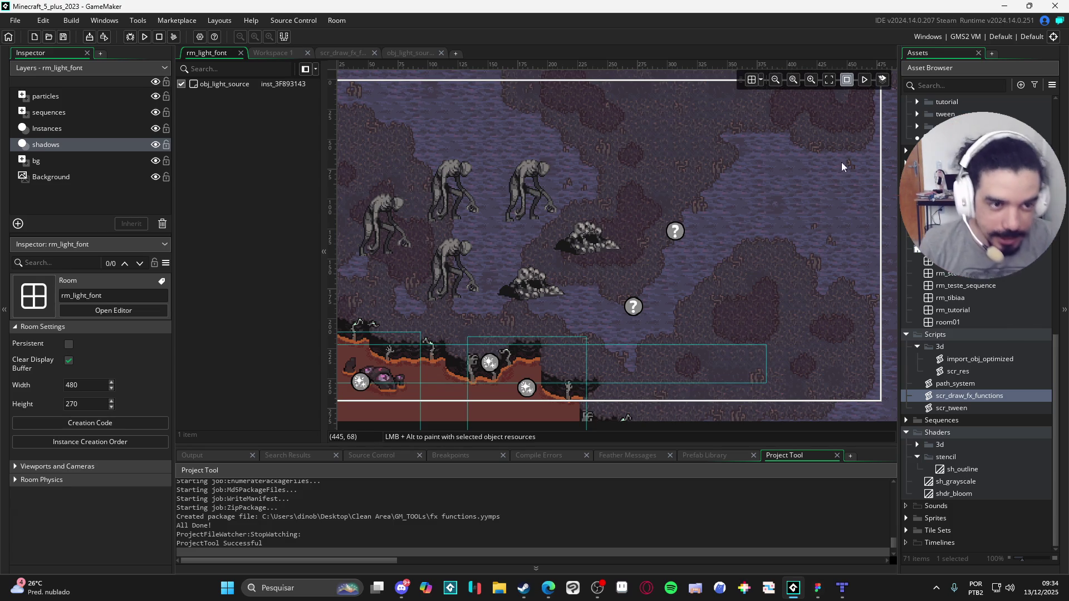
{"action": "left_click_drag", "start_coordinate": [533, 272], "coordinate": [594, 279]}
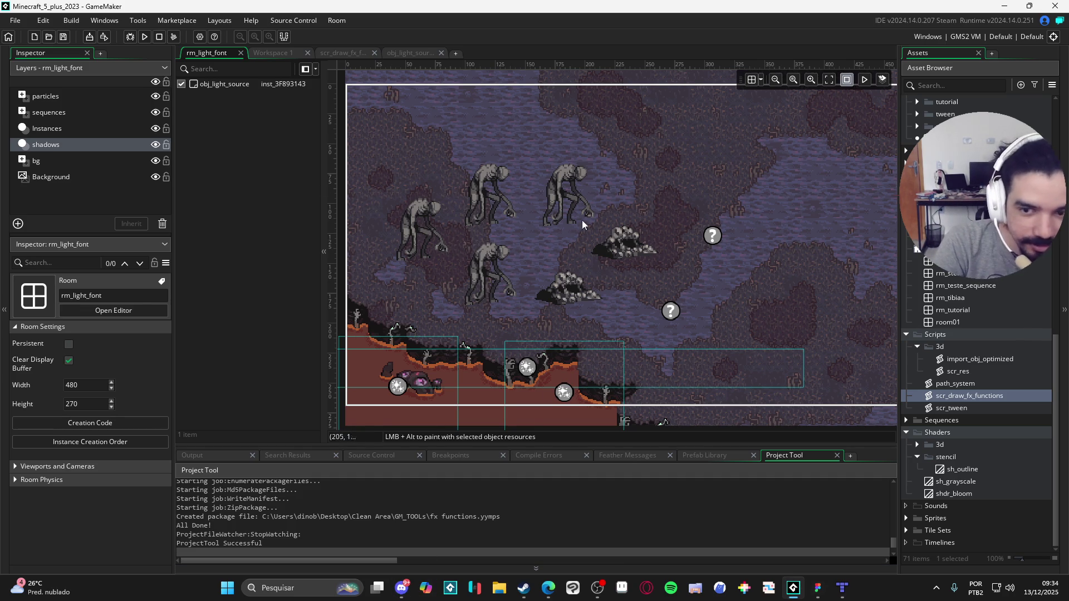
{"action": "mouse_move", "coordinate": [325, 319]}
{"action": "left_mouse_down"}
{"action": "mouse_move", "coordinate": [239, 321]}
{"action": "mouse_move", "coordinate": [253, 320]}
{"action": "left_mouse_up"}
{"action": "mouse_move", "coordinate": [584, 292]}
{"action": "left_mouse_down"}
{"action": "mouse_move", "coordinate": [549, 293]}
{"action": "mouse_move", "coordinate": [550, 322]}
{"action": "left_mouse_up"}
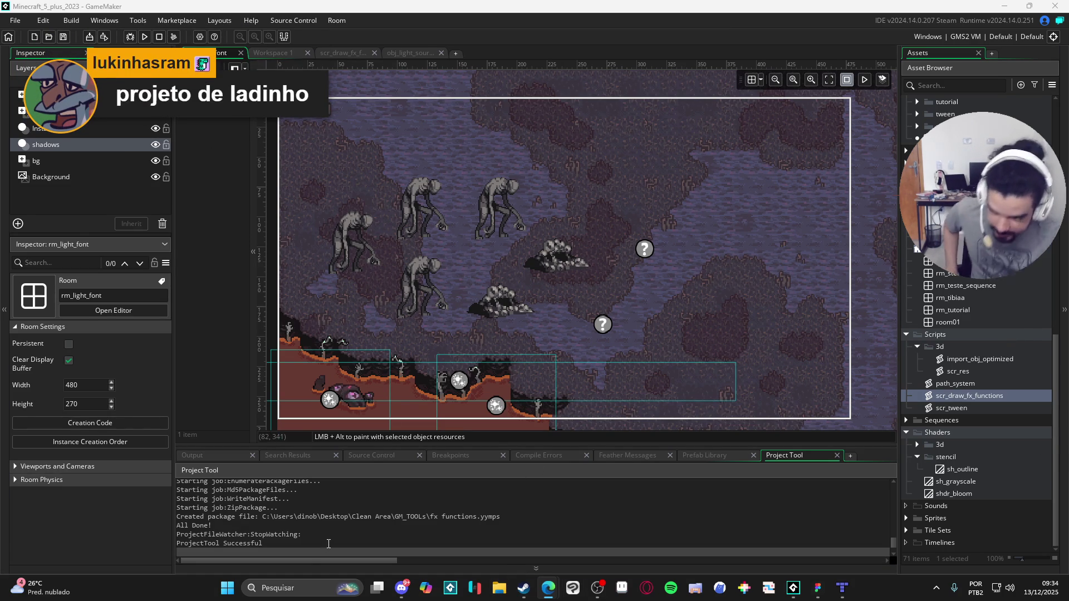
Step: Search the Steam store for 'alabaster' and open Alabaster Dawn
{"action": "left_click", "coordinate": [526, 586]}
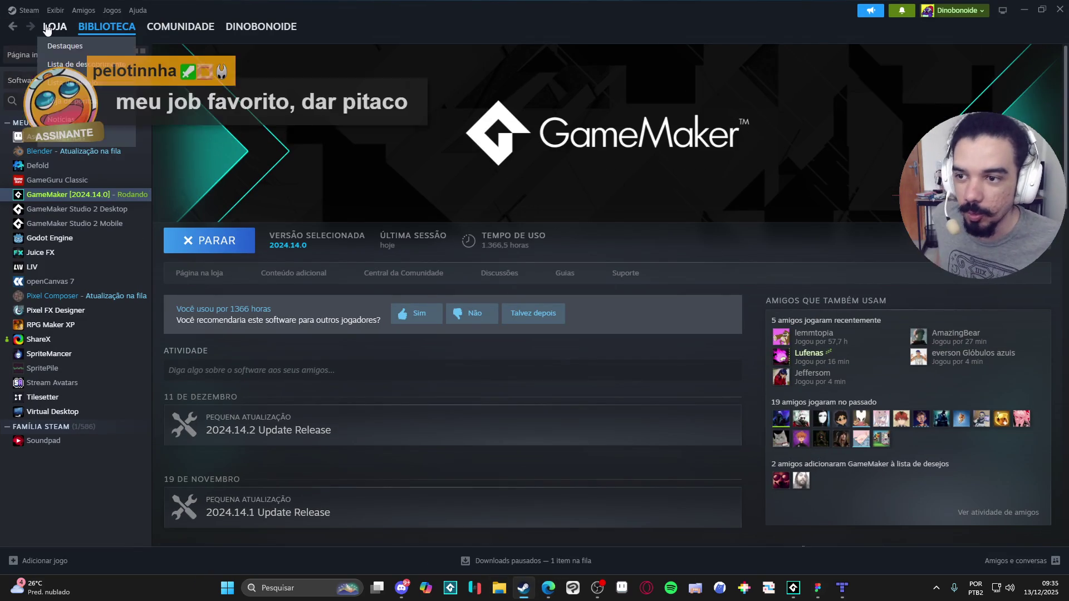
{"action": "left_click", "coordinate": [47, 29]}
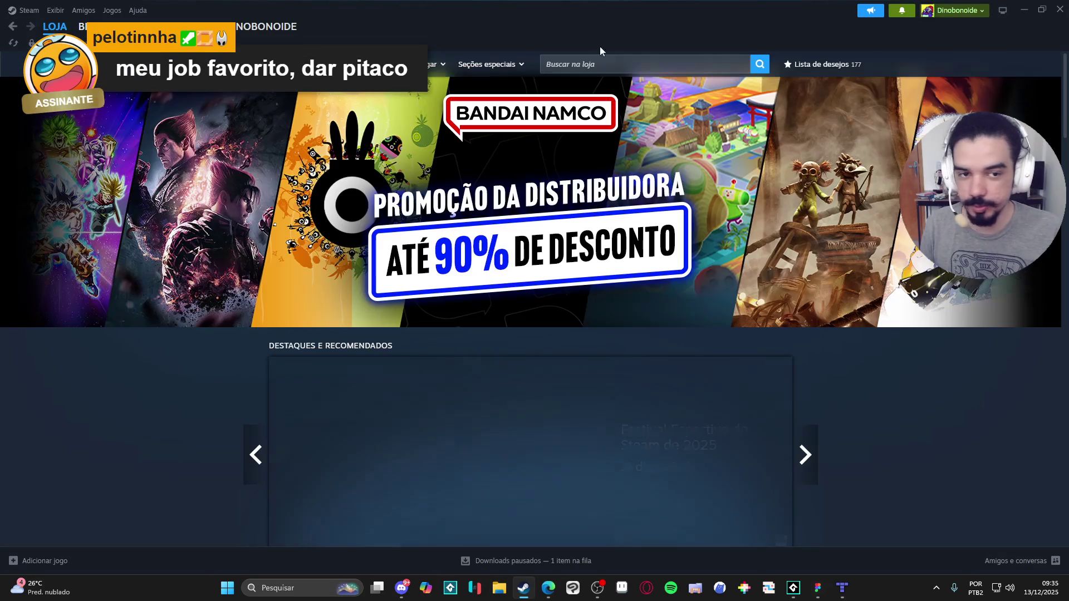
{"action": "left_click", "coordinate": [613, 65]}
{"action": "type", "text": "alab"}
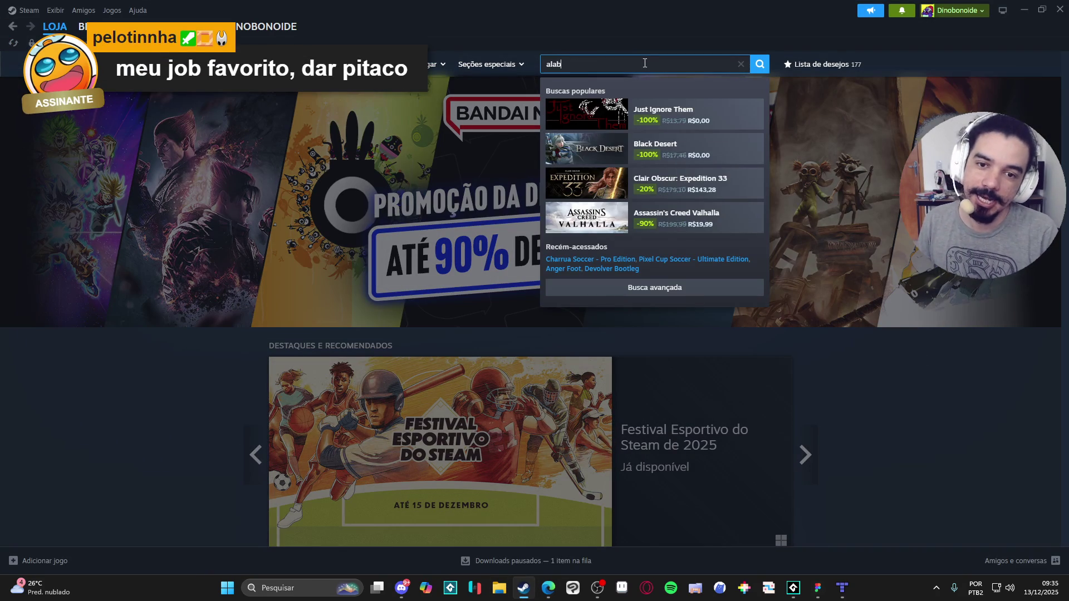
{"action": "type", "text": "aster"}
{"action": "key", "text": "Return"}
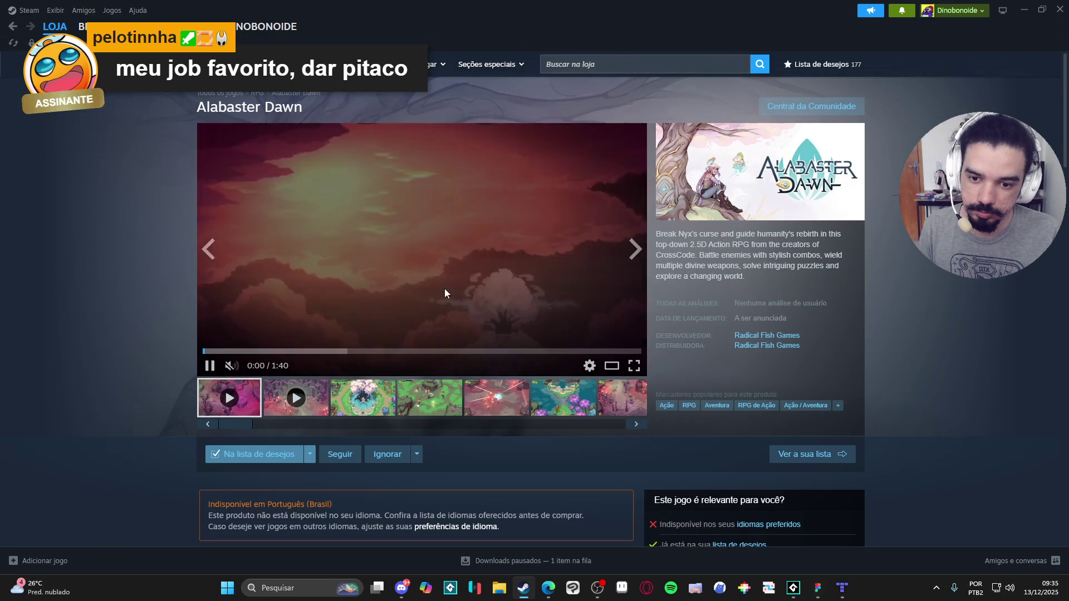
Step: Enlarge the tree screenshot, page through all screenshots to the trailer, and close the viewer
{"action": "left_click", "coordinate": [362, 397]}
{"action": "left_click", "coordinate": [615, 281]}
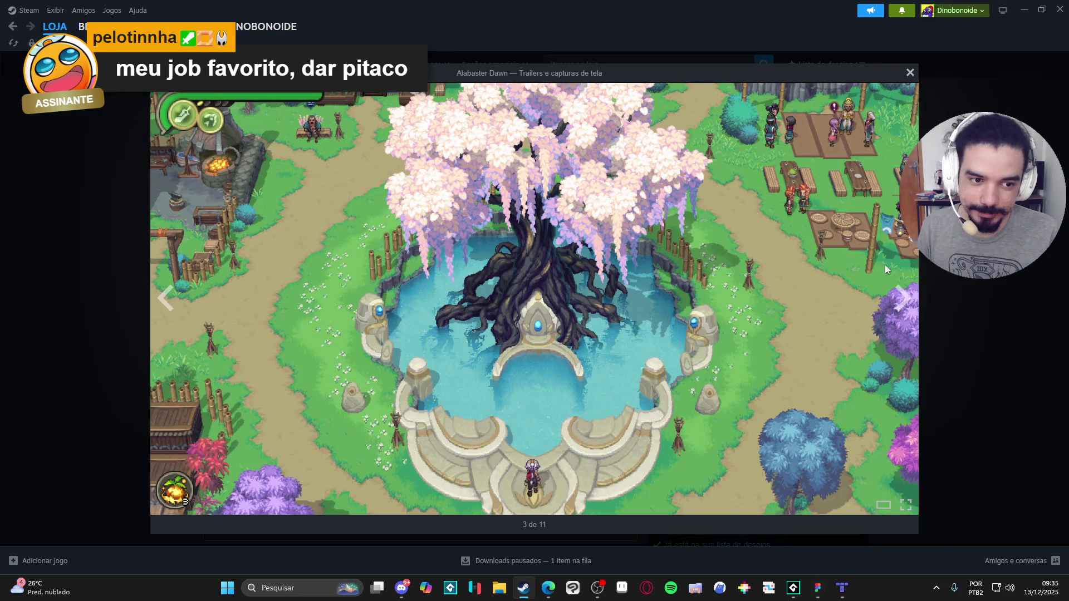
{"action": "left_click", "coordinate": [899, 297]}
{"action": "left_click", "coordinate": [899, 297]}
{"action": "left_click", "coordinate": [899, 297]}
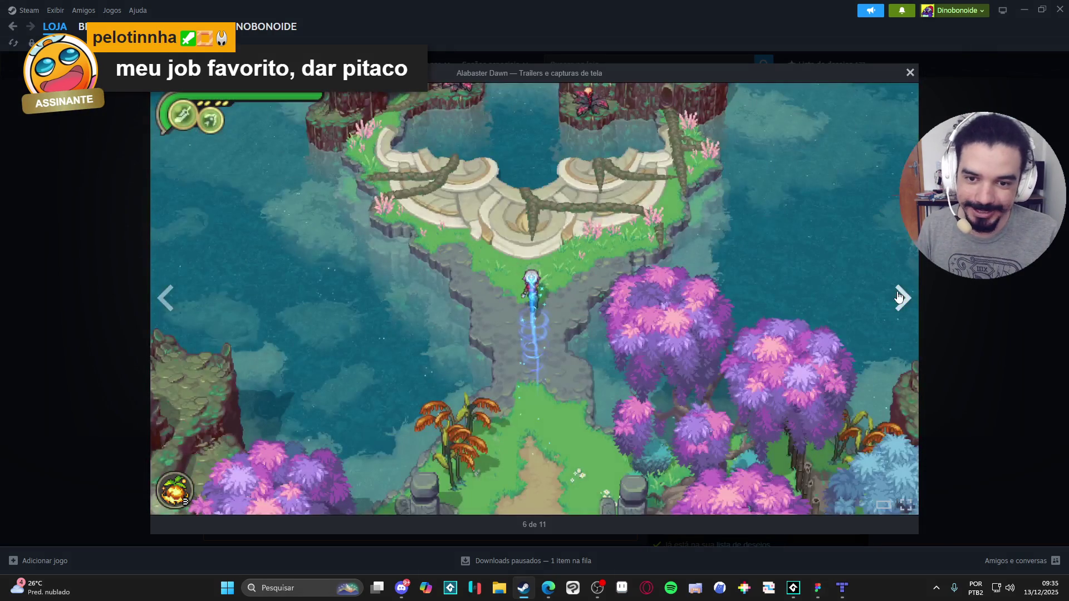
{"action": "left_click", "coordinate": [899, 296]}
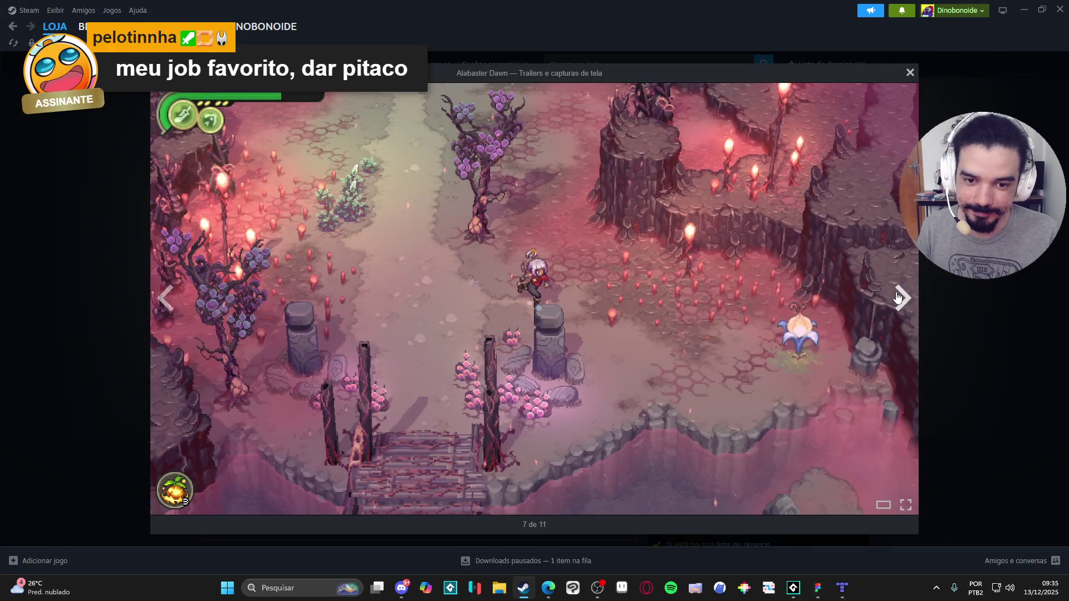
{"action": "left_click", "coordinate": [897, 299]}
{"action": "left_click", "coordinate": [894, 300]}
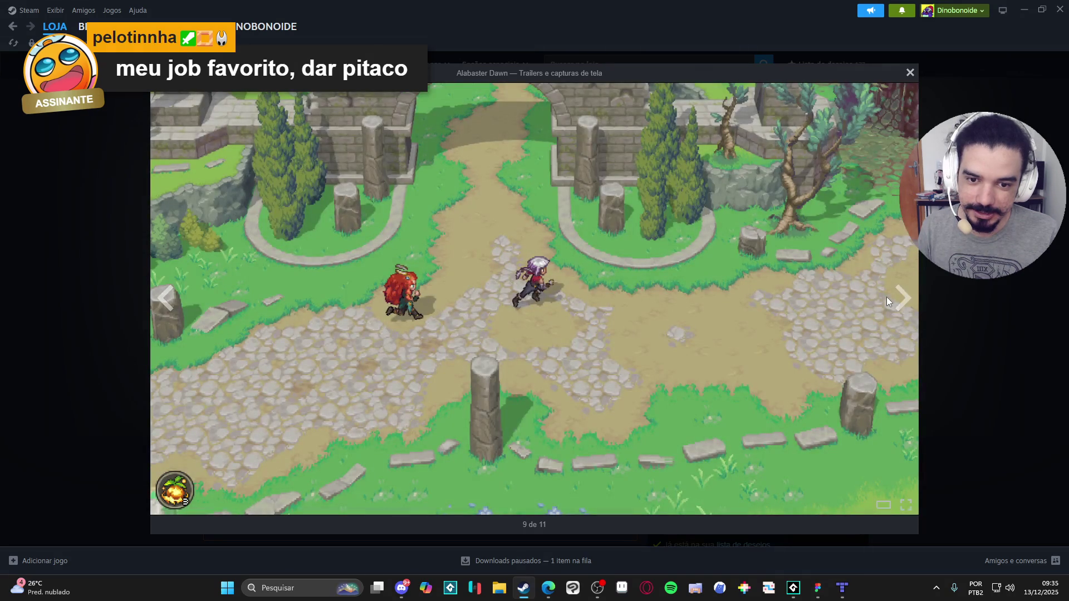
{"action": "left_click", "coordinate": [896, 313]}
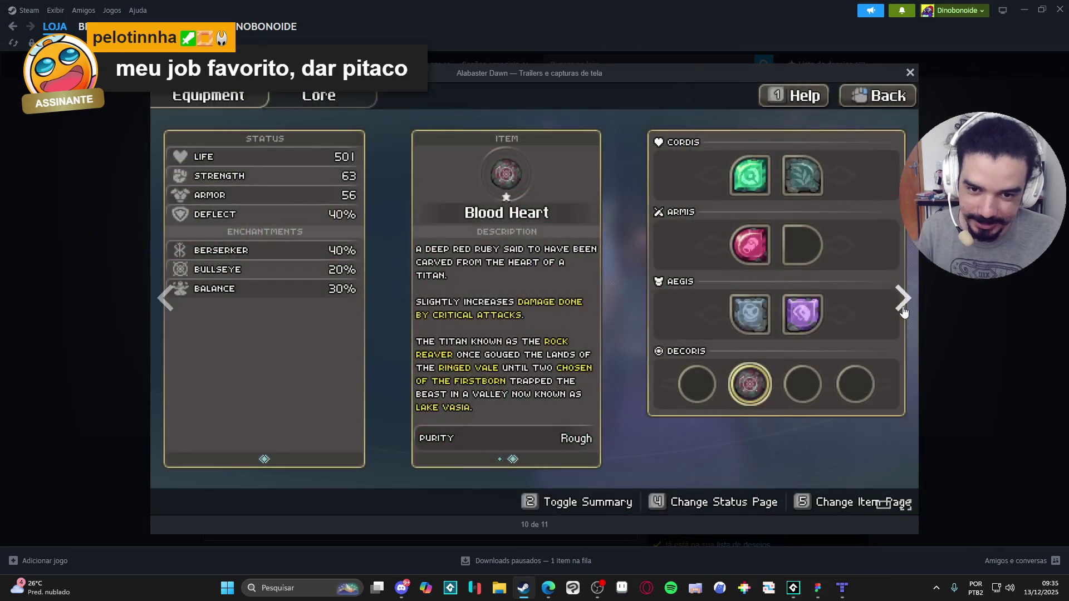
{"action": "left_click", "coordinate": [904, 312]}
{"action": "left_click", "coordinate": [903, 311]}
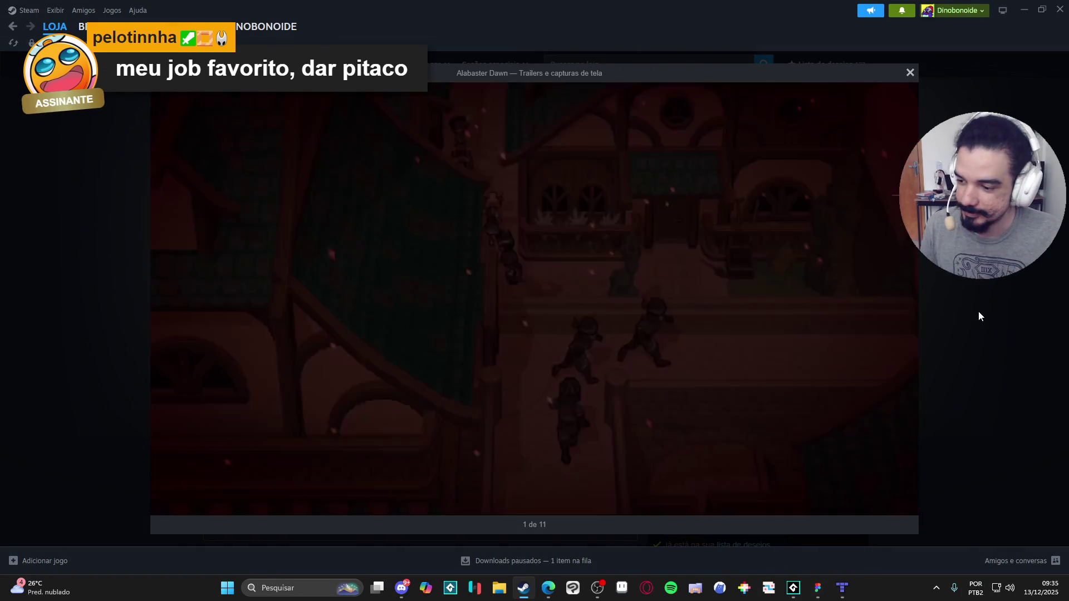
{"action": "left_click", "coordinate": [978, 312]}
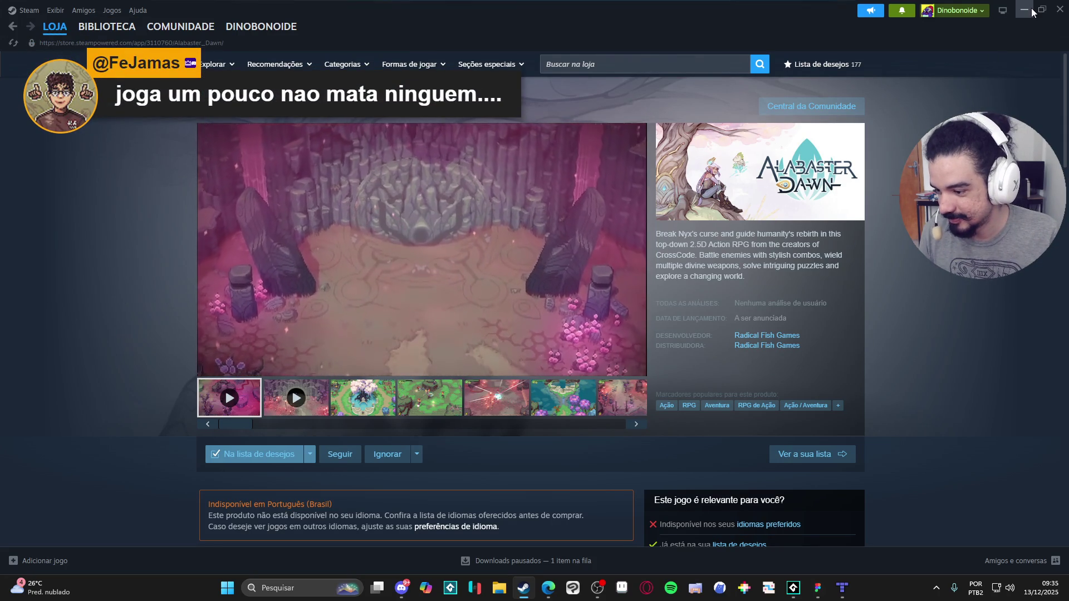
Step: Minimize Steam to bring GameMaker's rm_light_font room editor back
{"action": "left_click", "coordinate": [1030, 11]}
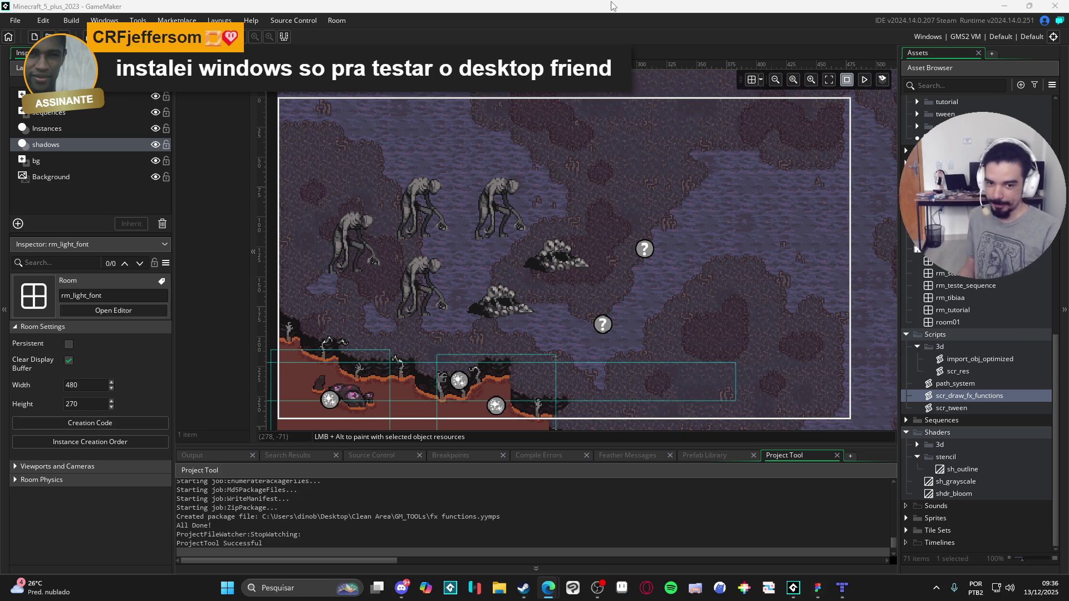
Step: Run the game from the rm_light_font room with F5, then close the game window
{"action": "left_click", "coordinate": [663, 238]}
{"action": "key", "text": "F5"}
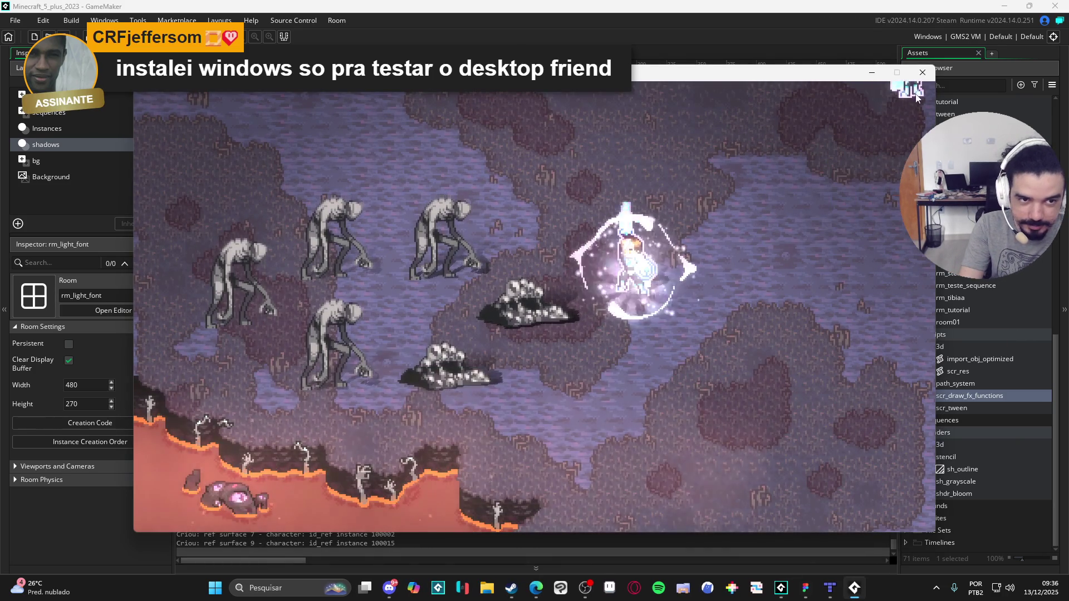
{"action": "left_click", "coordinate": [922, 71]}
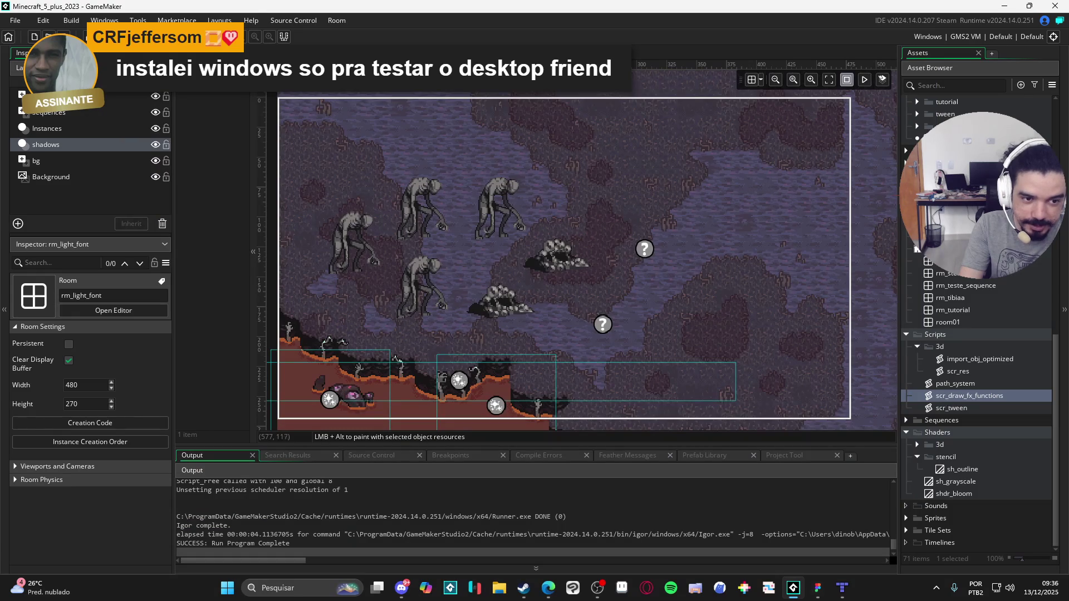
{"action": "scroll", "coordinate": [977, 323], "scroll_direction": "up", "scroll_amount": 10}
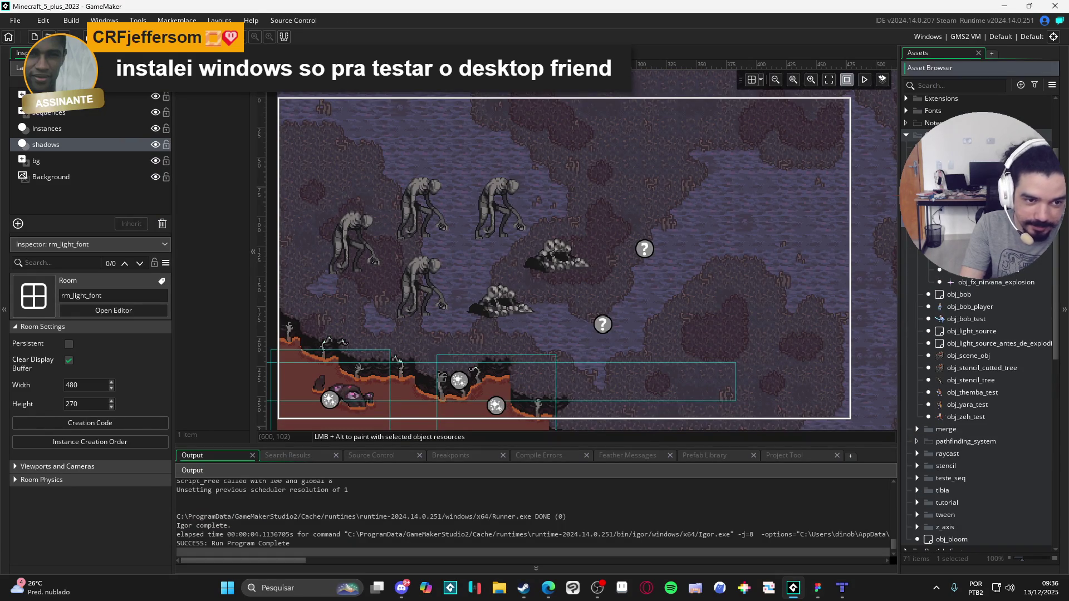
Step: Open obj_fx_manager and show its End Step event code
{"action": "double_click", "coordinate": [986, 270]}
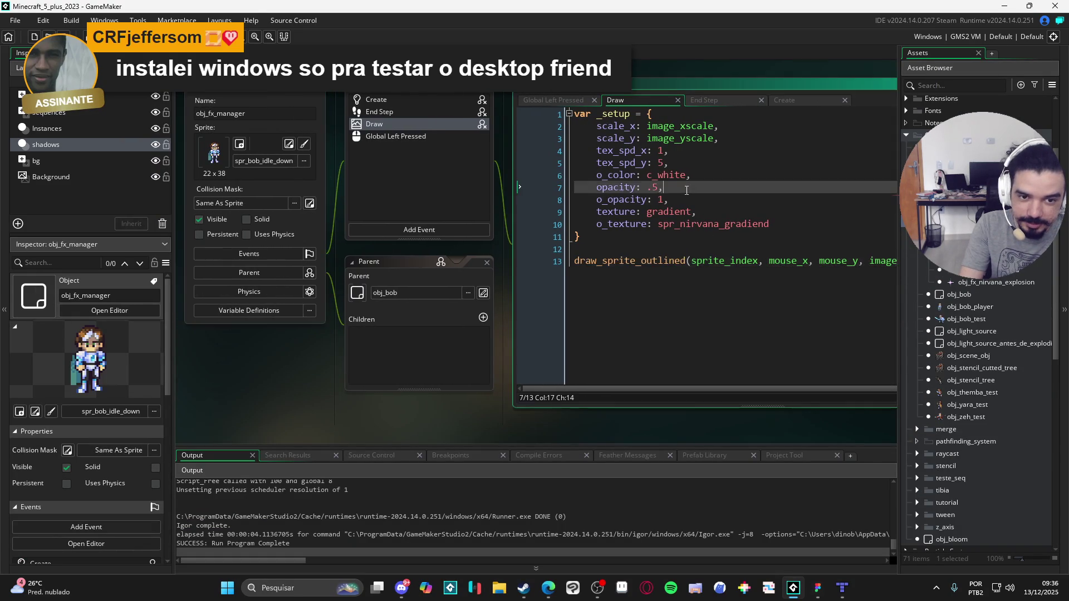
{"action": "scroll", "coordinate": [686, 189], "scroll_direction": "up", "scroll_amount": 5}
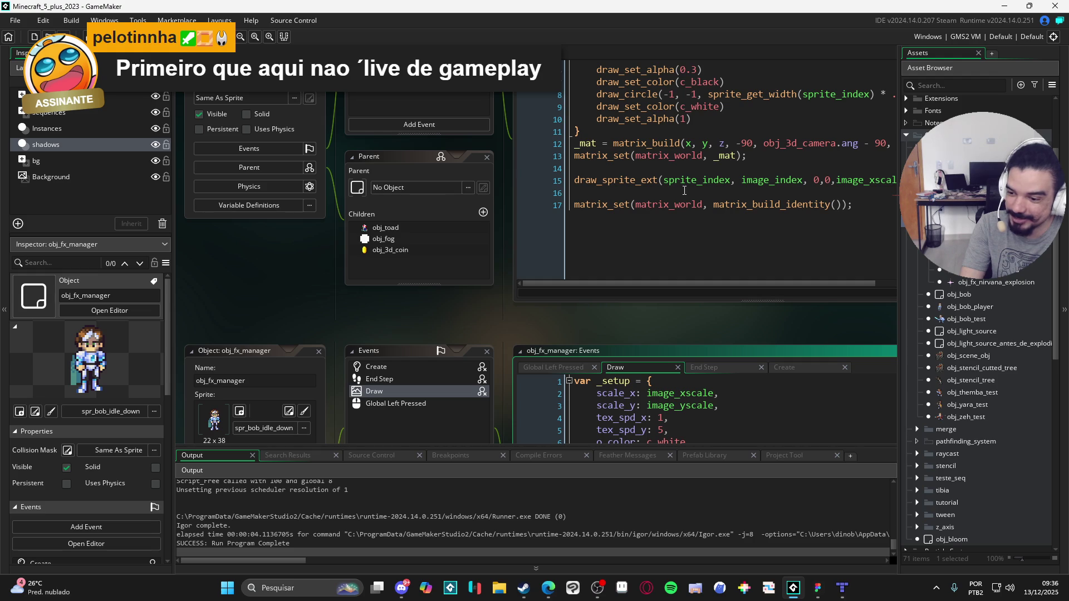
{"action": "scroll", "coordinate": [477, 306], "scroll_direction": "down", "scroll_amount": 5}
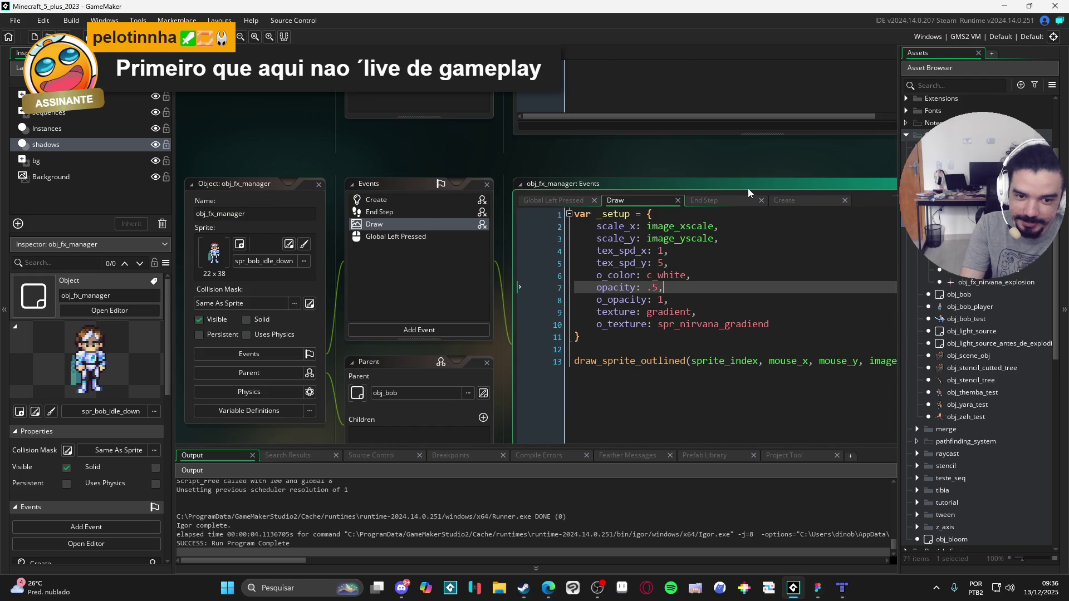
{"action": "left_click", "coordinate": [423, 211]}
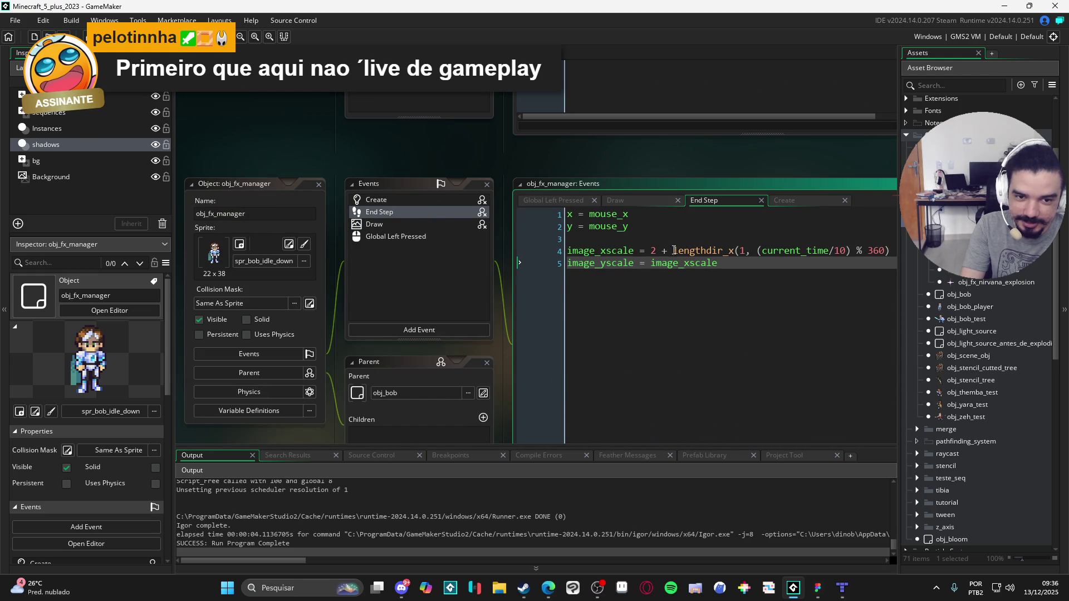
Step: Change lengthdir_x(1, …) to lengthdir_x(.5, …) on line 4, then save and run with F5
{"action": "left_click", "coordinate": [742, 252]}
{"action": "type", "text": "."}
{"action": "key", "text": "Delete"}
{"action": "type", "text": "5"}
{"action": "key", "text": "F5"}
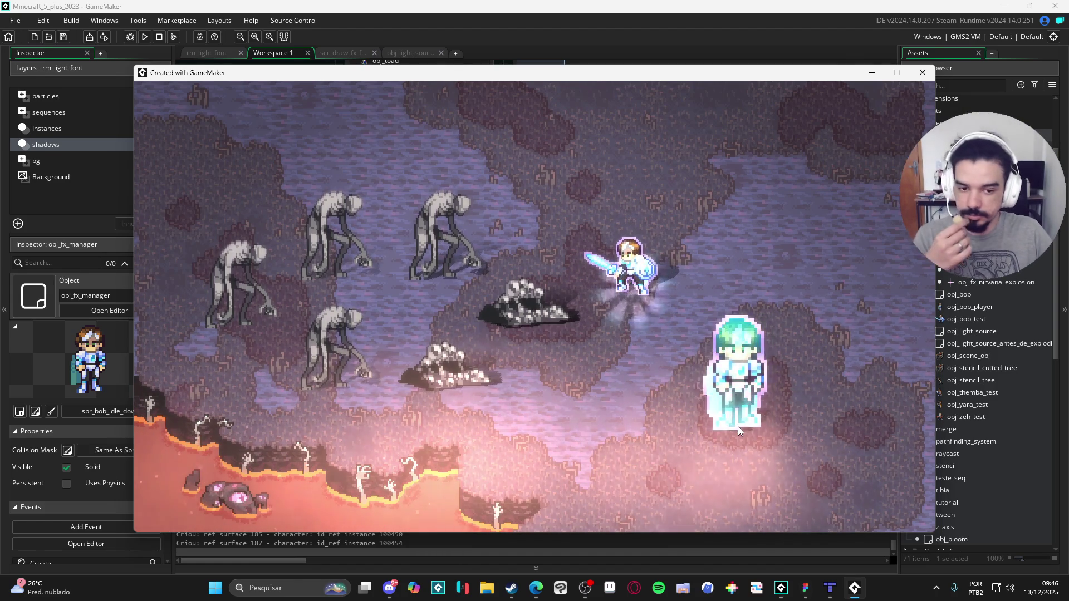
Step: Close the running game window and glance at the other open applications
{"action": "left_click", "coordinate": [923, 73]}
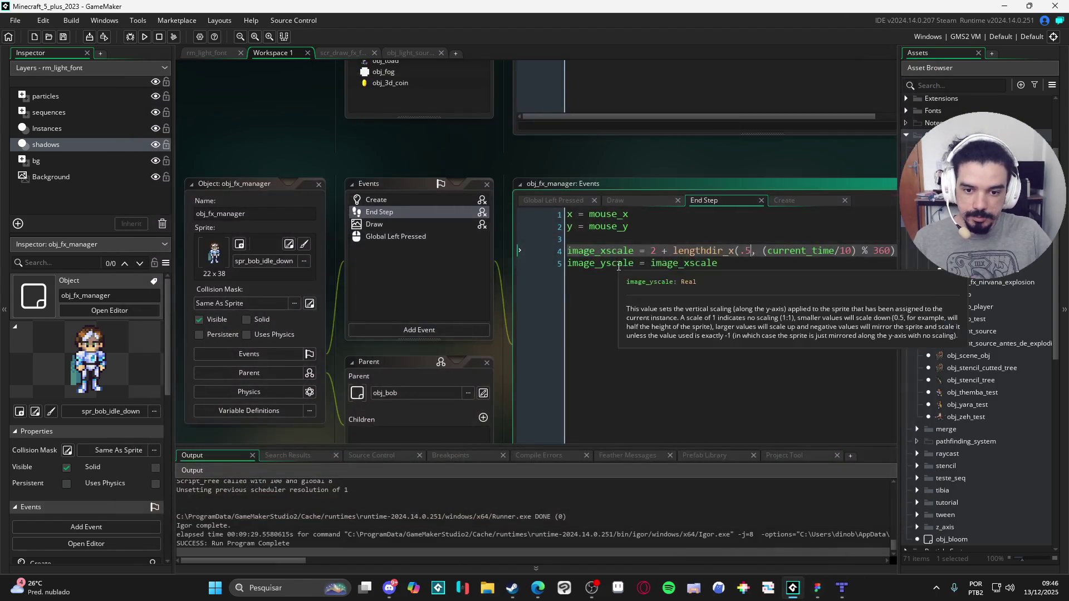
{"action": "left_click", "coordinate": [604, 587]}
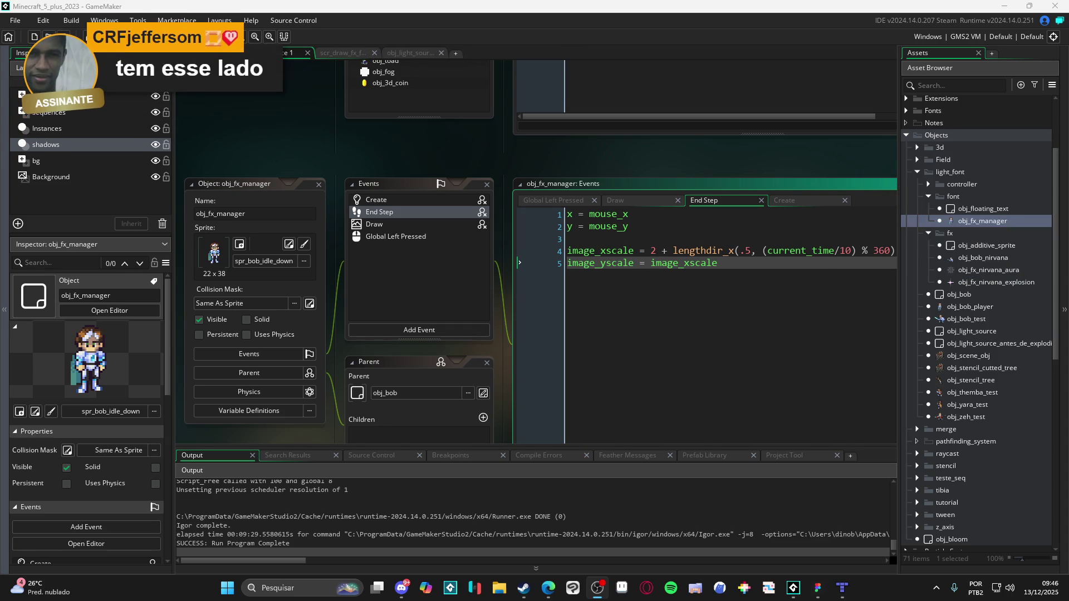
{"action": "left_click", "coordinate": [617, 263]}
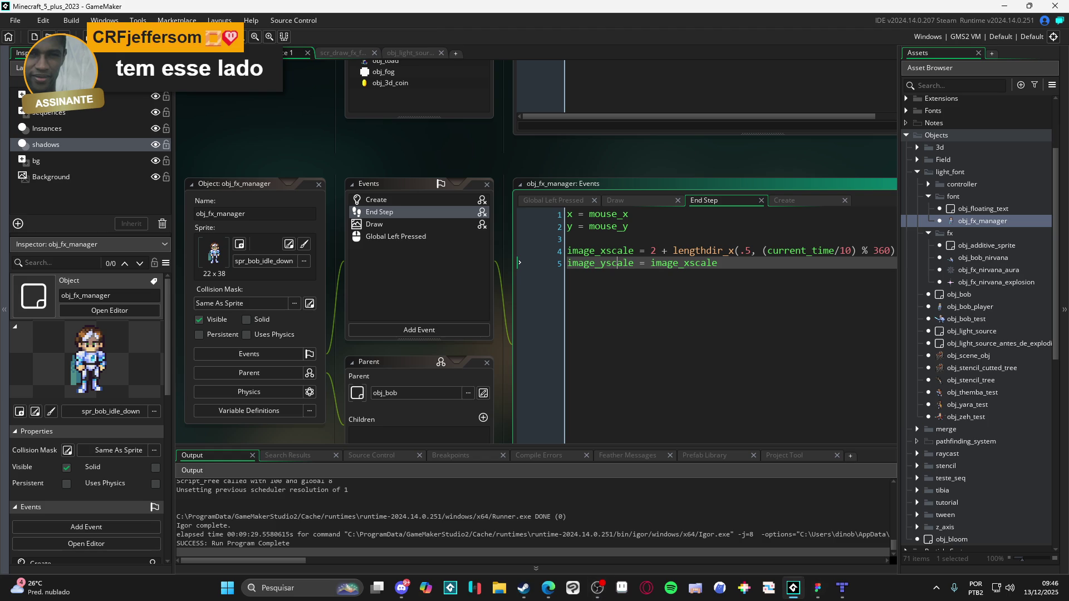
{"action": "key", "text": "alt+Tab"}
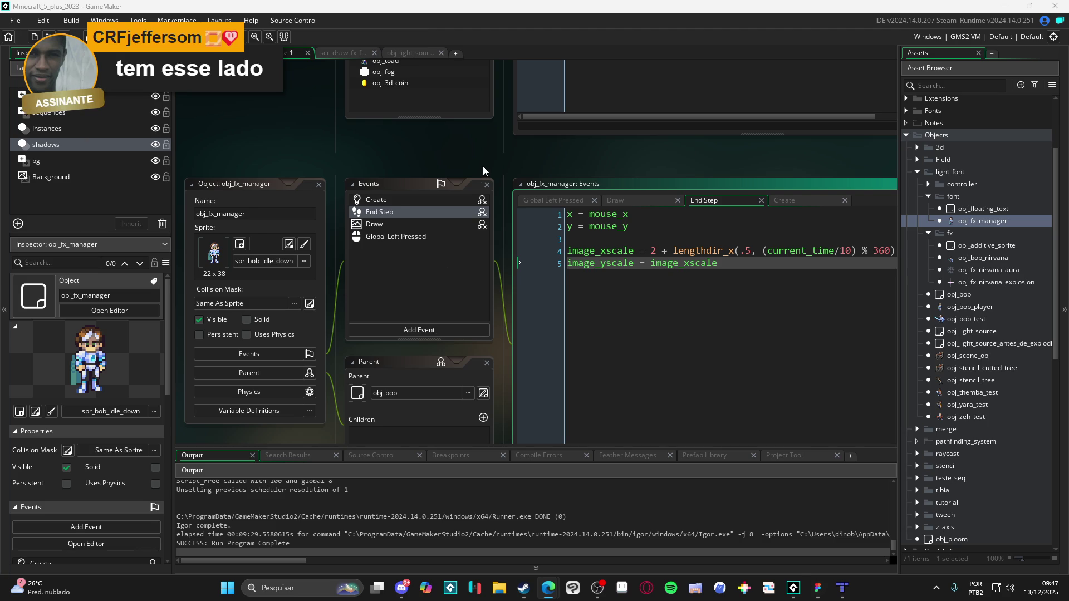
Step: Pan the workspace and narrow the Events window so the End Step code is in view
{"action": "left_click_drag", "start_coordinate": [483, 166], "coordinate": [472, 110]}
{"action": "mouse_move", "coordinate": [296, 400]}
{"action": "left_mouse_down"}
{"action": "mouse_move", "coordinate": [318, 352]}
{"action": "mouse_move", "coordinate": [303, 342]}
{"action": "mouse_move", "coordinate": [312, 381]}
{"action": "left_mouse_up"}
{"action": "scroll", "coordinate": [301, 342], "scroll_direction": "down", "scroll_amount": 1}
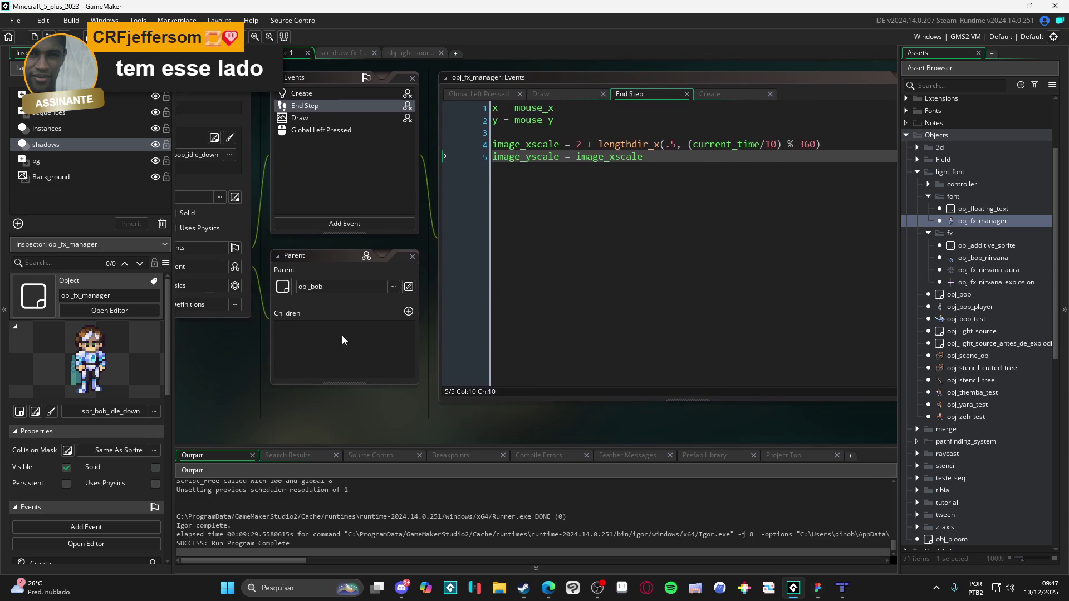
{"action": "scroll", "coordinate": [863, 354], "scroll_direction": "right", "scroll_amount": 2}
{"action": "mouse_move", "coordinate": [821, 349]}
{"action": "left_mouse_down"}
{"action": "mouse_move", "coordinate": [686, 348]}
{"action": "mouse_move", "coordinate": [771, 349]}
{"action": "left_mouse_up"}
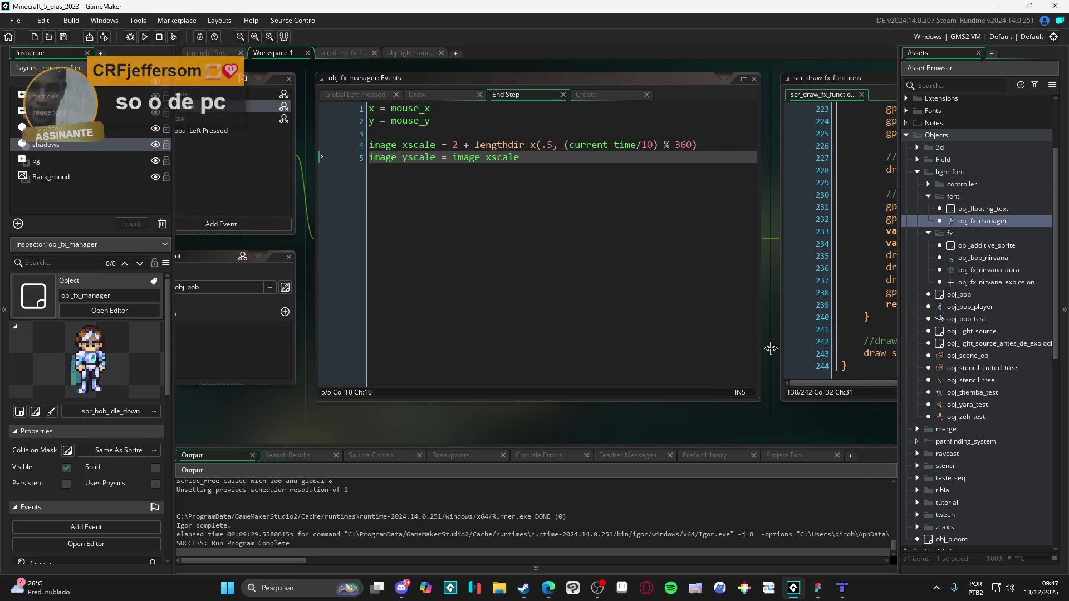
{"action": "mouse_move", "coordinate": [269, 406]}
{"action": "left_mouse_down"}
{"action": "mouse_move", "coordinate": [468, 432]}
{"action": "mouse_move", "coordinate": [480, 421]}
{"action": "mouse_move", "coordinate": [458, 408]}
{"action": "left_mouse_up"}
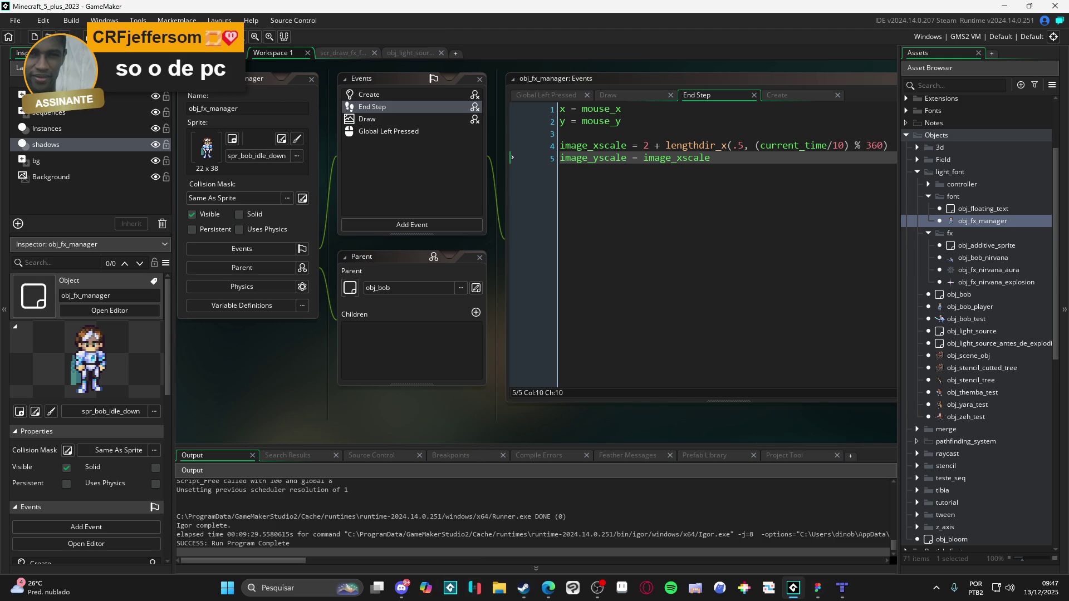
{"action": "left_click", "coordinate": [15, 20]}
Step: Open the recent desktop_pet project, dismiss the Project Health report, and switch to Aseprite
{"action": "mouse_move", "coordinate": [14, 66]}
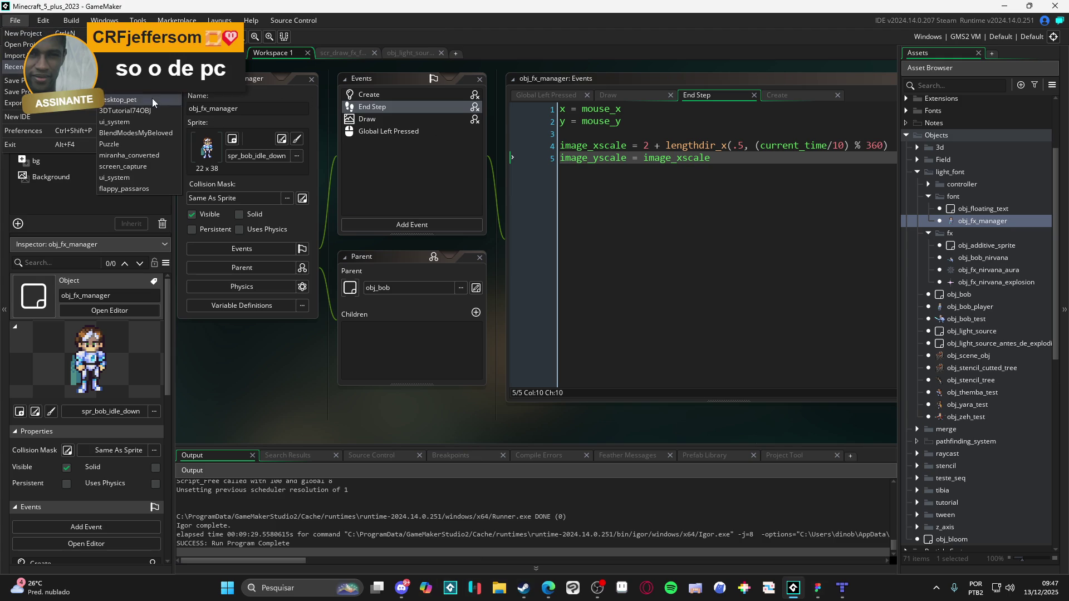
{"action": "left_click", "coordinate": [133, 100]}
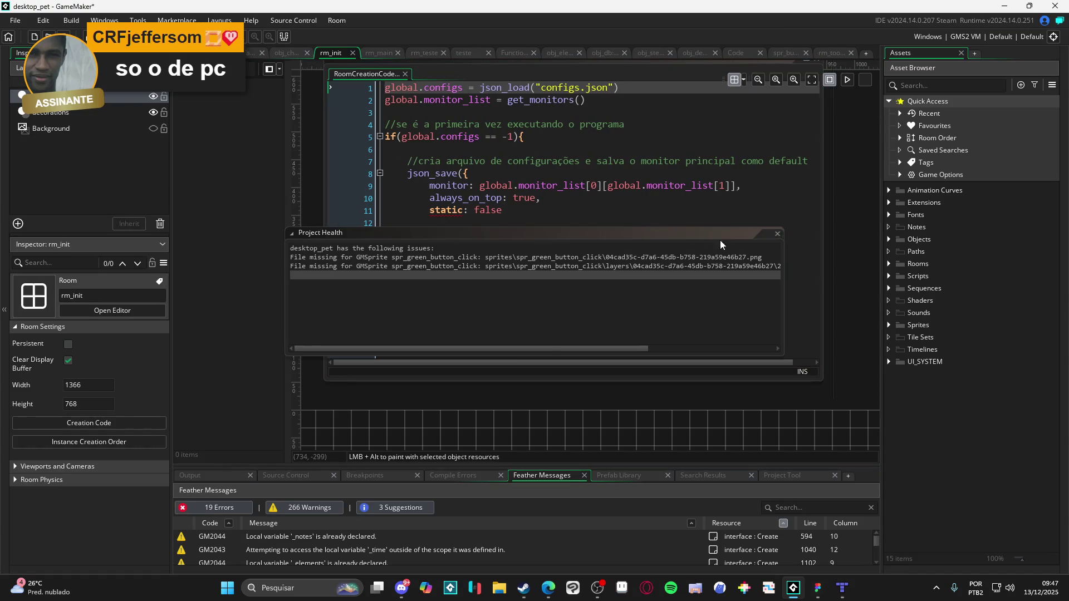
{"action": "left_click", "coordinate": [778, 234]}
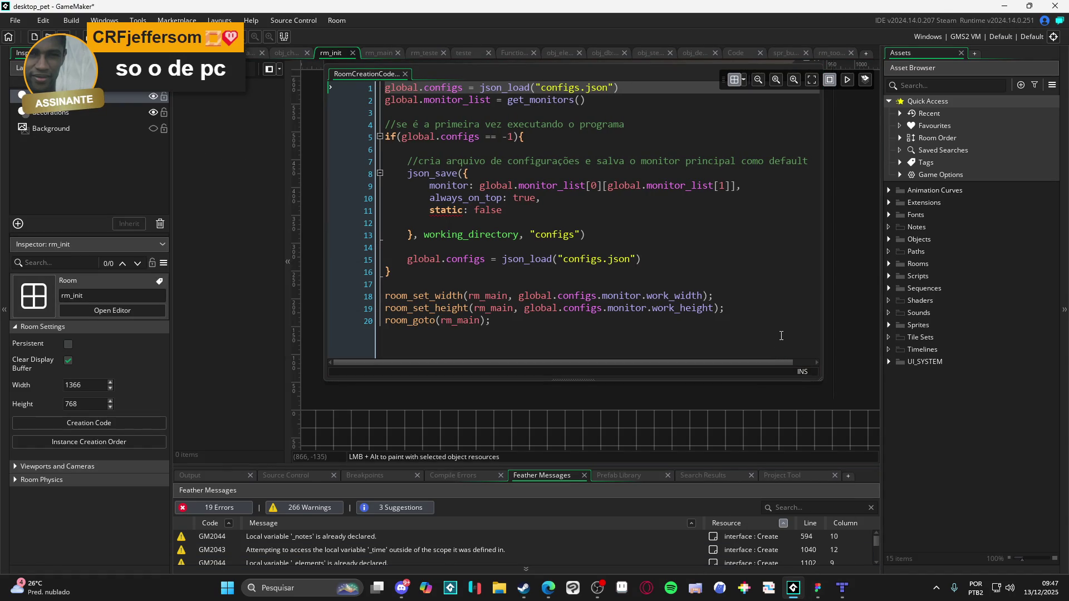
{"action": "left_click", "coordinate": [623, 590]}
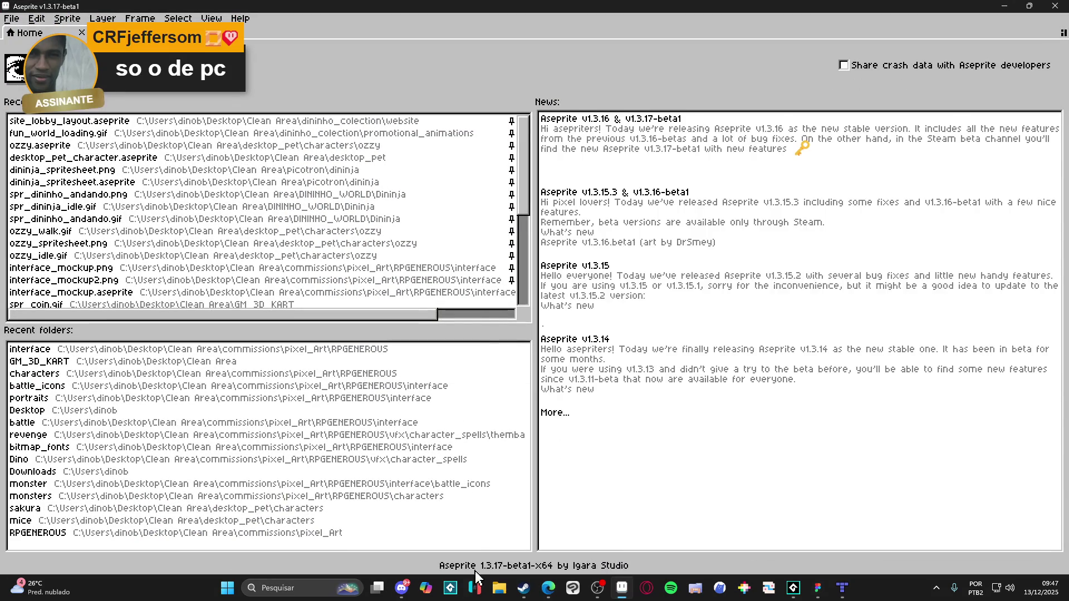
Step: Bring up File Explorer from the taskbar
{"action": "left_click", "coordinate": [499, 588]}
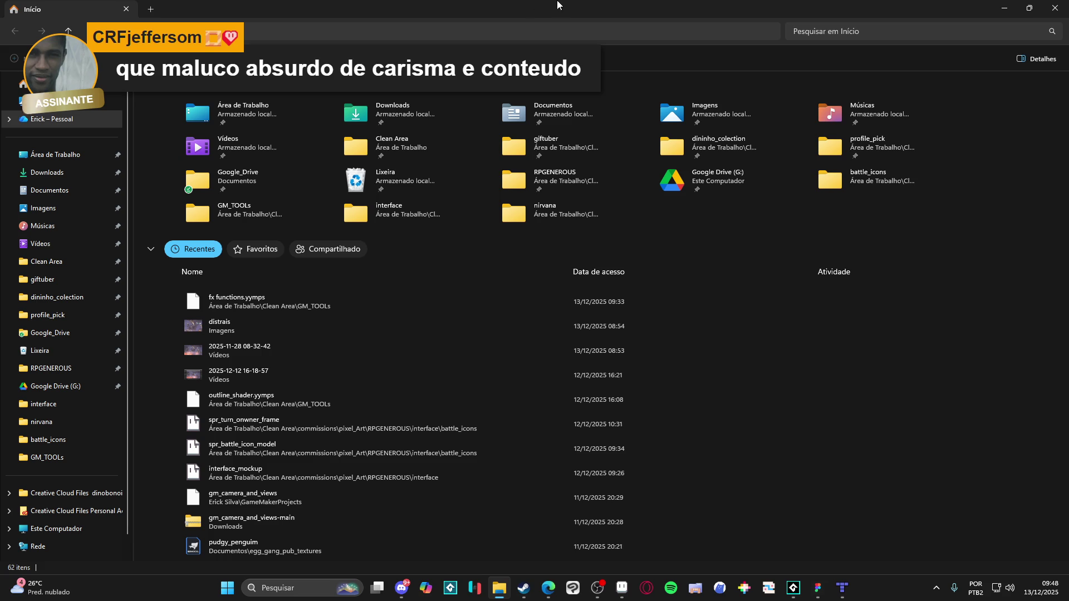
Step: Empty the Lixeira recycle bin and confirm the permanent deletion
{"action": "left_click", "coordinate": [389, 187]}
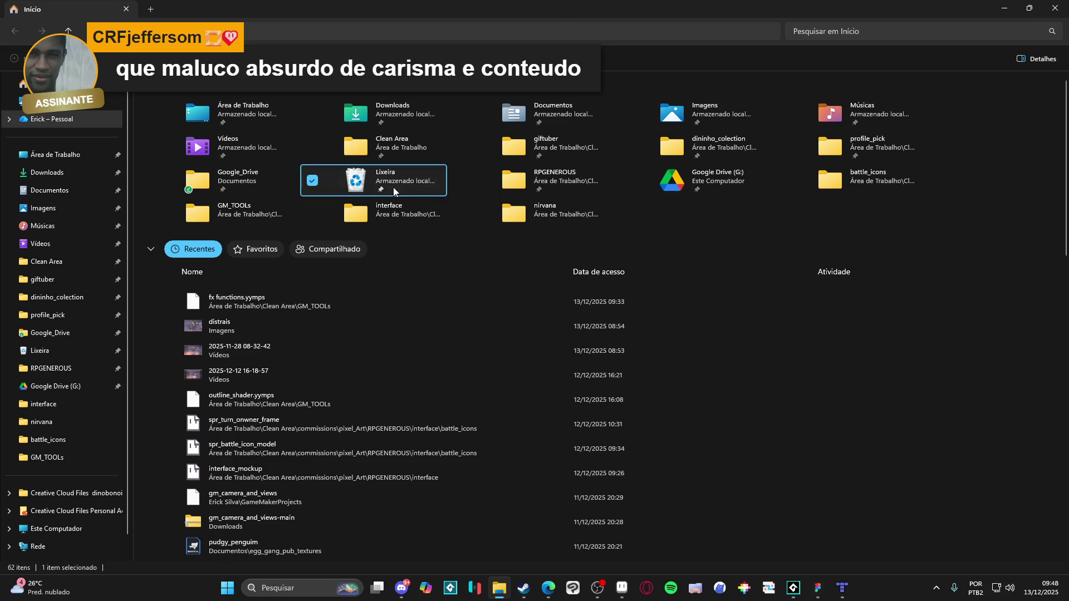
{"action": "right_click", "coordinate": [393, 192]}
{"action": "left_click", "coordinate": [490, 253]}
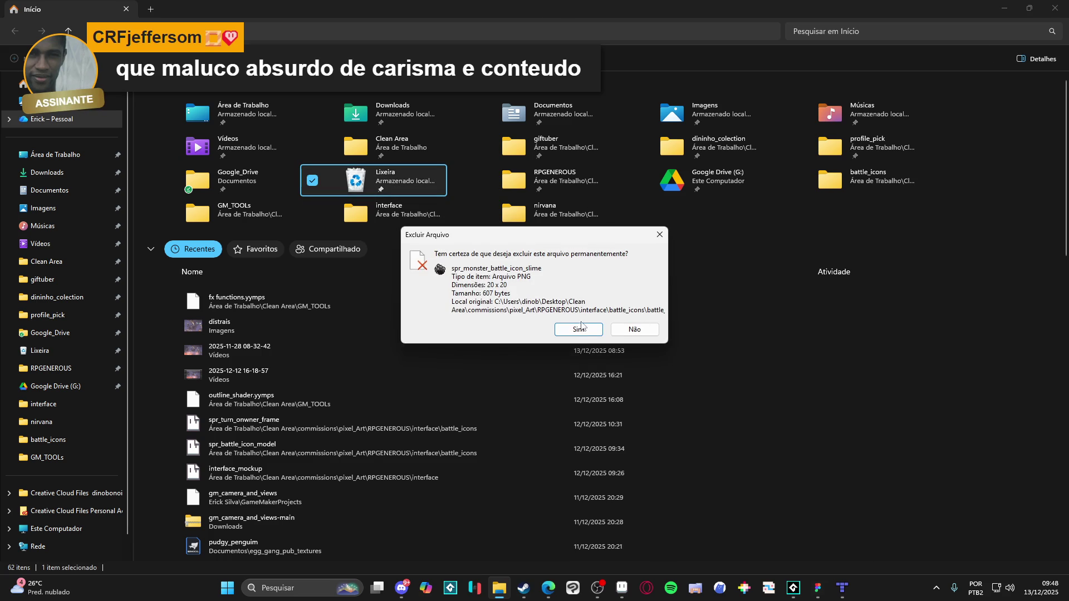
{"action": "left_click", "coordinate": [582, 328]}
{"action": "left_click", "coordinate": [550, 185]}
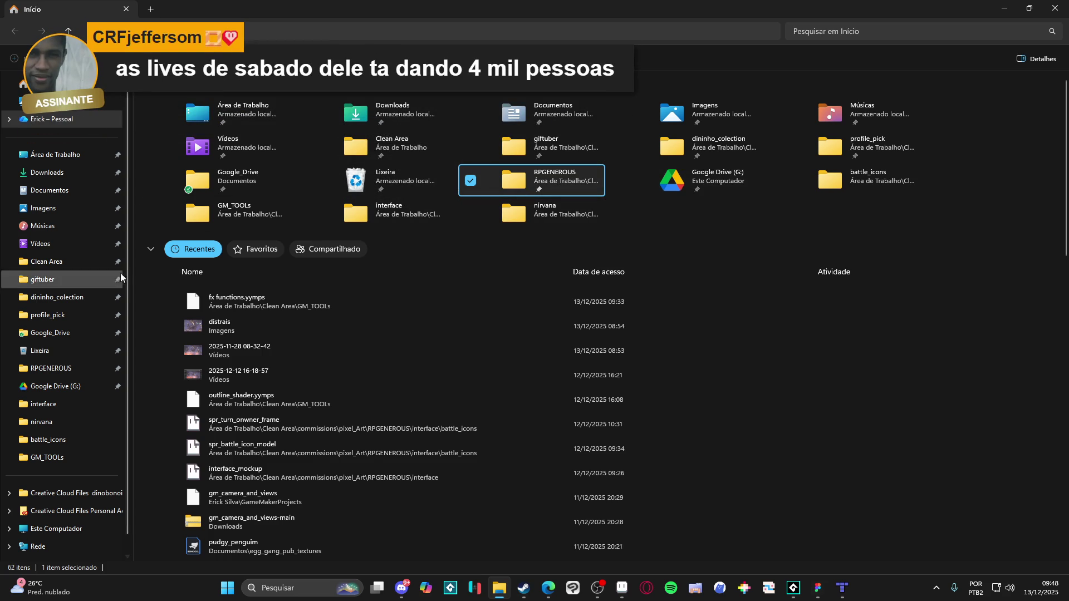
Step: Open desktop_pet_character.aseprite from Clean Area > desktop_pet in Aseprite
{"action": "left_click", "coordinate": [84, 263]}
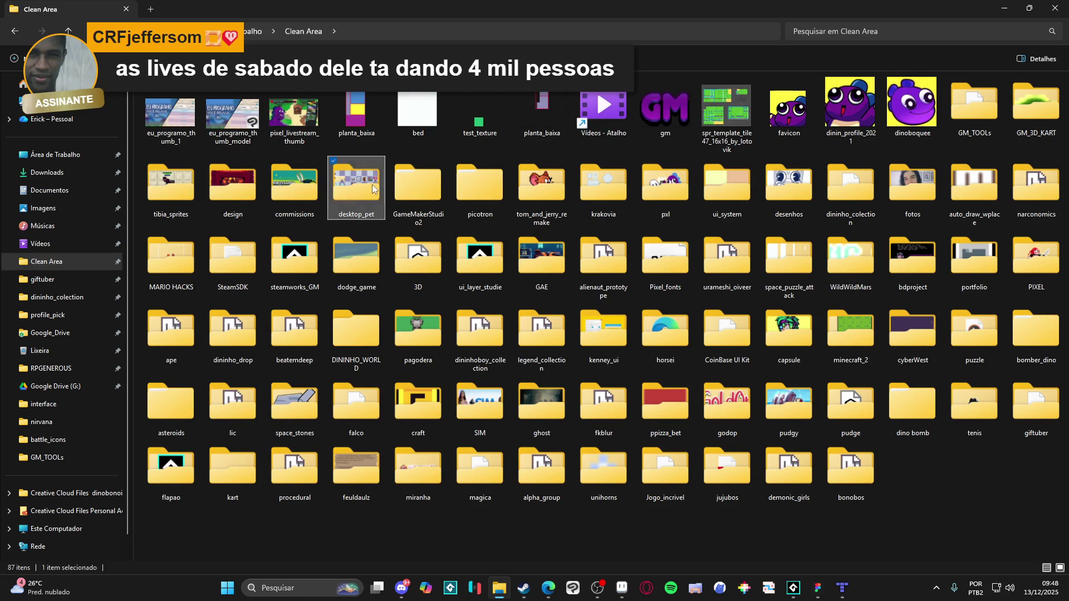
{"action": "double_click", "coordinate": [357, 184]}
{"action": "double_click", "coordinate": [851, 117]}
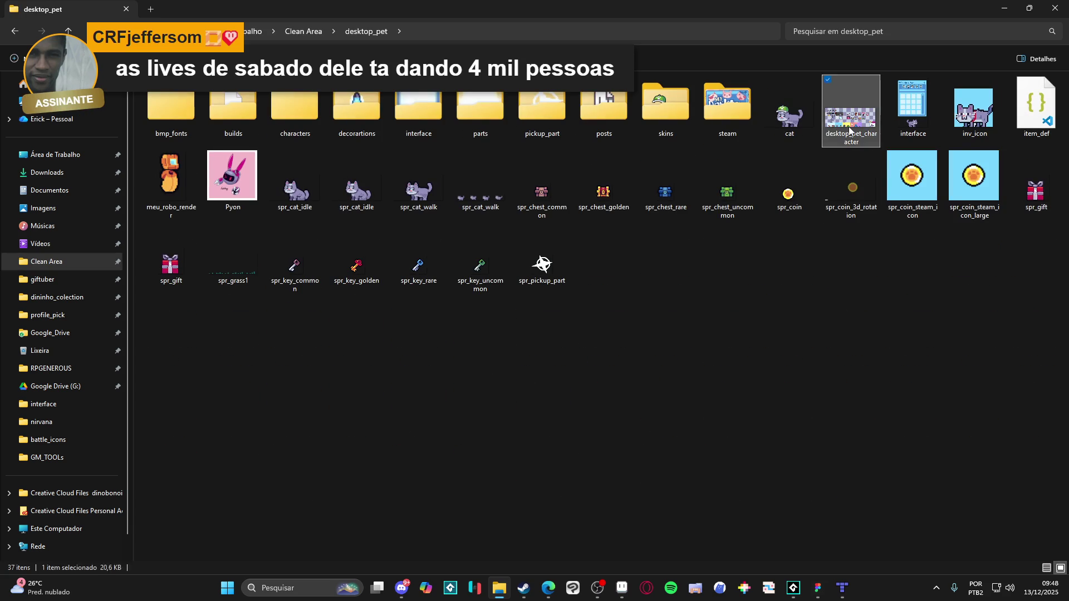
{"action": "scroll", "coordinate": [543, 257], "scroll_direction": "up", "scroll_amount": 3}
{"action": "left_click_drag", "start_coordinate": [543, 257], "coordinate": [568, 287]}
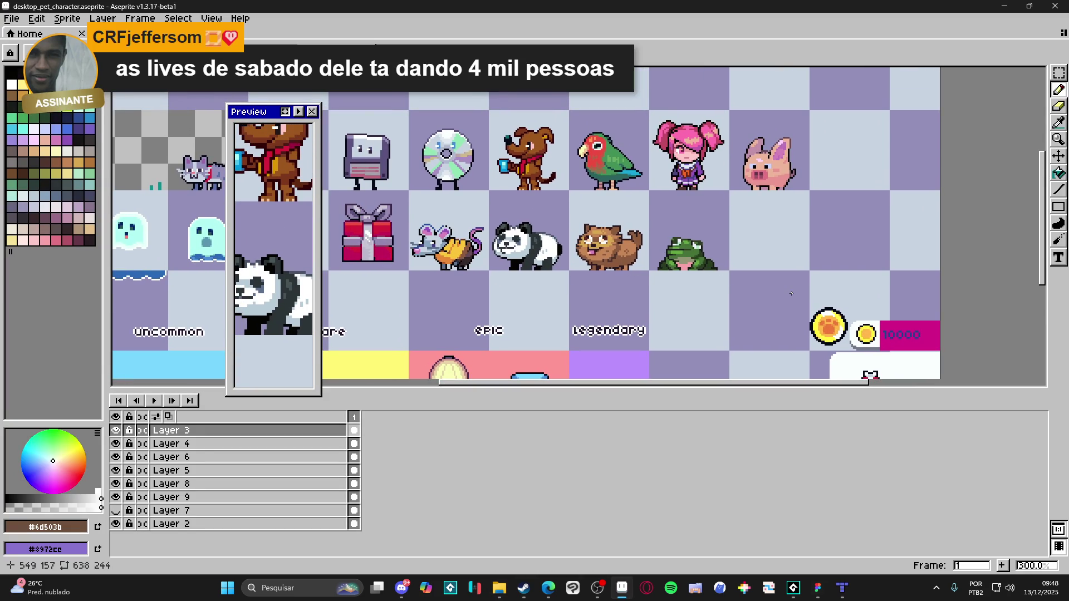
Step: Move Aseprite's Preview panel further left, then bring the desktop_pet folder window forward
{"action": "left_click_drag", "start_coordinate": [248, 114], "coordinate": [177, 95]}
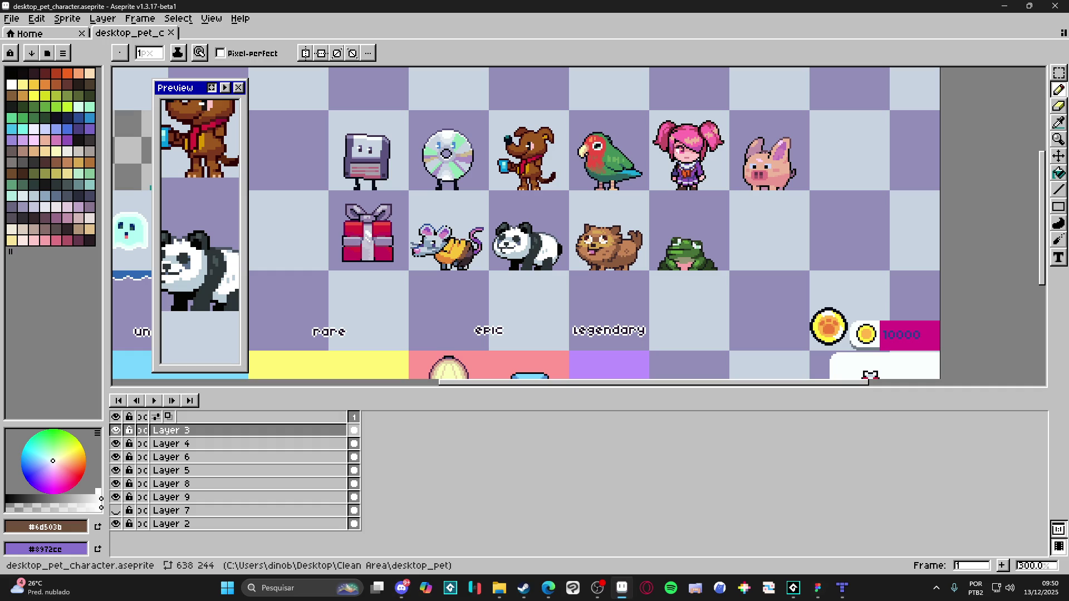
{"action": "left_click", "coordinate": [595, 596]}
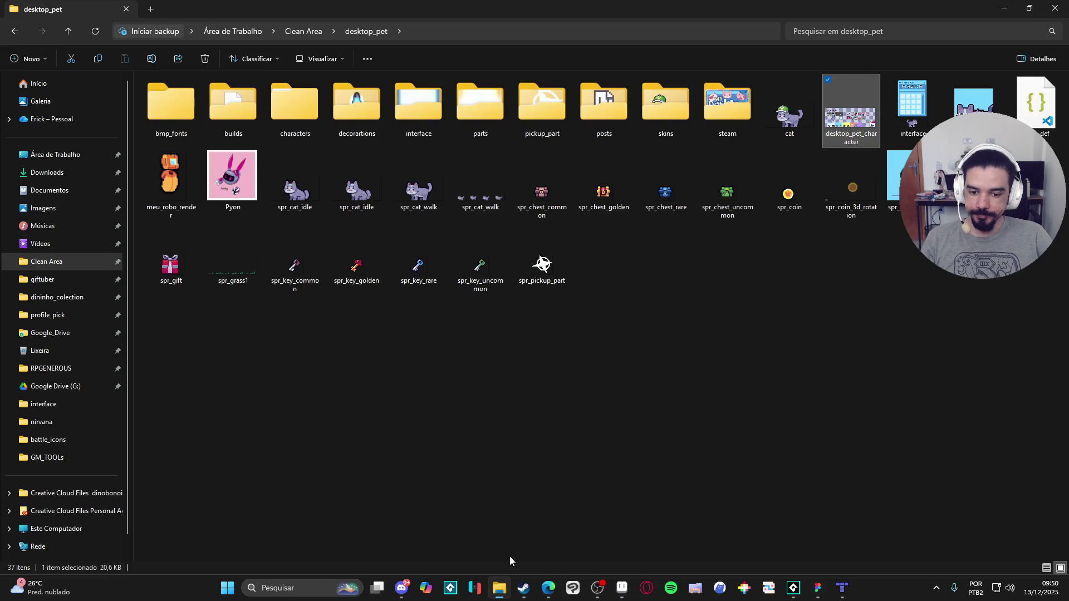
{"action": "left_click", "coordinate": [499, 588]}
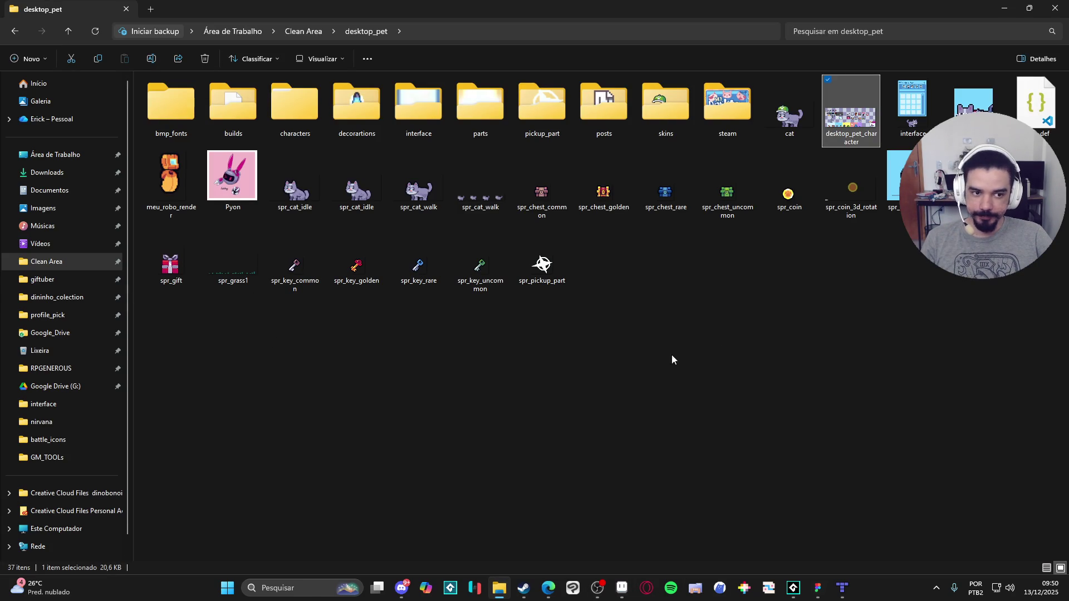
{"action": "left_click", "coordinate": [401, 588]}
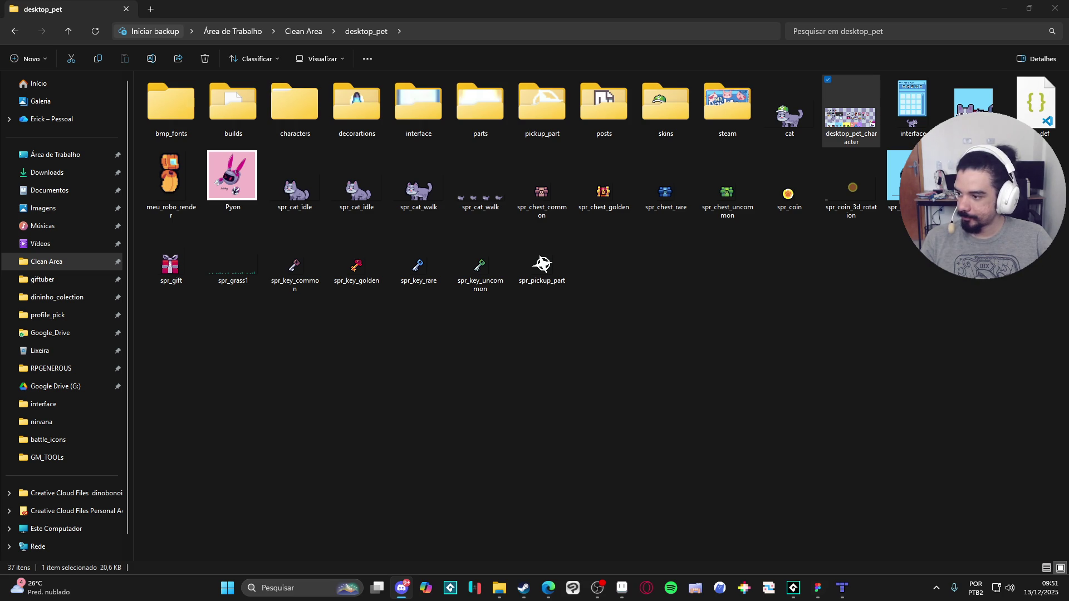
{"action": "key", "text": "alt+Tab"}
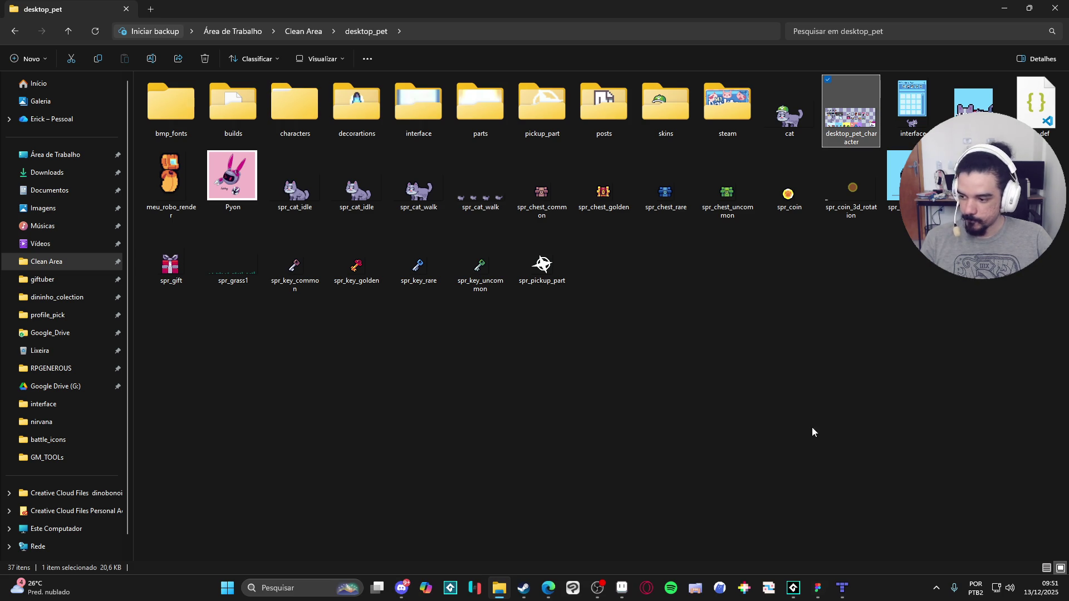
{"action": "left_click", "coordinate": [622, 588]}
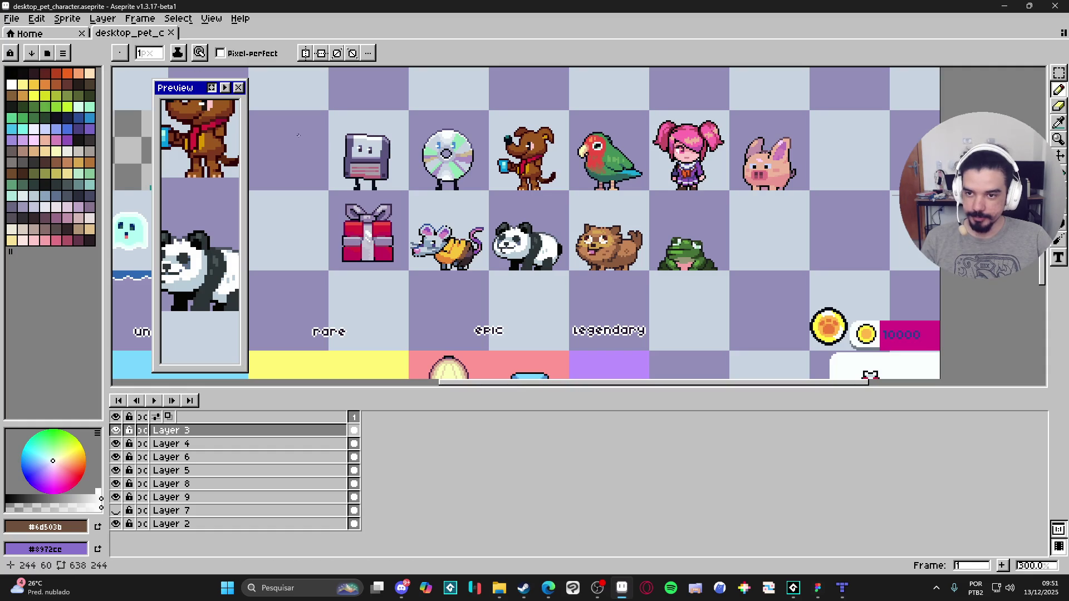
Step: Move the preview panel right and create a new 1294×1290 sprite with square pixels
{"action": "mouse_move", "coordinate": [181, 93]}
{"action": "left_mouse_down"}
{"action": "mouse_move", "coordinate": [652, 150]}
{"action": "mouse_move", "coordinate": [899, 216]}
{"action": "mouse_move", "coordinate": [923, 211]}
{"action": "left_mouse_up"}
{"action": "mouse_move", "coordinate": [637, 192]}
{"action": "left_mouse_down"}
{"action": "mouse_move", "coordinate": [529, 192]}
{"action": "mouse_move", "coordinate": [524, 203]}
{"action": "left_mouse_up"}
{"action": "left_click", "coordinate": [11, 17]}
{"action": "left_click", "coordinate": [25, 30]}
{"action": "left_click", "coordinate": [513, 395]}
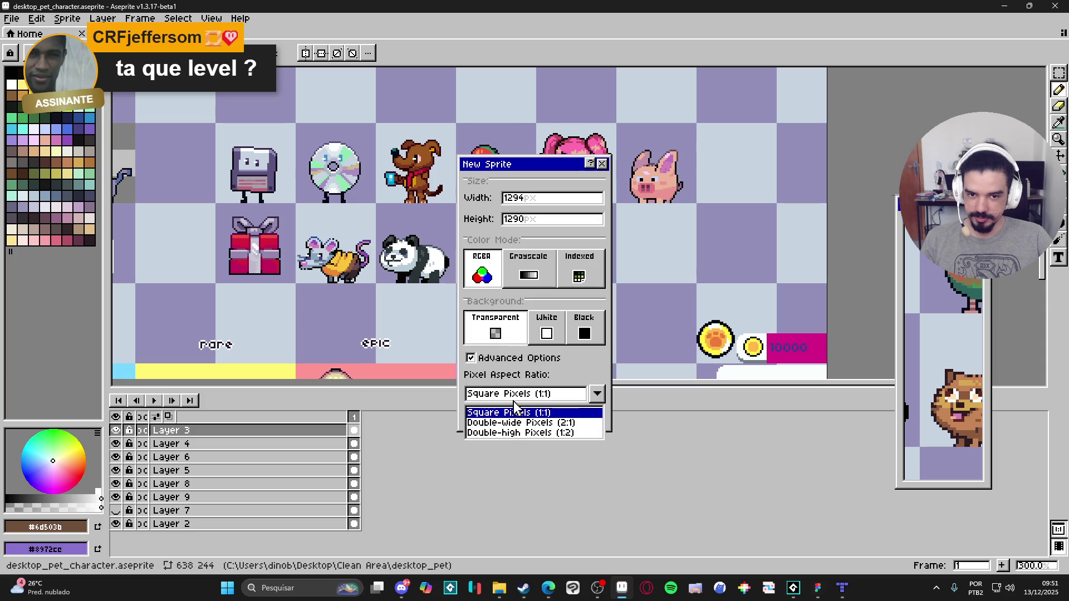
{"action": "left_click", "coordinate": [514, 412]}
{"action": "left_click", "coordinate": [499, 415]}
Step: Paste the robot-bunny reference beside the character sheet and make desktop_pet_character active
{"action": "key", "text": "ctrl+v"}
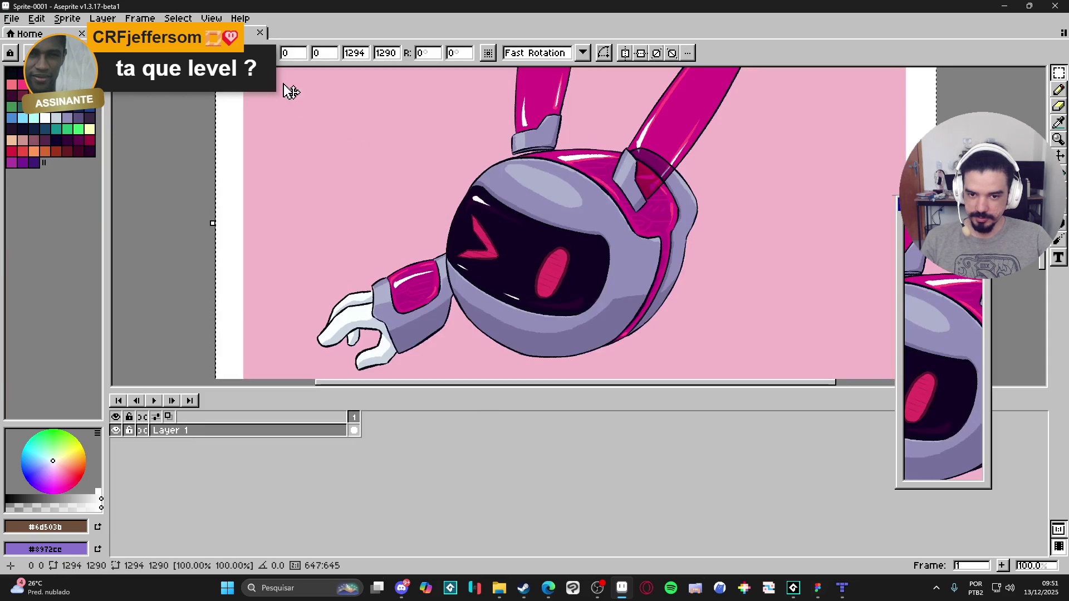
{"action": "mouse_move", "coordinate": [223, 33]}
{"action": "left_mouse_down"}
{"action": "mouse_move", "coordinate": [120, 153]}
{"action": "mouse_move", "coordinate": [261, 228]}
{"action": "left_mouse_up"}
{"action": "scroll", "coordinate": [257, 232], "scroll_direction": "down", "scroll_amount": 5}
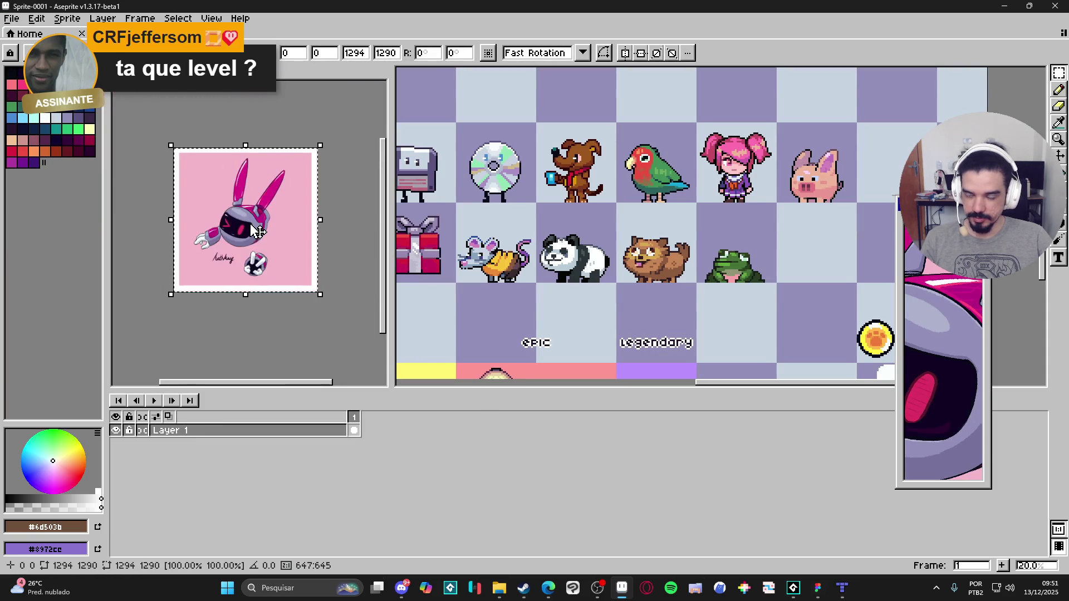
{"action": "scroll", "coordinate": [258, 232], "scroll_direction": "up", "scroll_amount": 2}
{"action": "left_click_drag", "start_coordinate": [392, 238], "coordinate": [277, 236]}
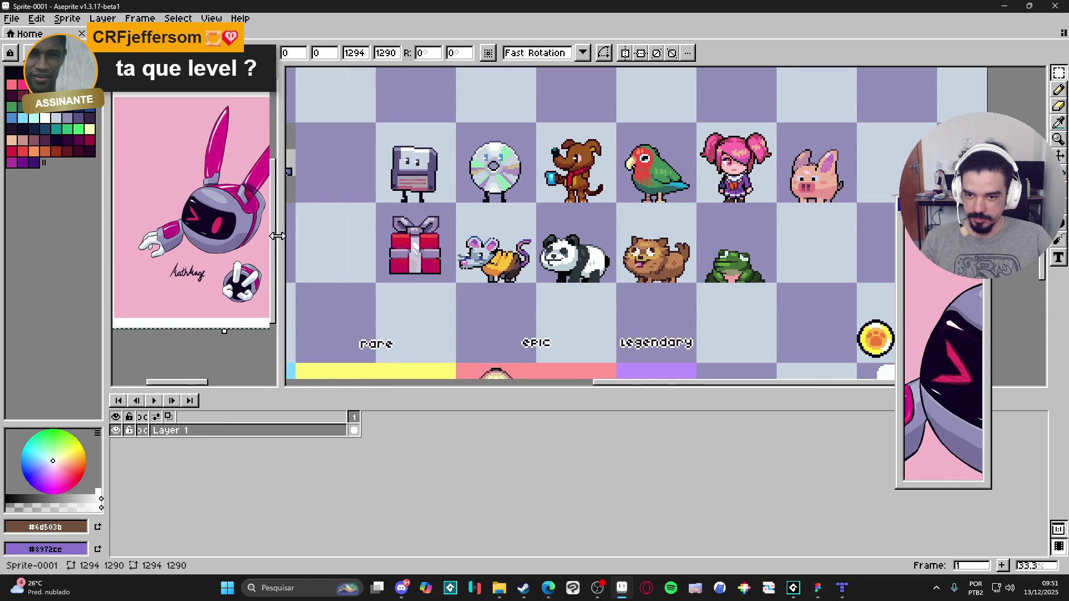
{"action": "left_click", "coordinate": [511, 159]}
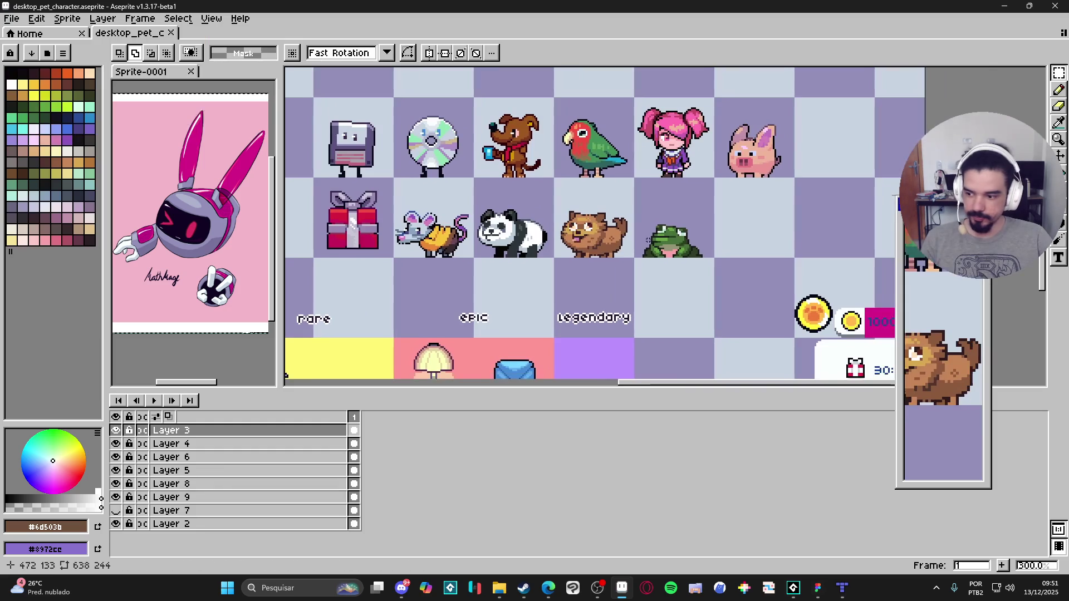
{"action": "scroll", "coordinate": [510, 160], "scroll_direction": "right", "scroll_amount": 3}
{"action": "scroll", "coordinate": [510, 160], "scroll_direction": "up", "scroll_amount": 1}
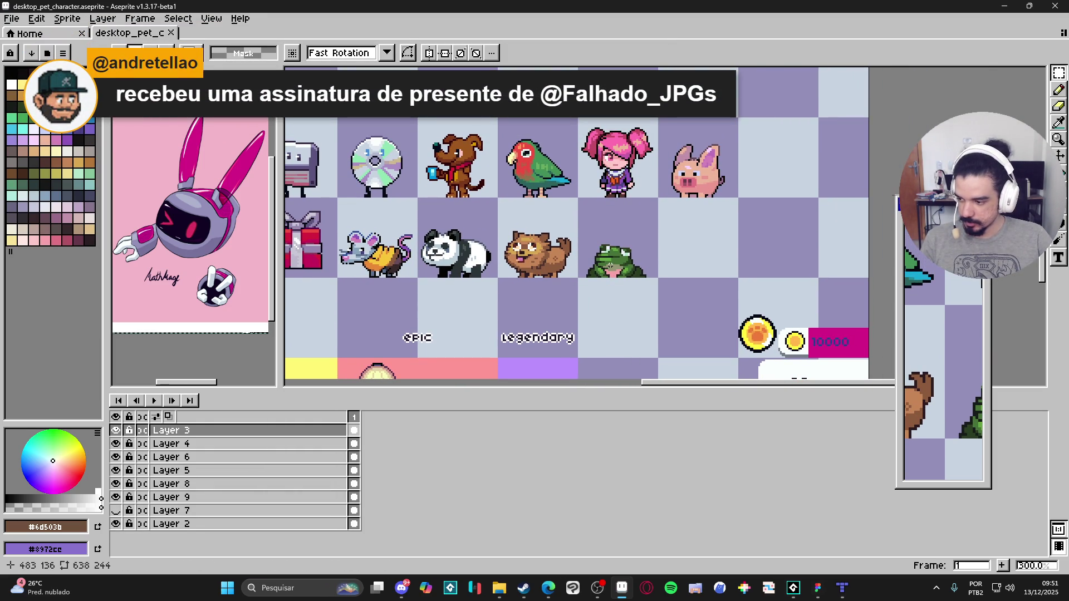
Step: Pick the Pencil with lilac palette colour Idx-102 and zoom to the empty cell beside the frog
{"action": "key", "text": "ctrl+a"}
{"action": "key", "text": "alt+Tab"}
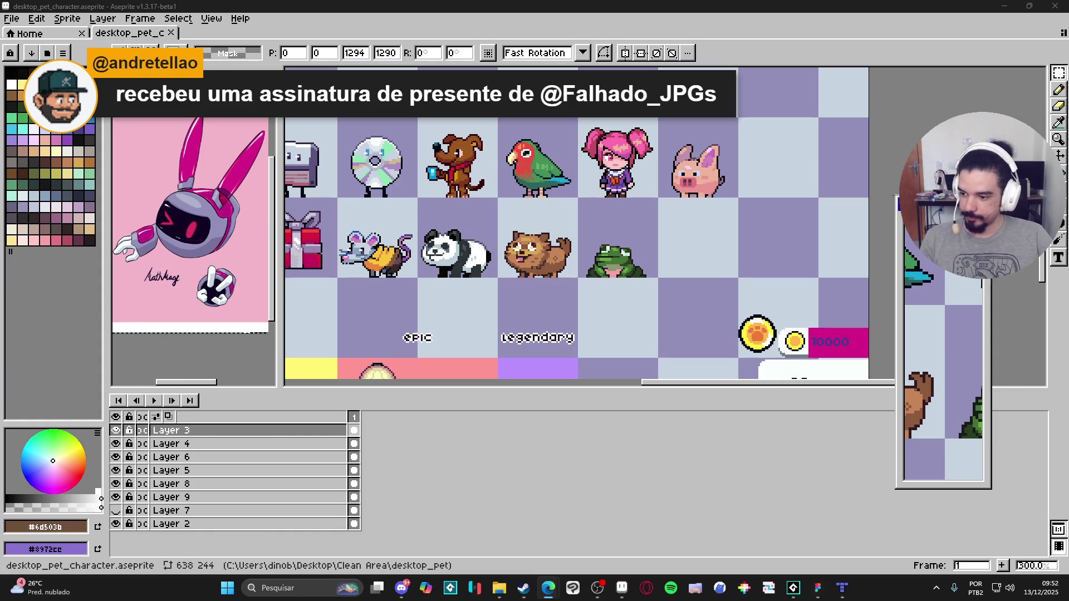
{"action": "scroll", "coordinate": [636, 276], "scroll_direction": "right", "scroll_amount": 2}
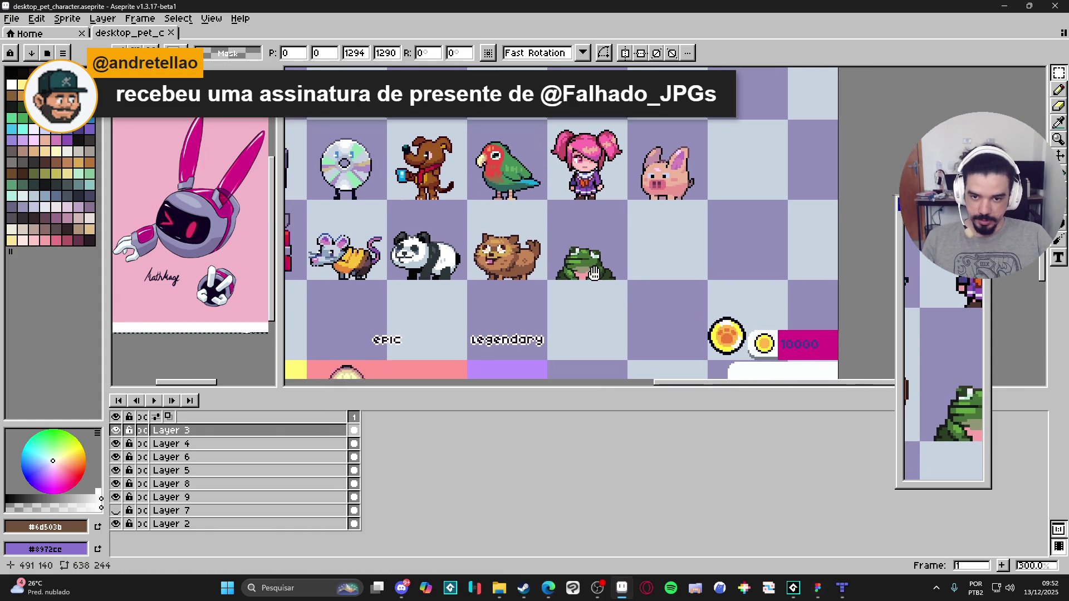
{"action": "key", "text": "b"}
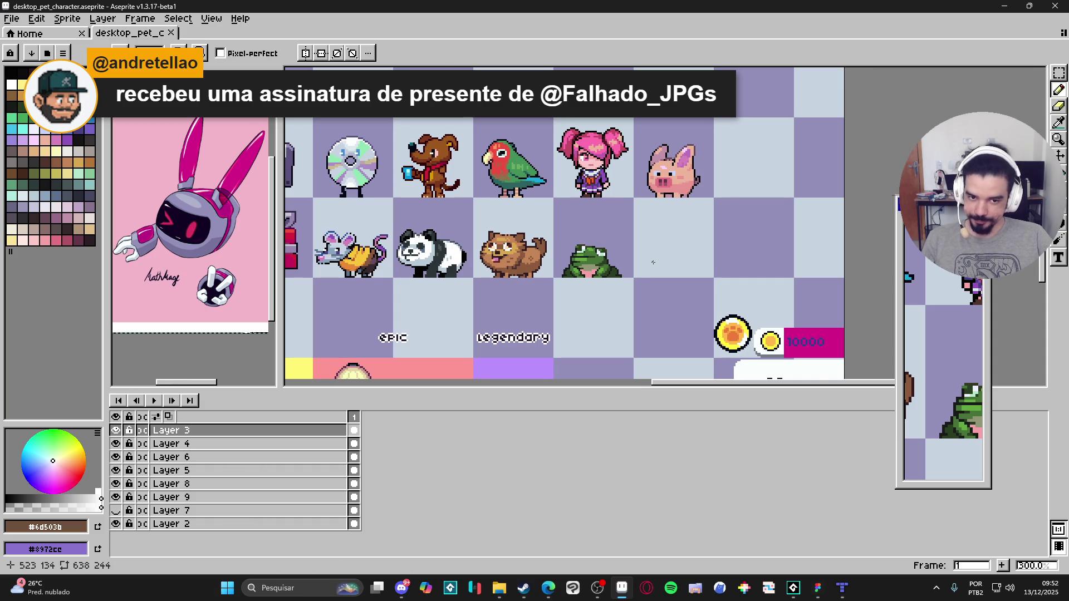
{"action": "scroll", "coordinate": [653, 262], "scroll_direction": "up", "scroll_amount": 1}
{"action": "scroll", "coordinate": [653, 261], "scroll_direction": "right", "scroll_amount": 4}
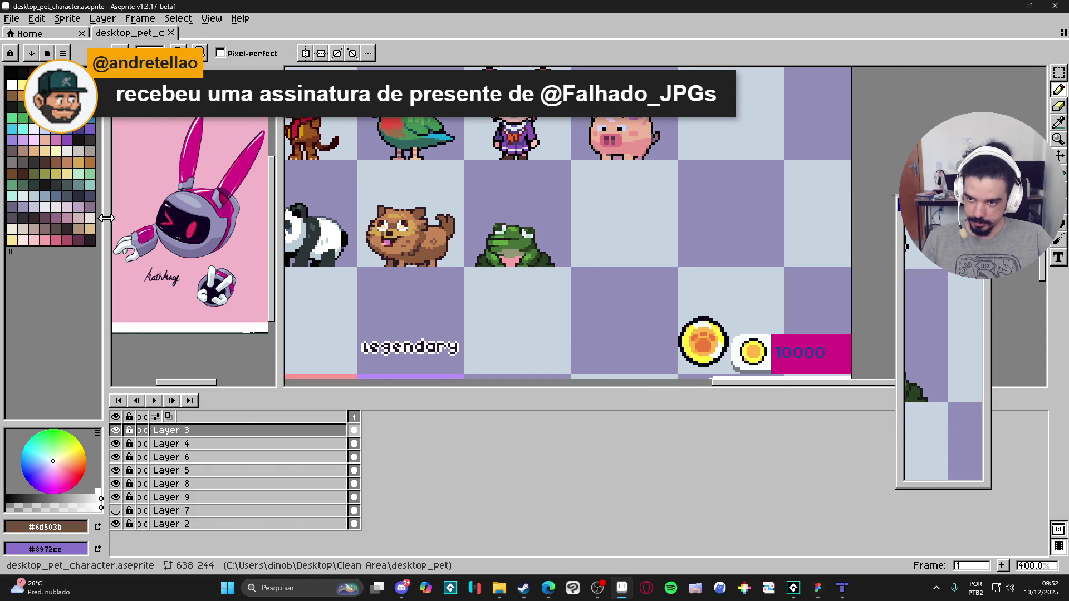
{"action": "left_click", "coordinate": [83, 217]}
{"action": "scroll", "coordinate": [621, 238], "scroll_direction": "up", "scroll_amount": 2}
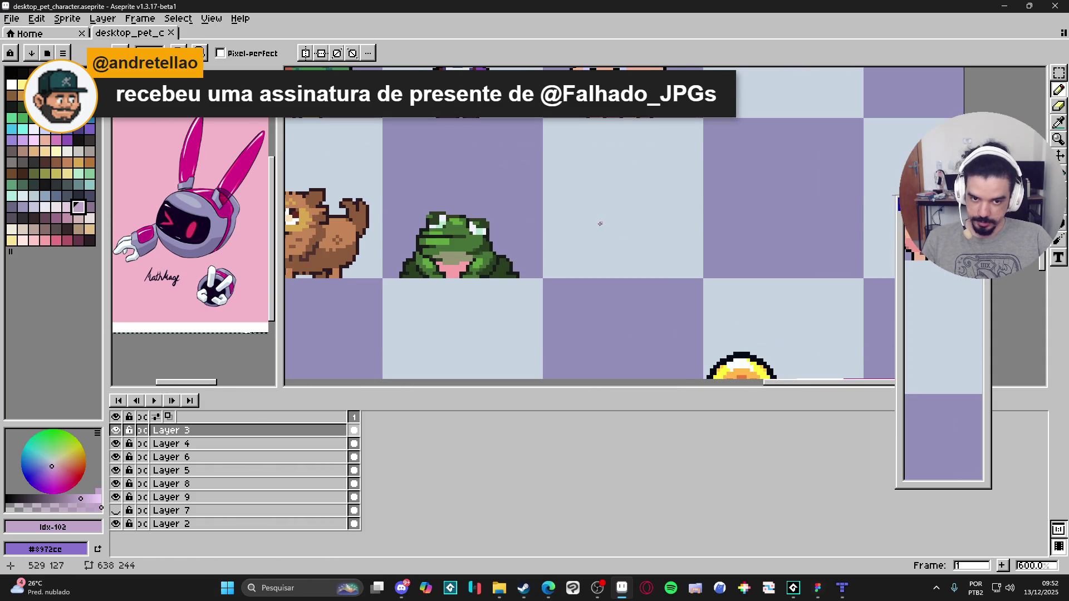
{"action": "left_click_drag", "start_coordinate": [599, 226], "coordinate": [588, 251]}
{"action": "scroll", "coordinate": [588, 251], "scroll_direction": "left", "scroll_amount": 1}
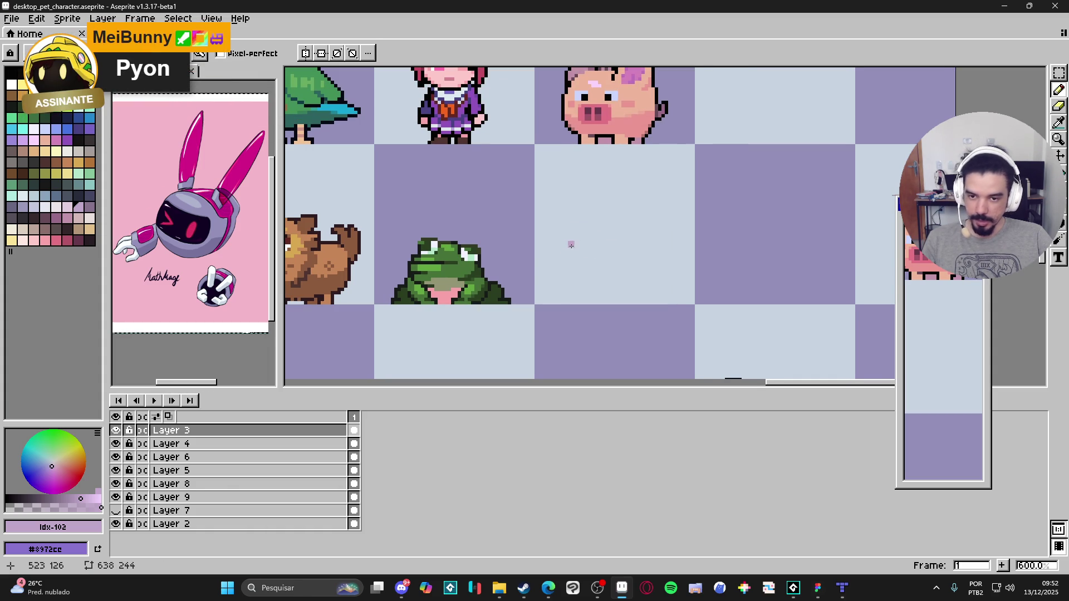
Step: Draw a blob outline right of the frog and bucket-fill its inside with lilac
{"action": "mouse_move", "coordinate": [572, 233]}
{"action": "left_mouse_down"}
{"action": "mouse_move", "coordinate": [598, 277]}
{"action": "mouse_move", "coordinate": [652, 274]}
{"action": "mouse_move", "coordinate": [671, 259]}
{"action": "mouse_move", "coordinate": [659, 233]}
{"action": "mouse_move", "coordinate": [668, 215]}
{"action": "mouse_move", "coordinate": [582, 218]}
{"action": "mouse_move", "coordinate": [576, 239]}
{"action": "left_mouse_up"}
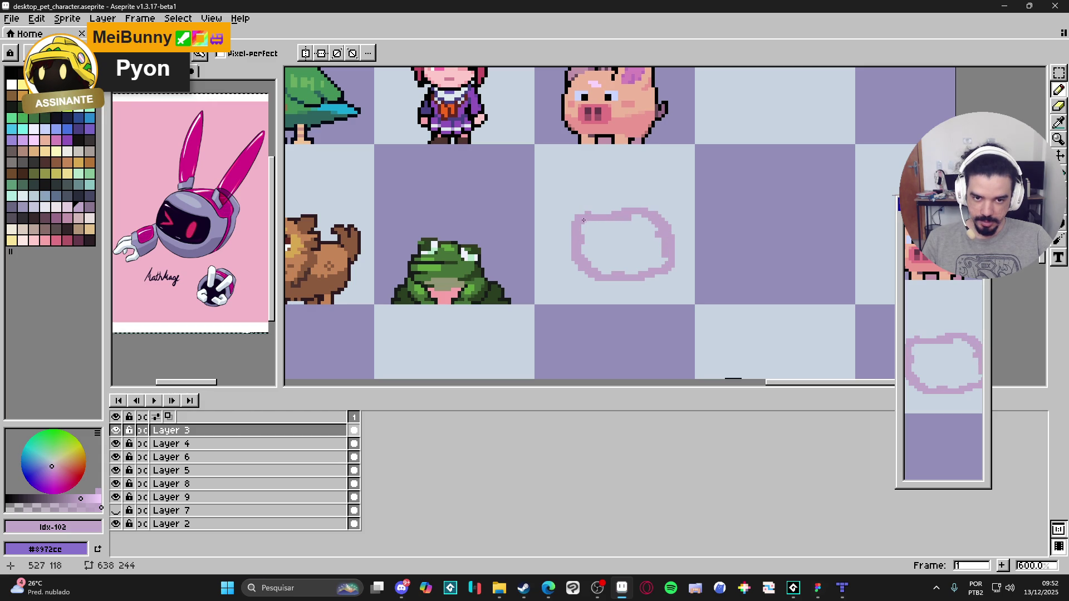
{"action": "left_click", "coordinate": [640, 207]}
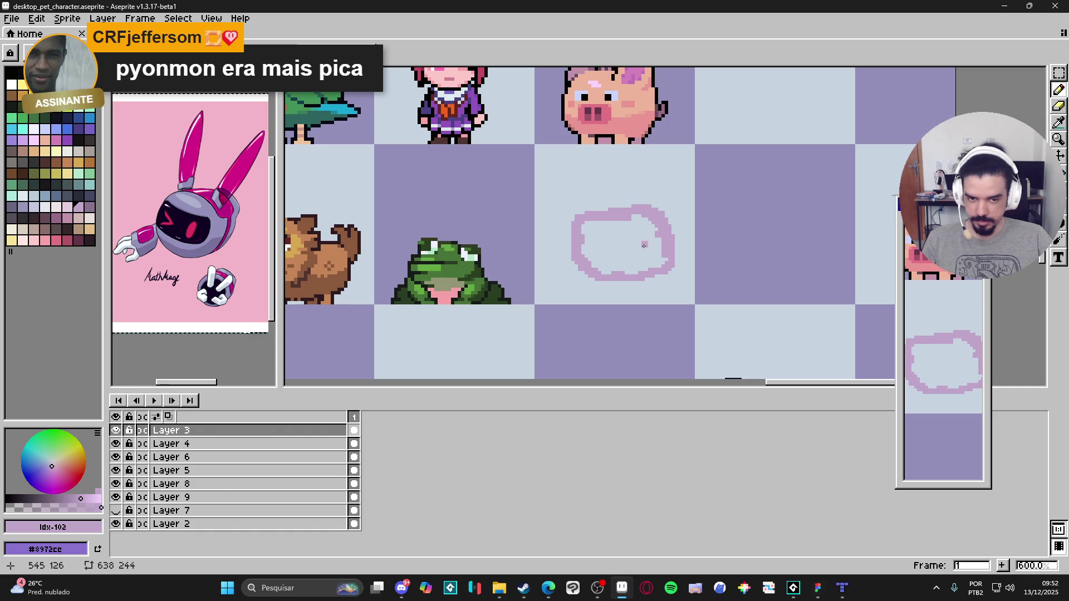
{"action": "key", "text": "g"}
{"action": "left_click", "coordinate": [631, 252]}
{"action": "key", "text": "ctrl+z"}
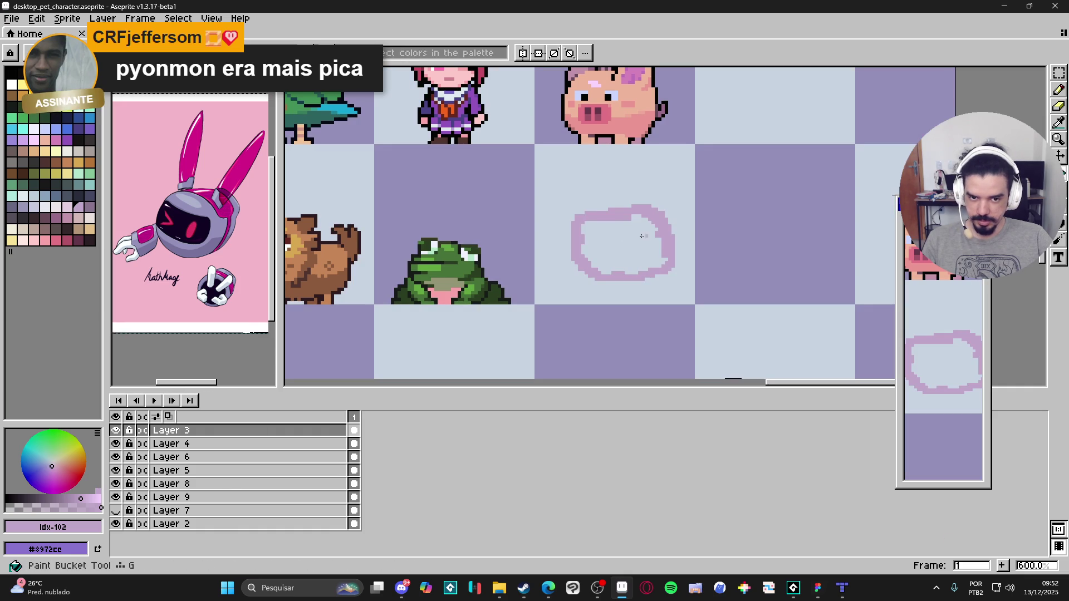
{"action": "left_click", "coordinate": [620, 221]}
Step: Touch up the blob's left edge with the Pencil, undoing stray strokes
{"action": "key", "text": "b"}
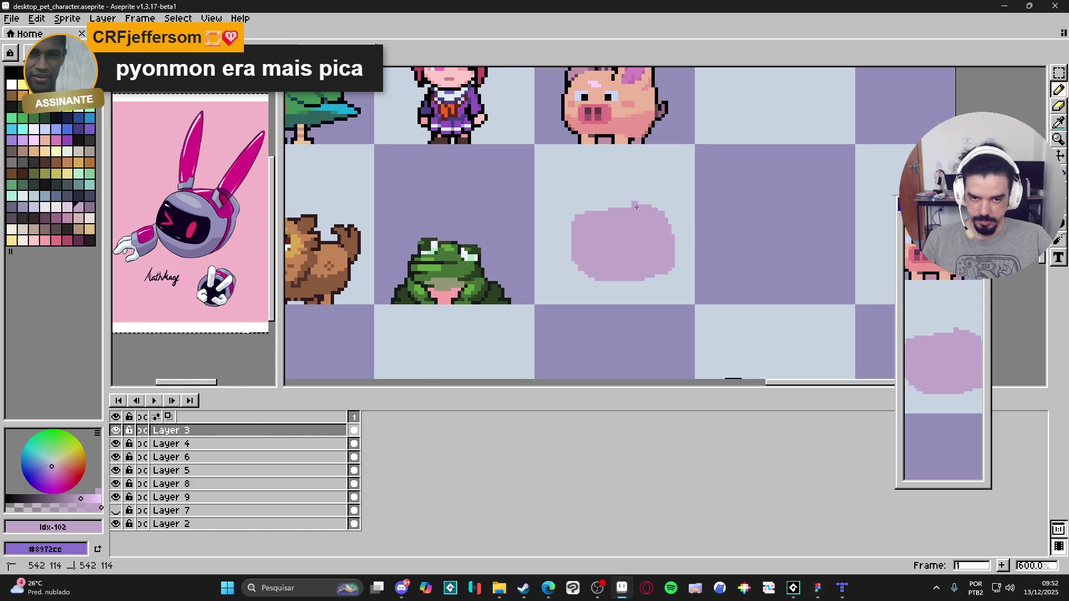
{"action": "key", "text": "ctrl+z"}
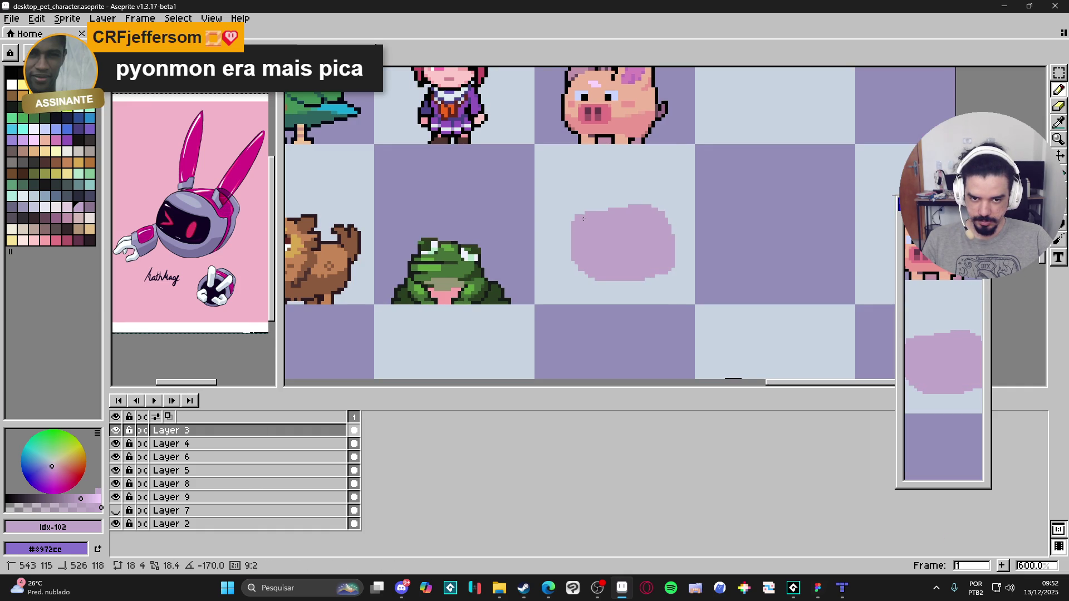
{"action": "mouse_move", "coordinate": [572, 241]}
{"action": "left_mouse_down"}
{"action": "mouse_move", "coordinate": [575, 254]}
{"action": "mouse_move", "coordinate": [575, 244]}
{"action": "left_mouse_up"}
{"action": "key", "text": "ctrl+z"}
{"action": "left_click", "coordinate": [572, 235]}
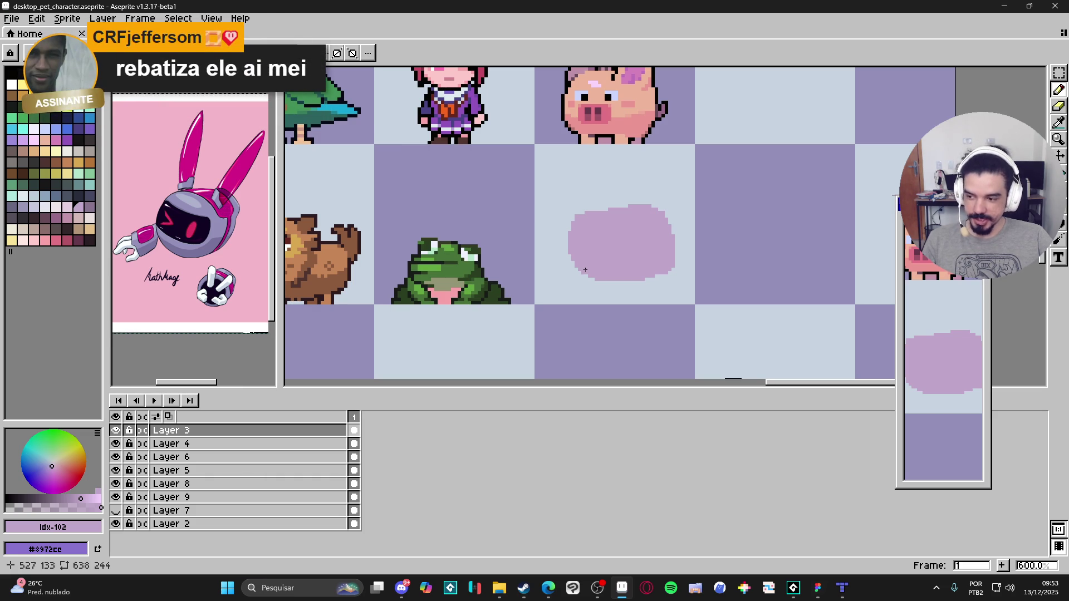
{"action": "key", "text": "alt+Tab"}
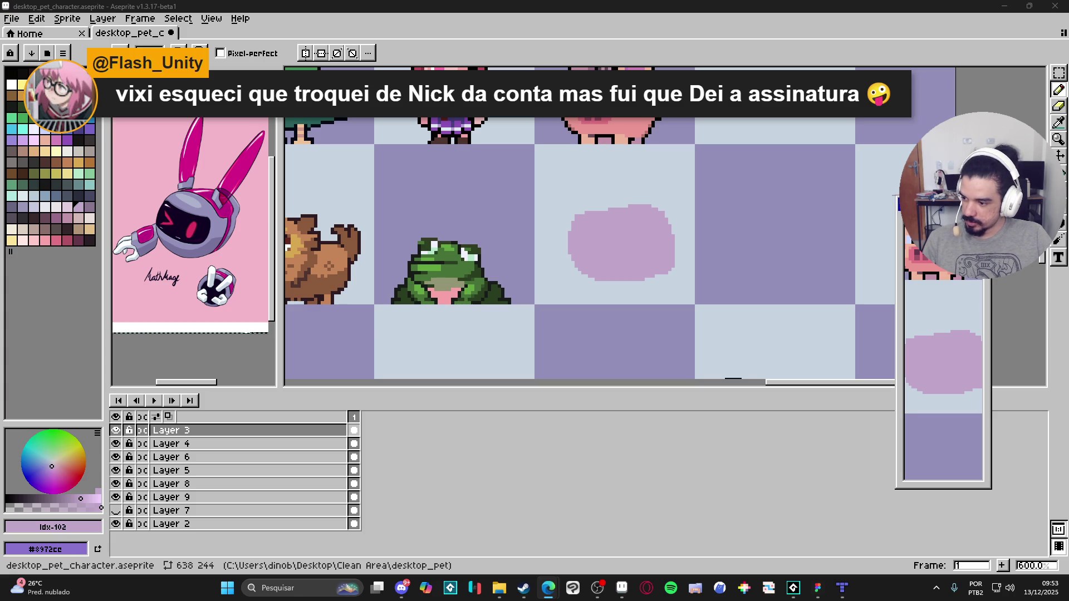
{"action": "left_click", "coordinate": [818, 588]}
{"action": "scroll", "coordinate": [668, 445], "scroll_direction": "down", "scroll_amount": 5}
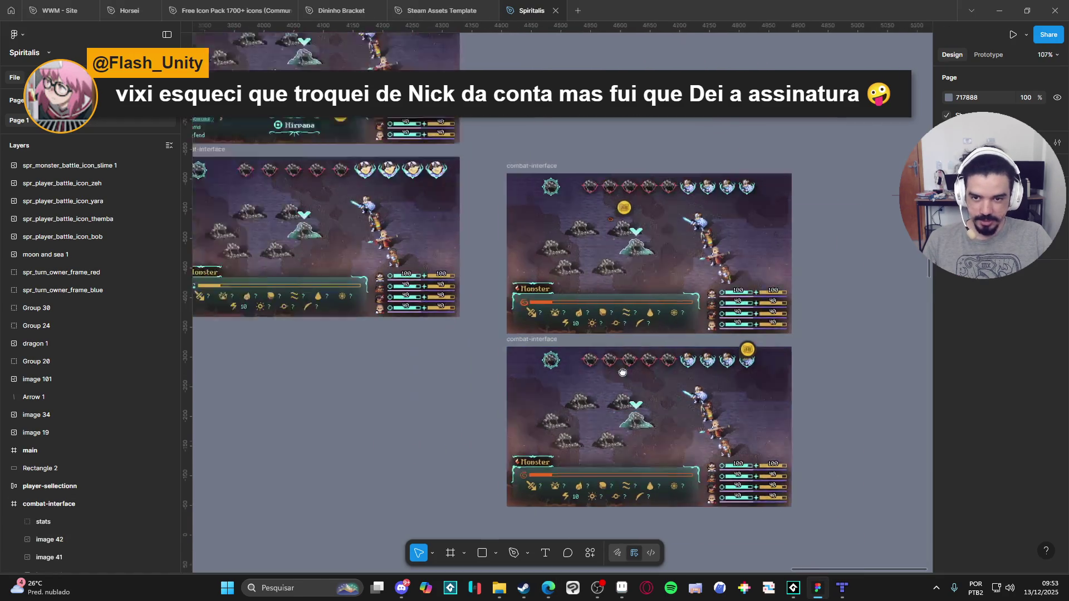
{"action": "scroll", "coordinate": [317, 186], "scroll_direction": "up", "scroll_amount": 5}
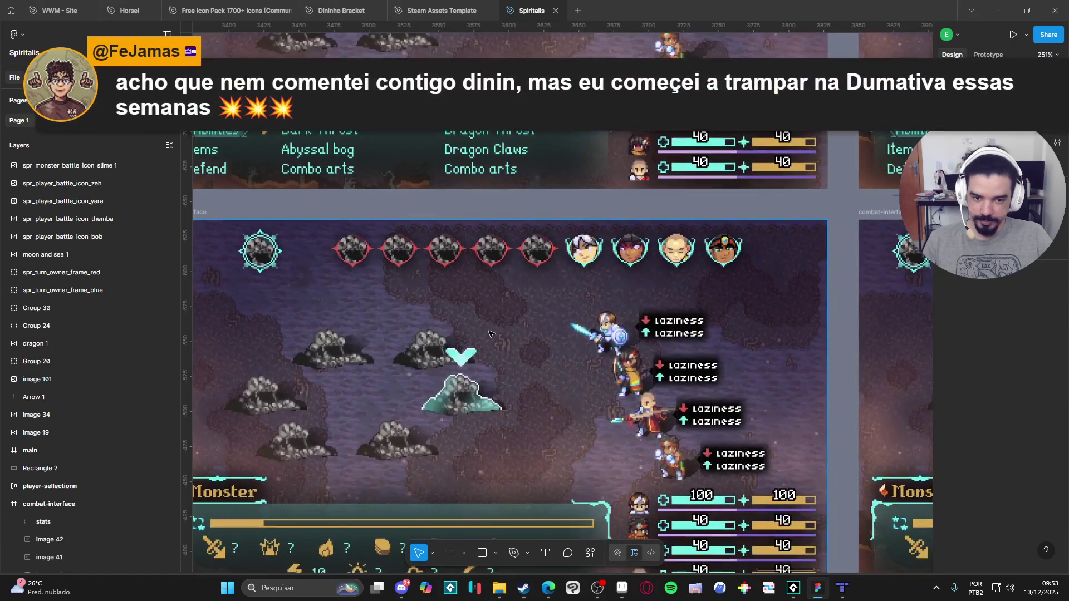
{"action": "left_click_drag", "start_coordinate": [490, 333], "coordinate": [540, 291]}
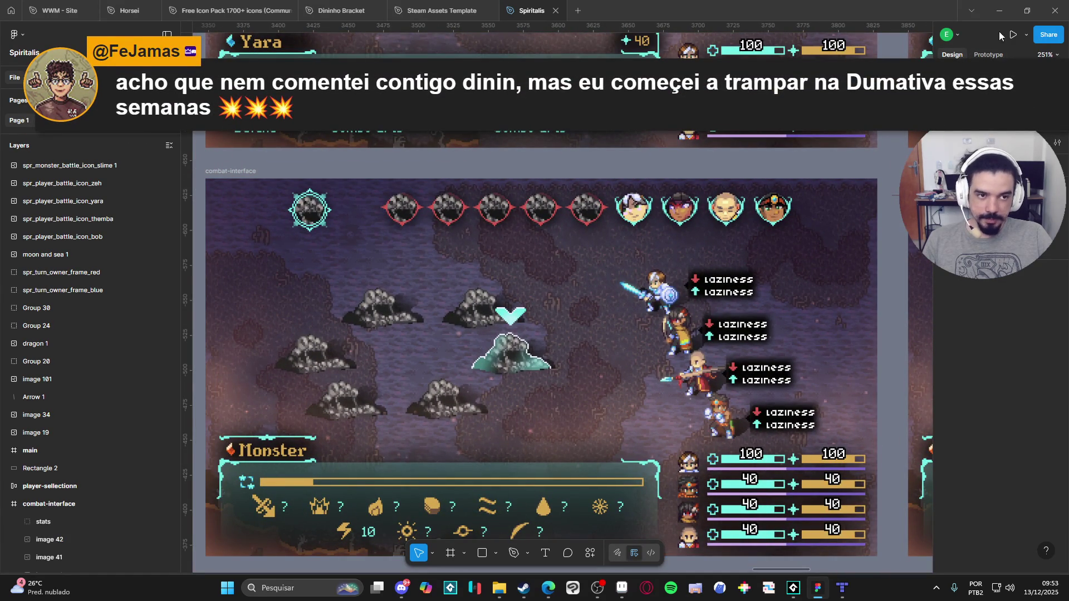
{"action": "left_click", "coordinate": [1005, 19]}
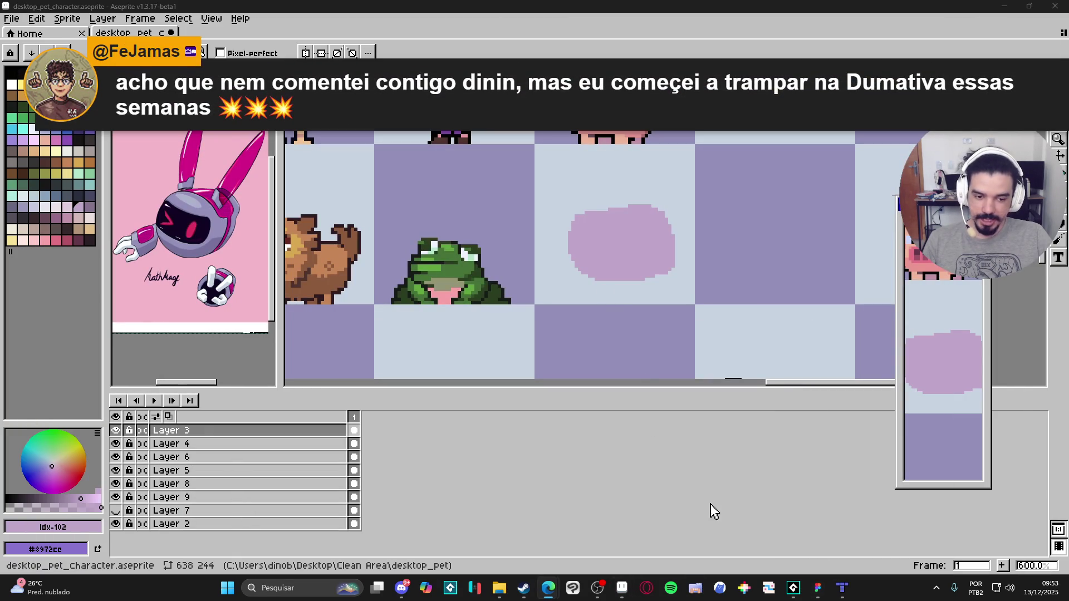
Step: Erase a strip along the lilac blob's bottom edge to leave a flatter, wider base with a small lower-right ledge
{"action": "left_click_drag", "start_coordinate": [488, 299], "coordinate": [588, 331]}
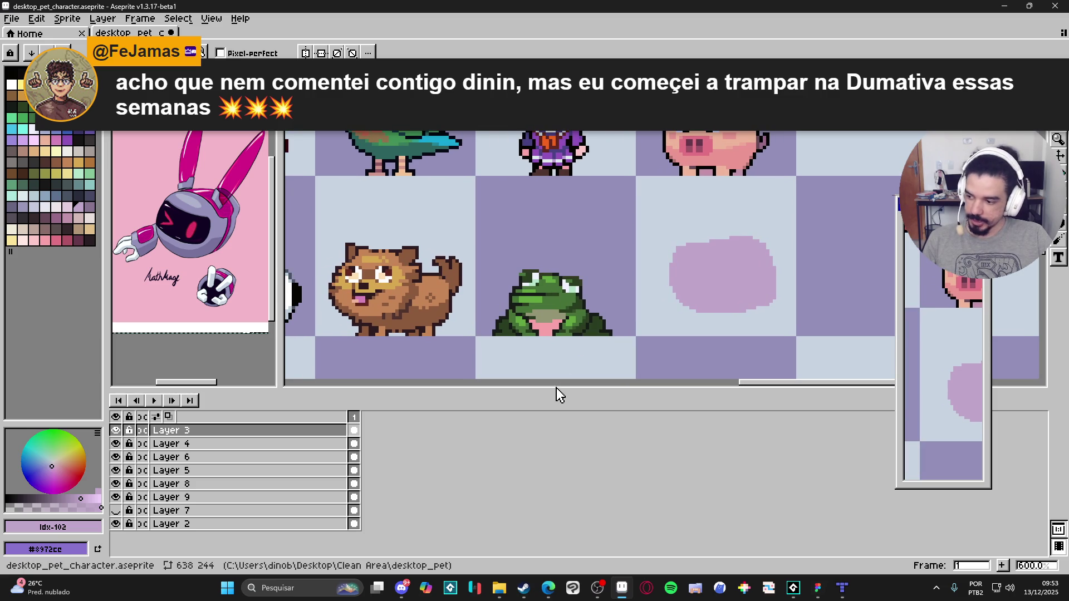
{"action": "left_click_drag", "start_coordinate": [567, 391], "coordinate": [567, 453]}
{"action": "left_click", "coordinate": [793, 588]}
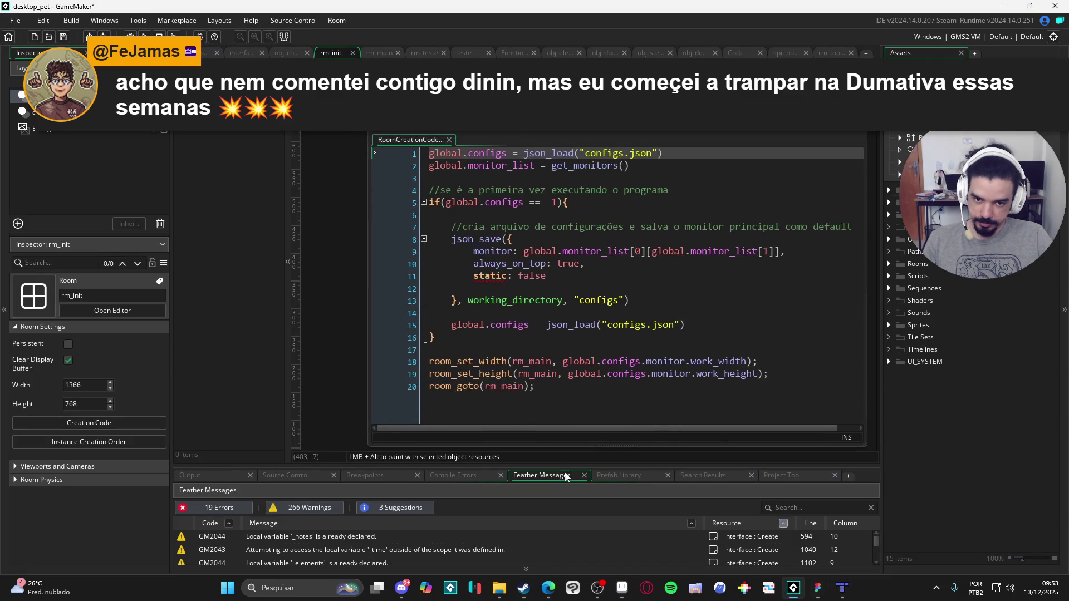
{"action": "key", "text": "alt+Tab"}
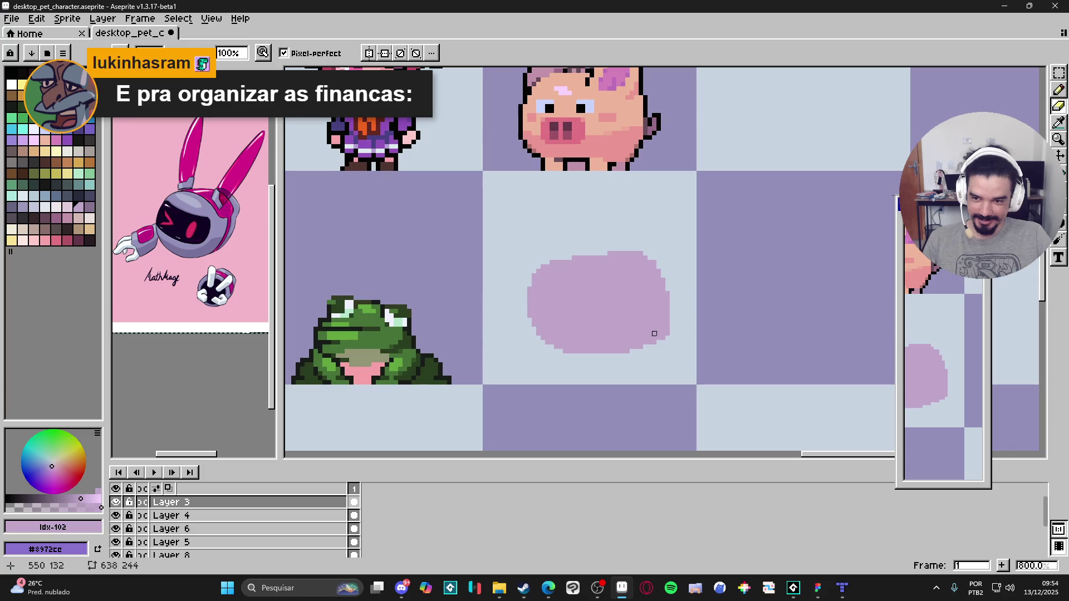
{"action": "key", "text": "e"}
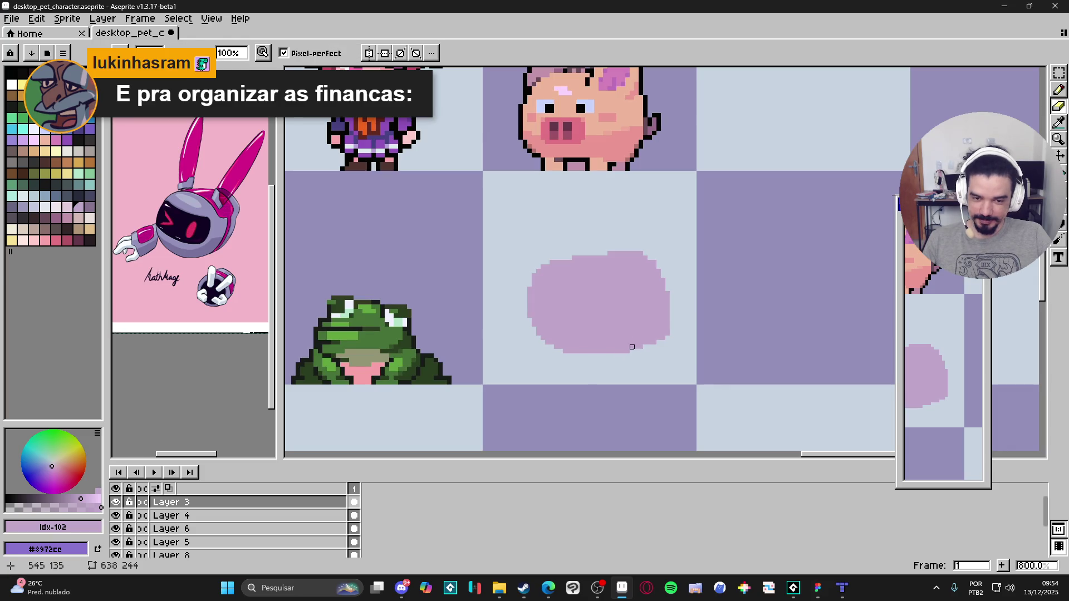
{"action": "left_click", "coordinate": [566, 352], "text": "shift"}
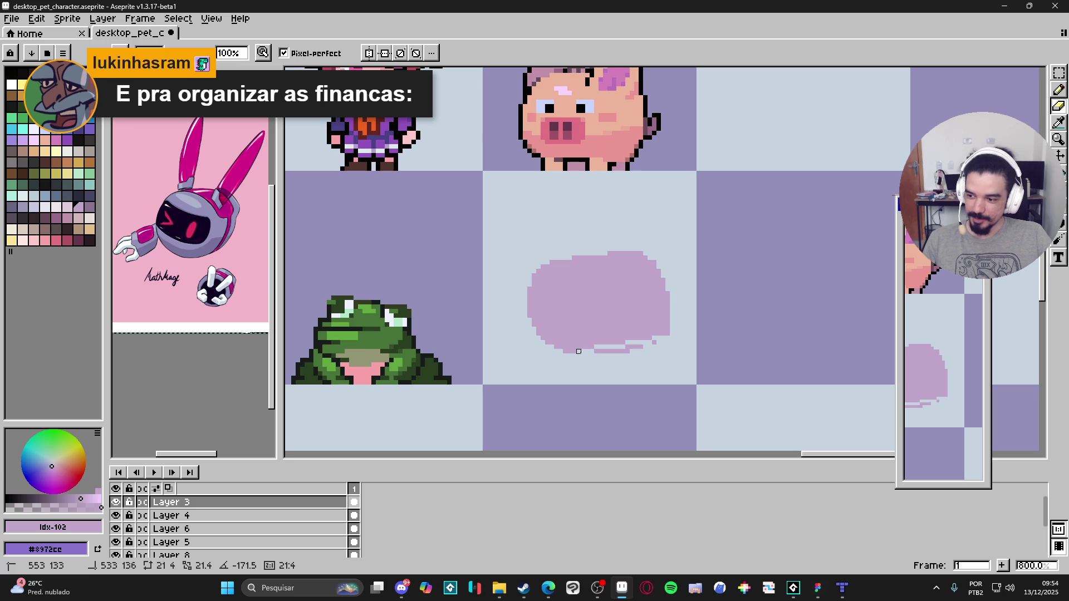
{"action": "left_click_drag", "start_coordinate": [592, 356], "coordinate": [623, 343]}
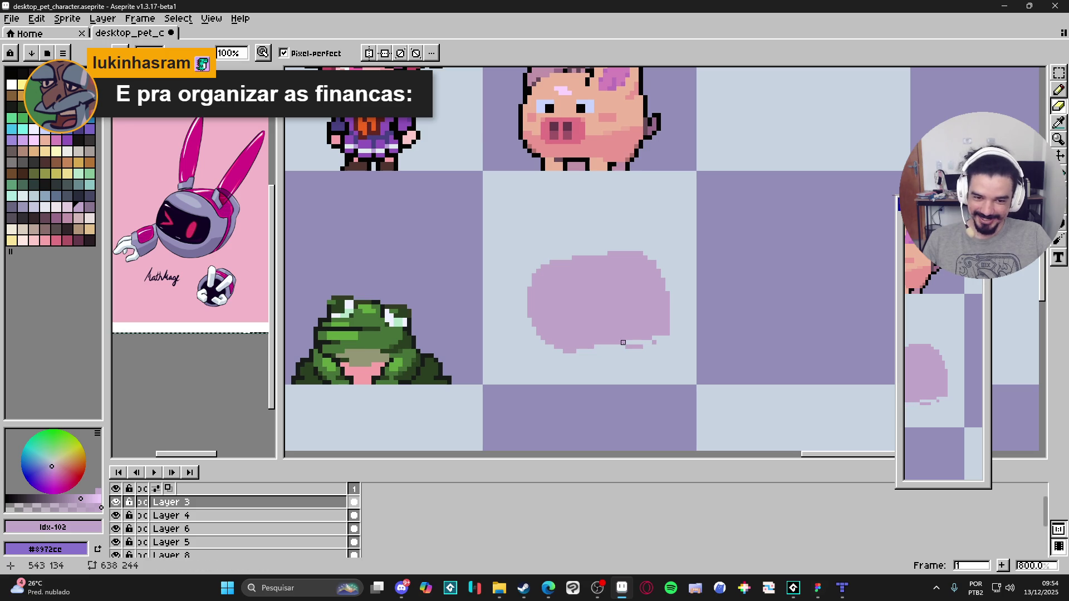
{"action": "key", "text": "alt+Tab"}
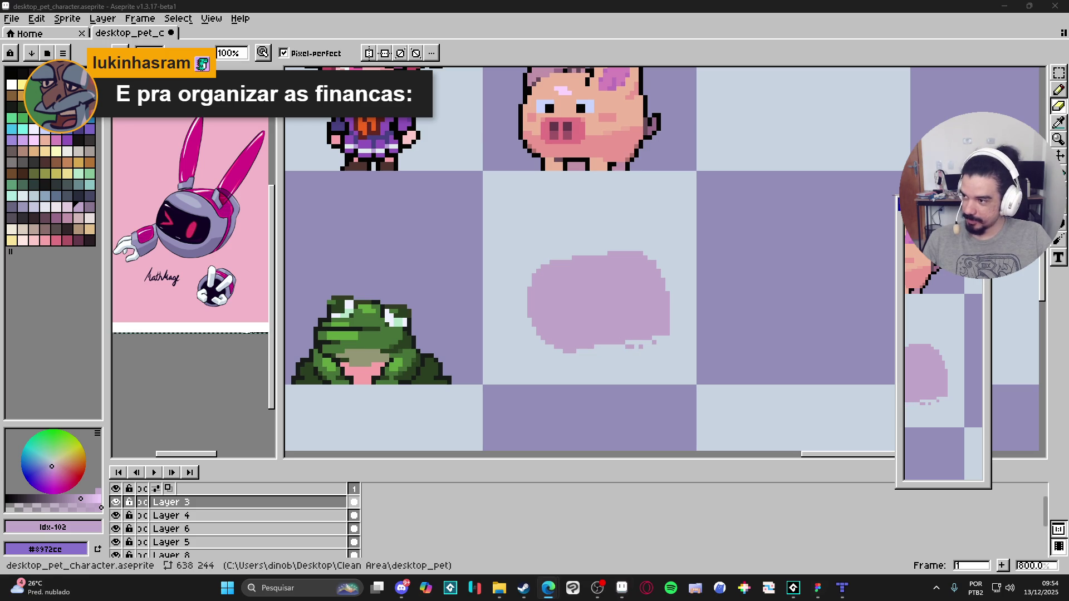
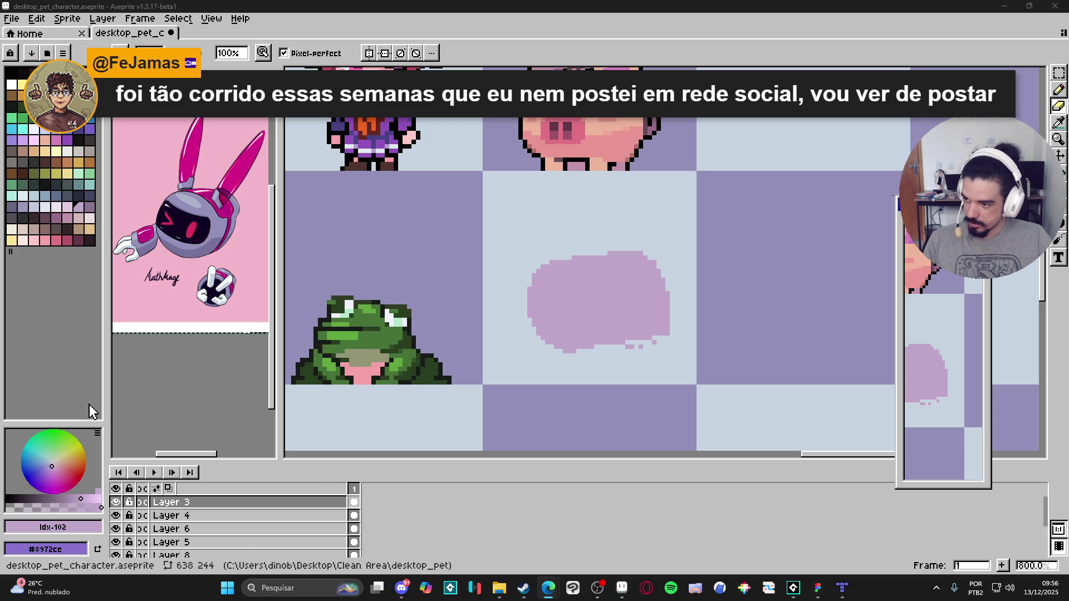
Step: Open Bloco de notas, replace the note's 1032 with 991, and return to Aseprite
{"action": "left_click", "coordinate": [273, 587]}
{"action": "type", "text": "bloco"}
{"action": "key", "text": "Return"}
{"action": "key", "text": "ctrl+a"}
{"action": "type", "text": "991"}
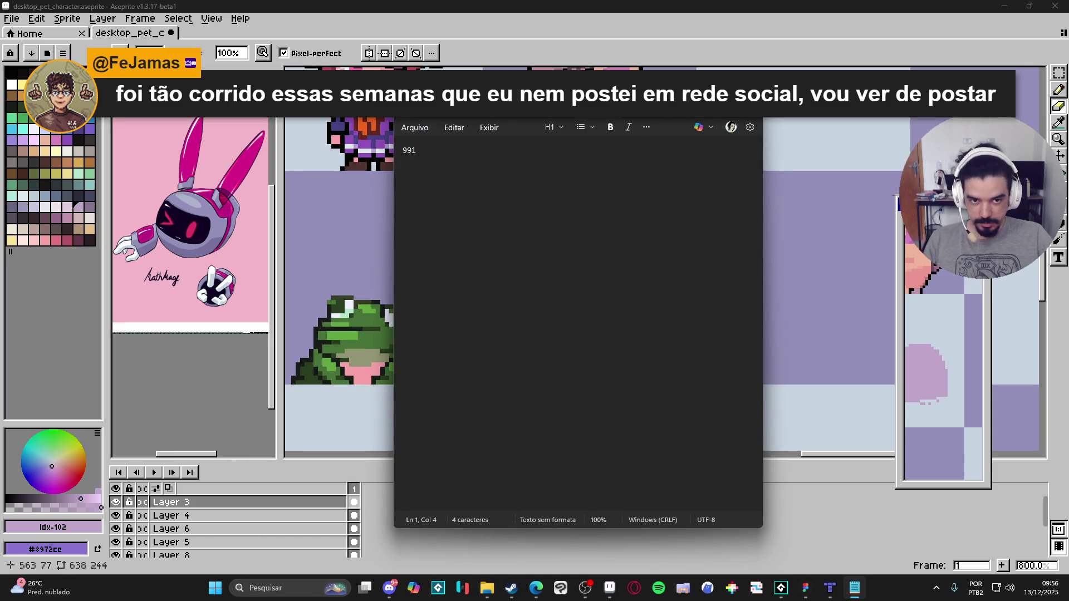
{"action": "key", "text": "alt+Tab"}
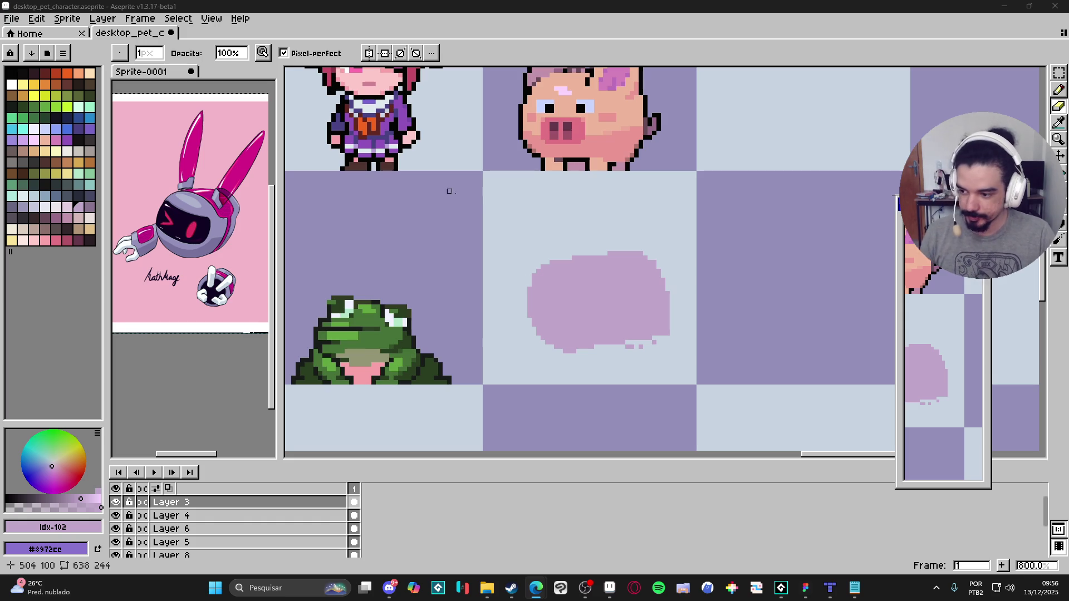
Step: Erase the stray purple pixels below the lavender blob with a 2px eraser
{"action": "left_click", "coordinate": [644, 317]}
{"action": "scroll", "coordinate": [657, 355], "scroll_direction": "up", "scroll_amount": 3}
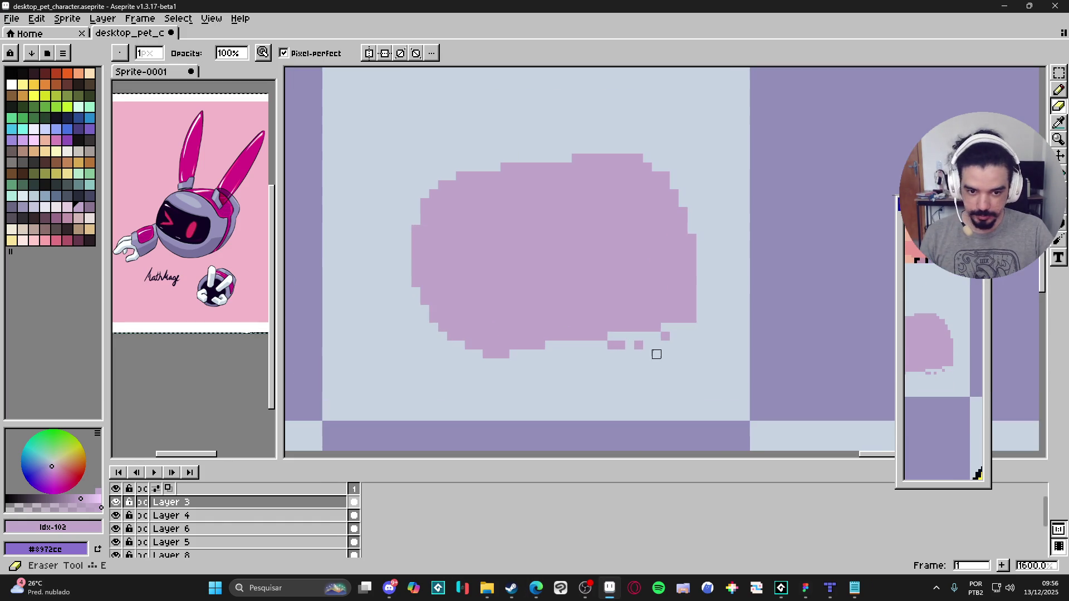
{"action": "left_click", "coordinate": [639, 345]}
{"action": "key", "text": "plus"}
{"action": "left_click", "coordinate": [616, 349]}
{"action": "left_click", "coordinate": [674, 338]}
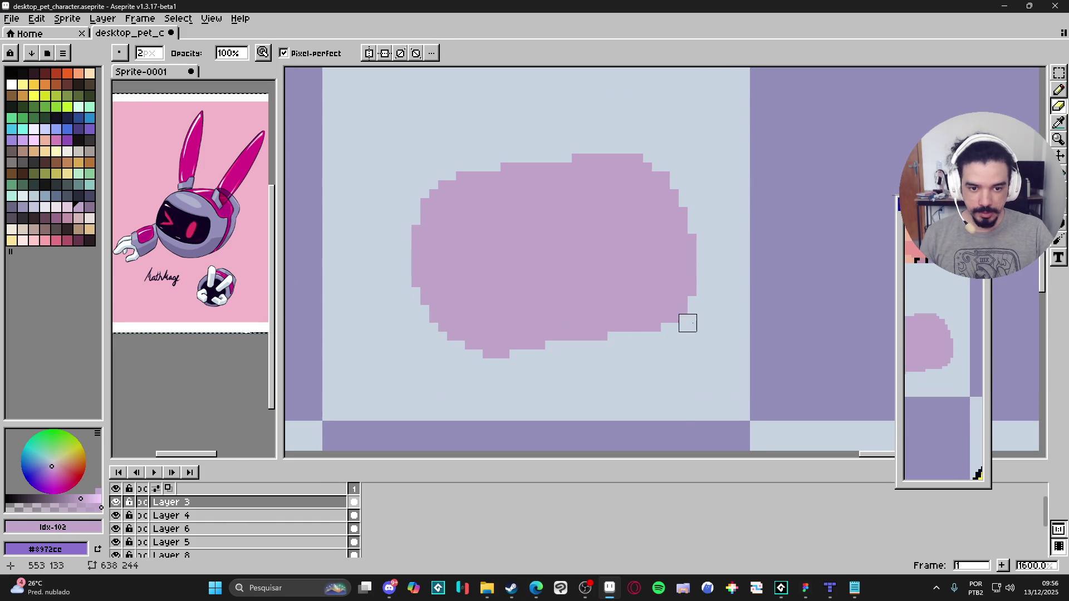
Step: Widen the Preview window by dragging its edge leftward
{"action": "scroll", "coordinate": [661, 331], "scroll_direction": "down", "scroll_amount": 1}
{"action": "left_click_drag", "start_coordinate": [630, 356], "coordinate": [592, 378]}
{"action": "key", "text": "b"}
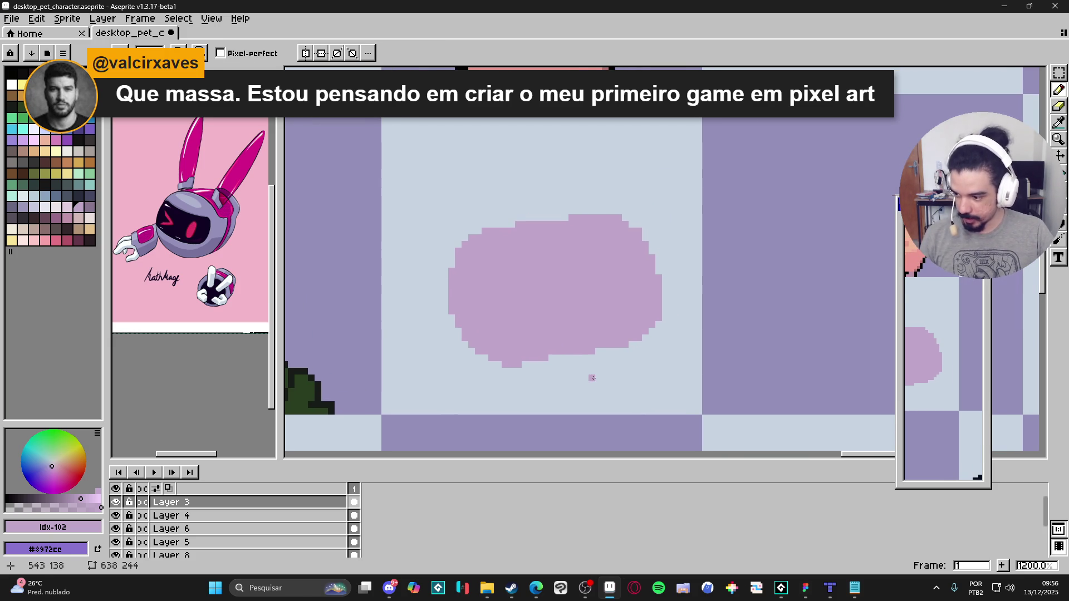
{"action": "mouse_move", "coordinate": [544, 374]}
{"action": "left_mouse_down"}
{"action": "mouse_move", "coordinate": [512, 370]}
{"action": "mouse_move", "coordinate": [613, 357]}
{"action": "mouse_move", "coordinate": [655, 338]}
{"action": "mouse_move", "coordinate": [653, 329]}
{"action": "mouse_move", "coordinate": [637, 339]}
{"action": "left_mouse_up"}
{"action": "key", "text": "e"}
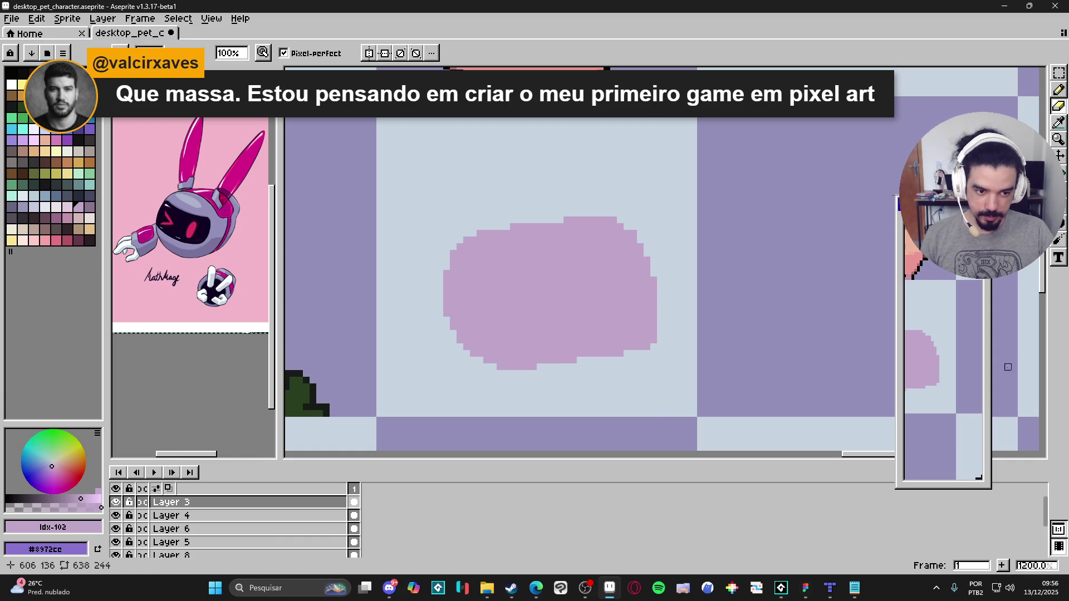
{"action": "left_click_drag", "start_coordinate": [900, 306], "coordinate": [807, 306]}
{"action": "left_click_drag", "start_coordinate": [686, 299], "coordinate": [676, 306]}
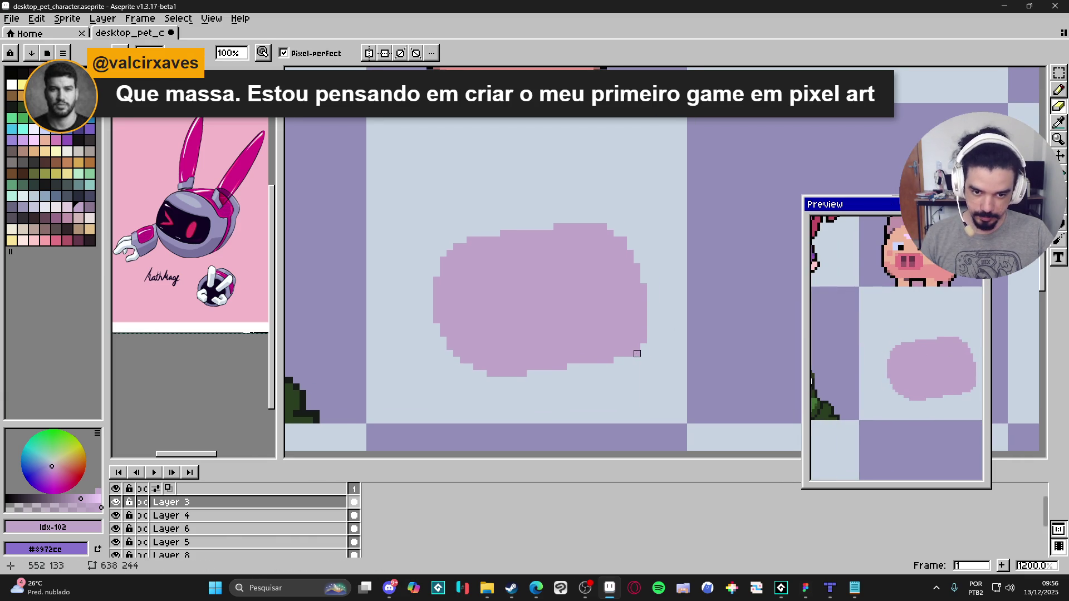
Step: Inspect the blob at several zoom levels, then apply a paint-bucket fill on it
{"action": "scroll", "coordinate": [632, 356], "scroll_direction": "down", "scroll_amount": 3}
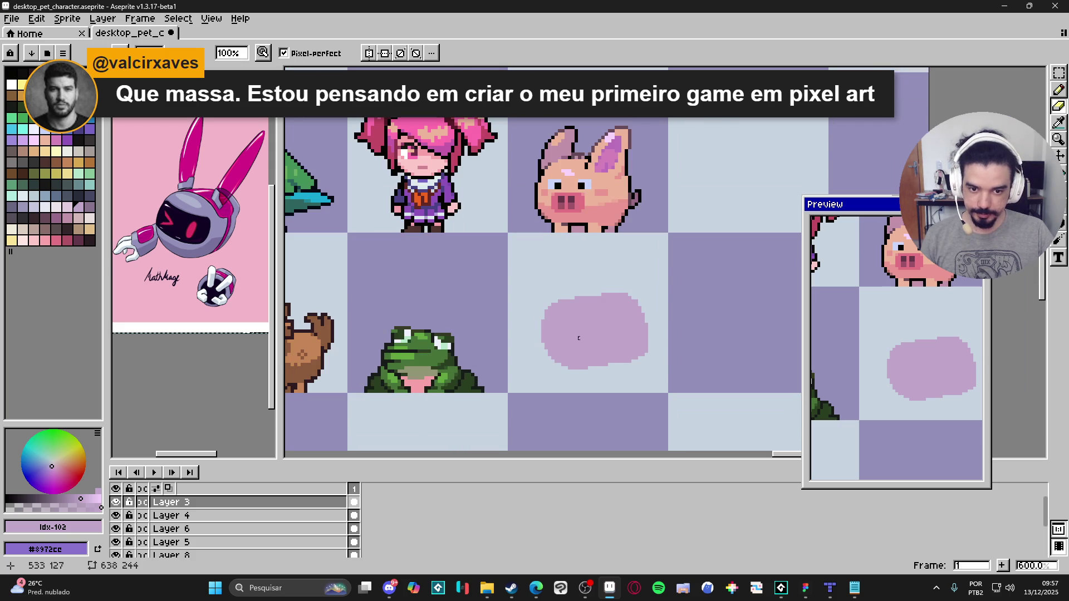
{"action": "scroll", "coordinate": [623, 297], "scroll_direction": "up", "scroll_amount": 1}
{"action": "scroll", "coordinate": [600, 320], "scroll_direction": "down", "scroll_amount": 1}
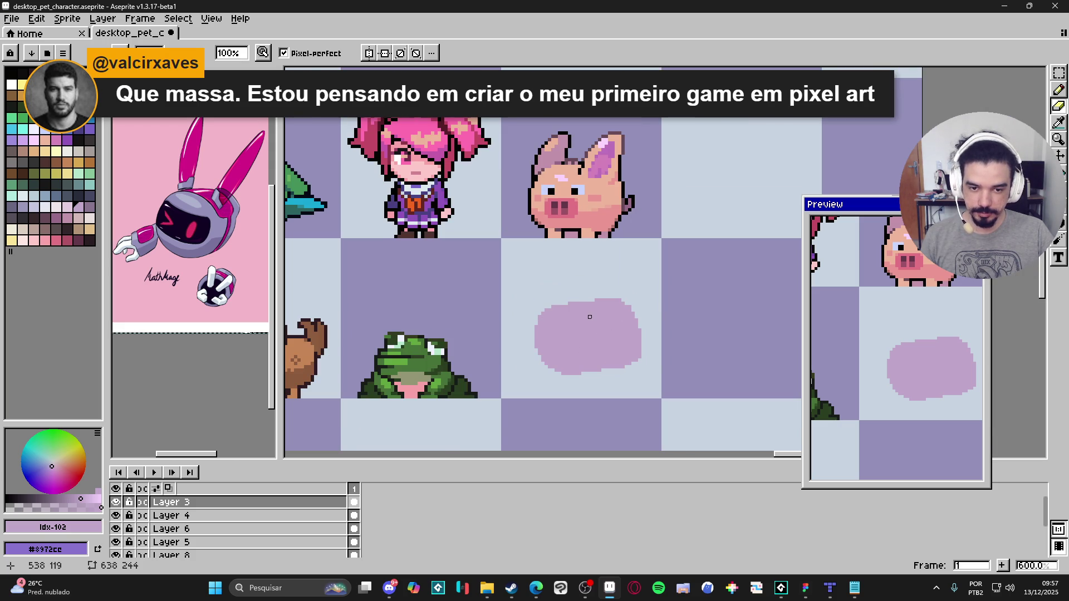
{"action": "scroll", "coordinate": [590, 317], "scroll_direction": "up", "scroll_amount": 1}
{"action": "key", "text": "b"}
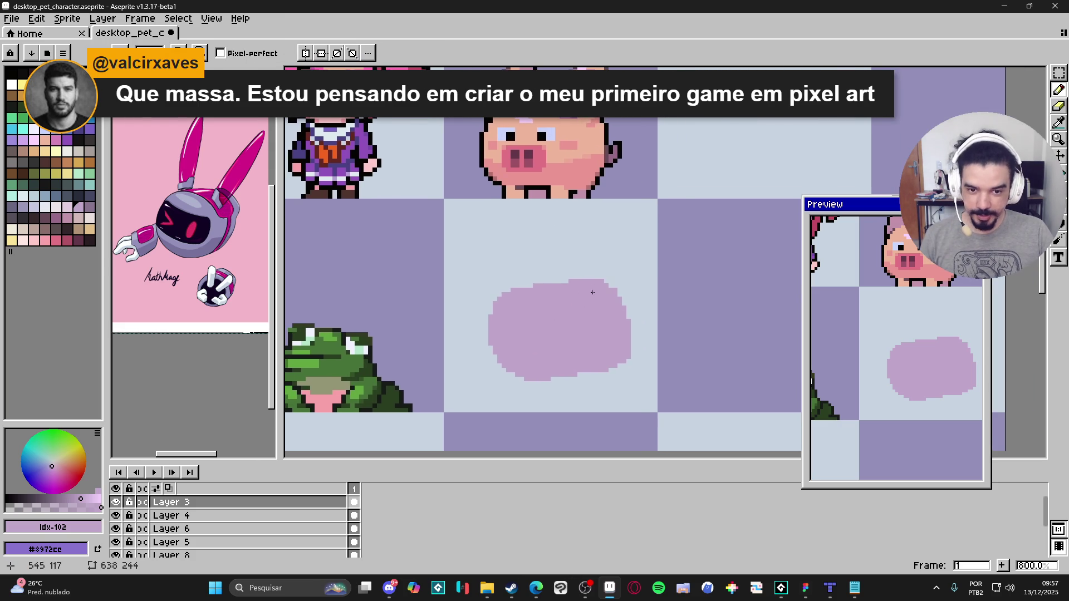
{"action": "scroll", "coordinate": [600, 273], "scroll_direction": "up", "scroll_amount": 1}
{"action": "key", "text": "e"}
{"action": "scroll", "coordinate": [604, 281], "scroll_direction": "down", "scroll_amount": 1}
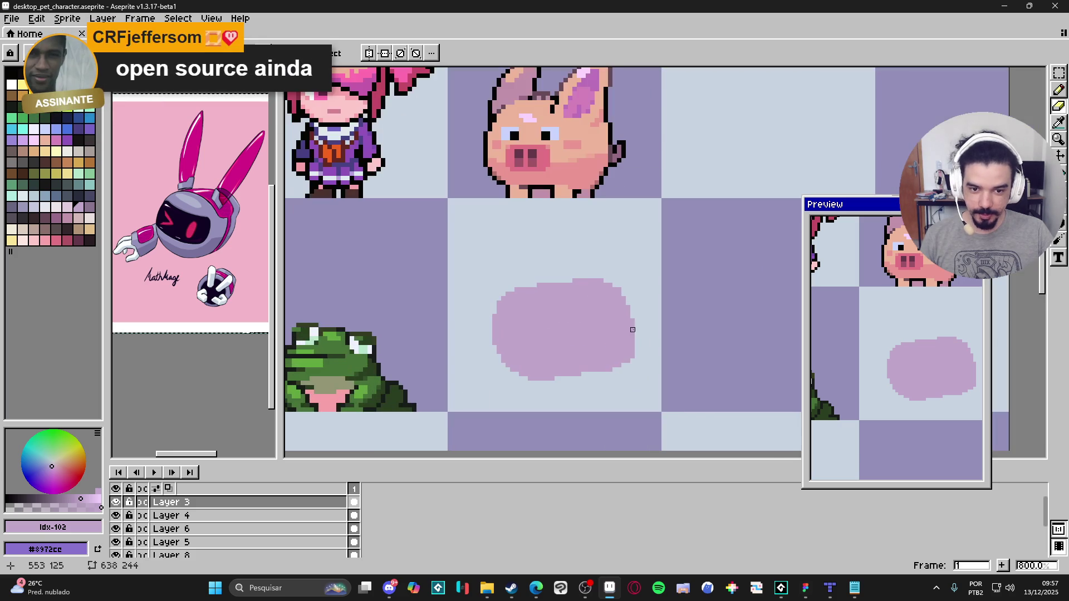
{"action": "scroll", "coordinate": [632, 348], "scroll_direction": "up", "scroll_amount": 1}
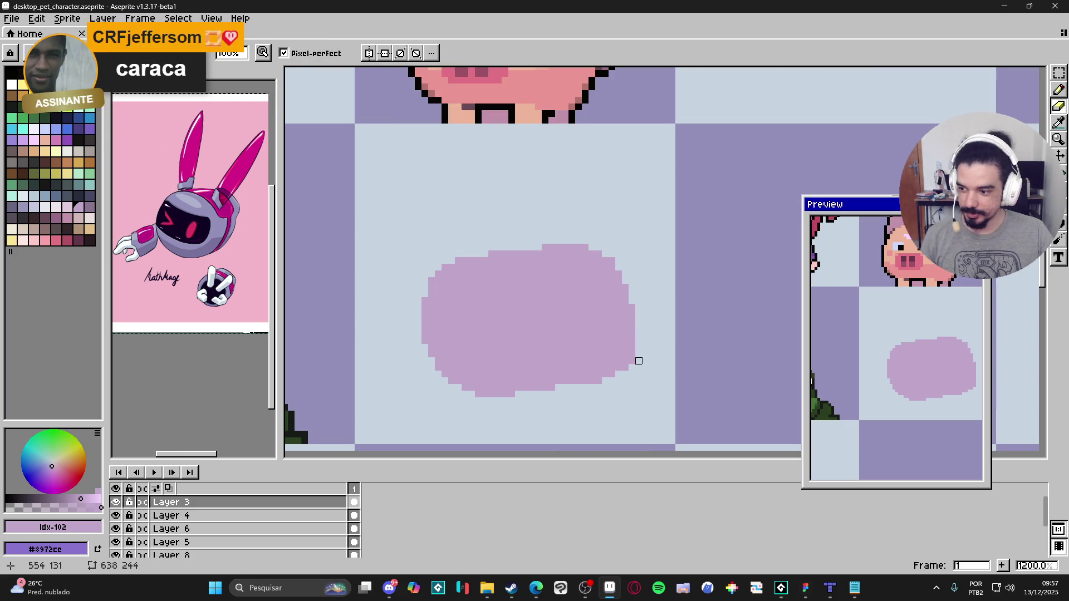
{"action": "scroll", "coordinate": [640, 370], "scroll_direction": "down", "scroll_amount": 1}
{"action": "scroll", "coordinate": [640, 367], "scroll_direction": "up", "scroll_amount": 2}
{"action": "scroll", "coordinate": [637, 367], "scroll_direction": "down", "scroll_amount": 3}
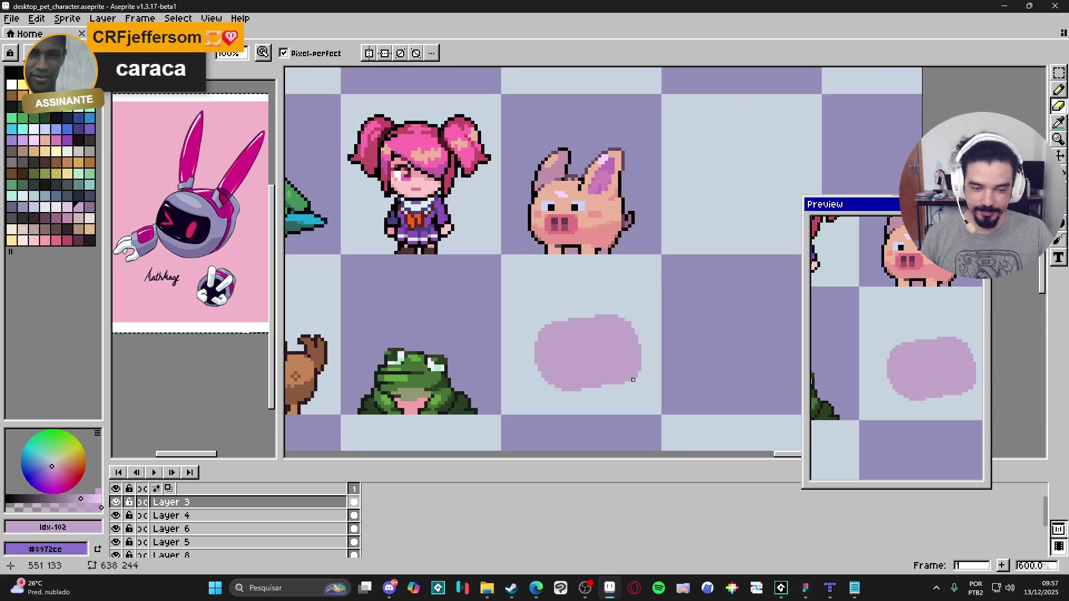
{"action": "scroll", "coordinate": [607, 373], "scroll_direction": "down", "scroll_amount": 1}
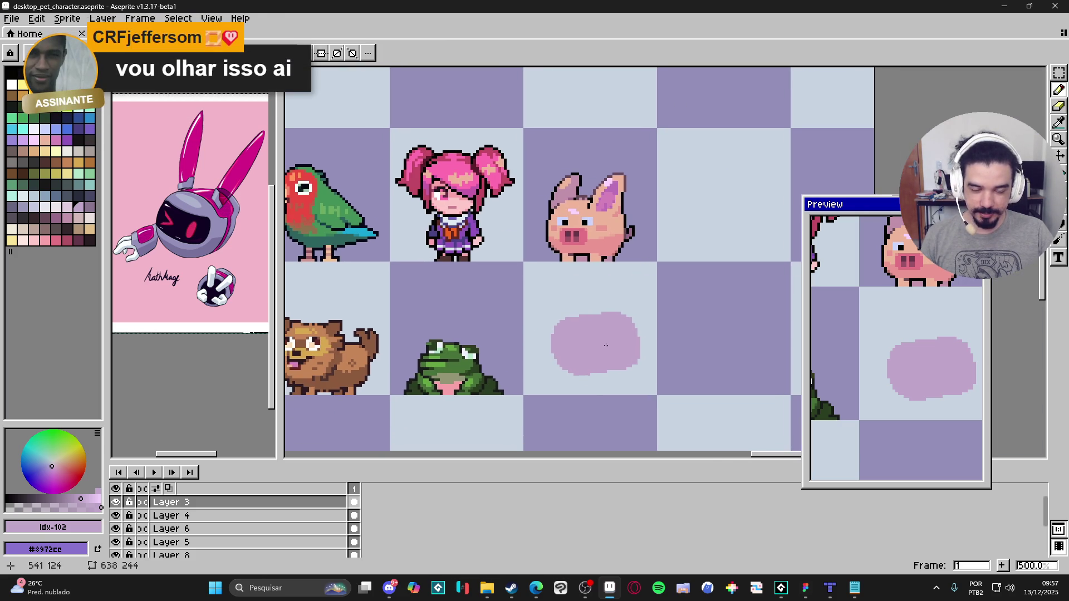
{"action": "scroll", "coordinate": [597, 364], "scroll_direction": "up", "scroll_amount": 2}
{"action": "scroll", "coordinate": [599, 361], "scroll_direction": "down", "scroll_amount": 2}
{"action": "scroll", "coordinate": [617, 358], "scroll_direction": "up", "scroll_amount": 1}
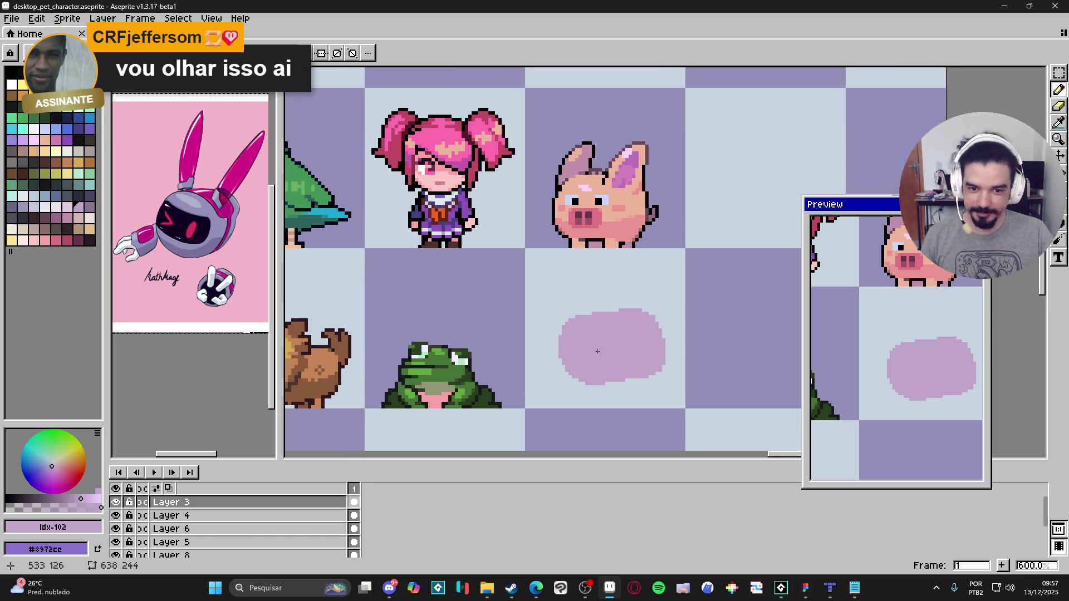
{"action": "key", "text": "g"}
{"action": "left_click", "coordinate": [582, 339]}
Step: Undo the fill, sample #110524, and draw the visor's top and bottom edges across the blob
{"action": "key", "text": "ctrl+z"}
{"action": "key", "text": "i"}
{"action": "left_click", "coordinate": [549, 358]}
{"action": "scroll", "coordinate": [553, 370], "scroll_direction": "up", "scroll_amount": 1}
{"action": "key", "text": "m"}
{"action": "mouse_move", "coordinate": [520, 355]}
{"action": "left_mouse_down"}
{"action": "mouse_move", "coordinate": [581, 351]}
{"action": "mouse_move", "coordinate": [581, 379]}
{"action": "left_mouse_up"}
{"action": "left_click", "coordinate": [562, 382]}
{"action": "key", "text": "ctrl+z"}
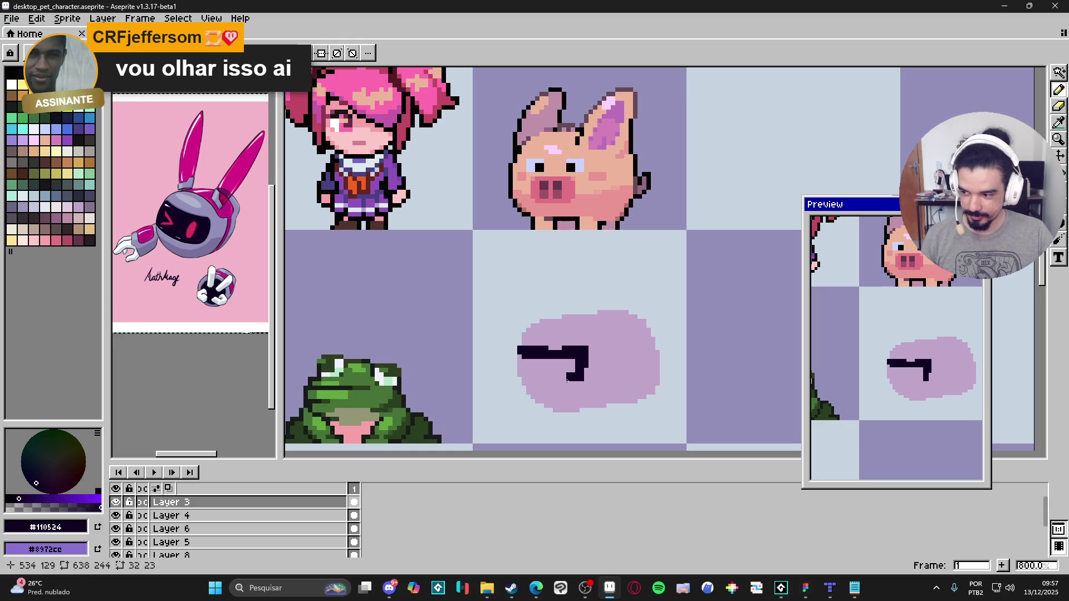
{"action": "mouse_move", "coordinate": [581, 378]}
{"action": "left_mouse_down"}
{"action": "mouse_move", "coordinate": [524, 385]}
{"action": "mouse_move", "coordinate": [521, 365]}
{"action": "mouse_move", "coordinate": [573, 365]}
{"action": "mouse_move", "coordinate": [521, 373]}
{"action": "mouse_move", "coordinate": [537, 385]}
{"action": "left_mouse_up"}
Step: Reshape the visor's top-right with lavender #bfa5c9 and add a dark pixel beside it
{"action": "left_click", "coordinate": [601, 349], "text": "alt"}
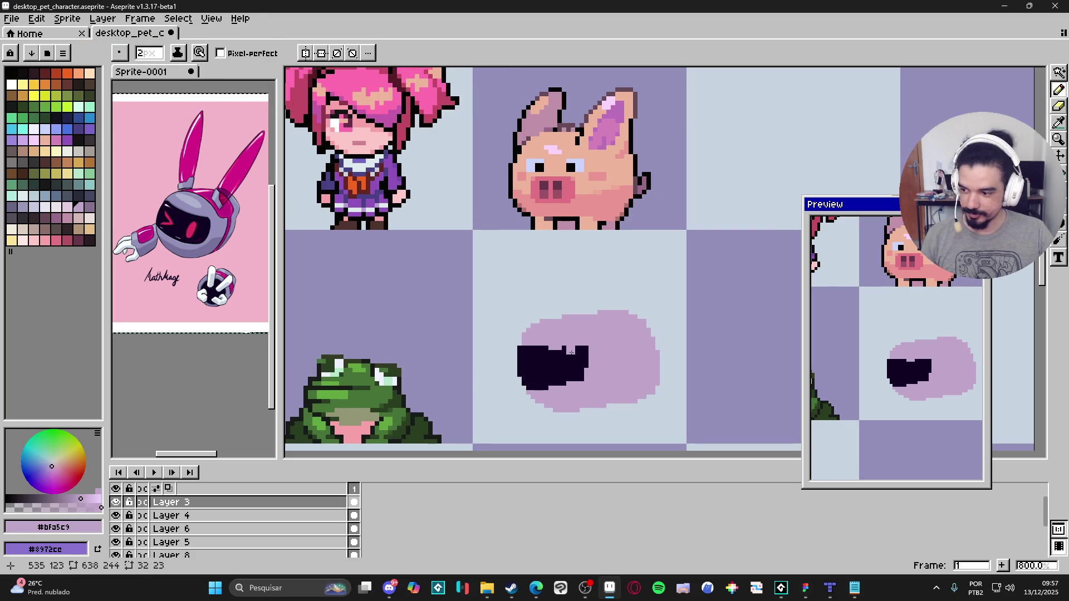
{"action": "mouse_move", "coordinate": [561, 350]}
{"action": "left_mouse_down"}
{"action": "mouse_move", "coordinate": [591, 349]}
{"action": "mouse_move", "coordinate": [588, 383]}
{"action": "mouse_move", "coordinate": [526, 388]}
{"action": "left_mouse_up"}
{"action": "left_click", "coordinate": [582, 364], "text": "alt"}
{"action": "scroll", "coordinate": [538, 390], "scroll_direction": "up", "scroll_amount": 2}
{"action": "left_click", "coordinate": [575, 381]}
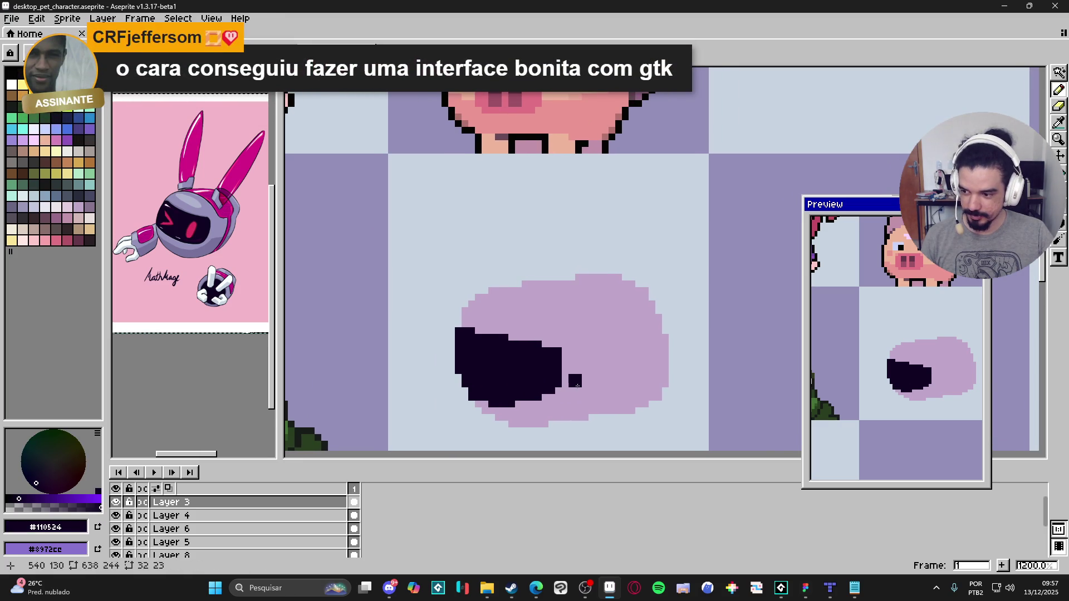
{"action": "key", "text": "ctrl+z"}
{"action": "left_click", "coordinate": [589, 373]}
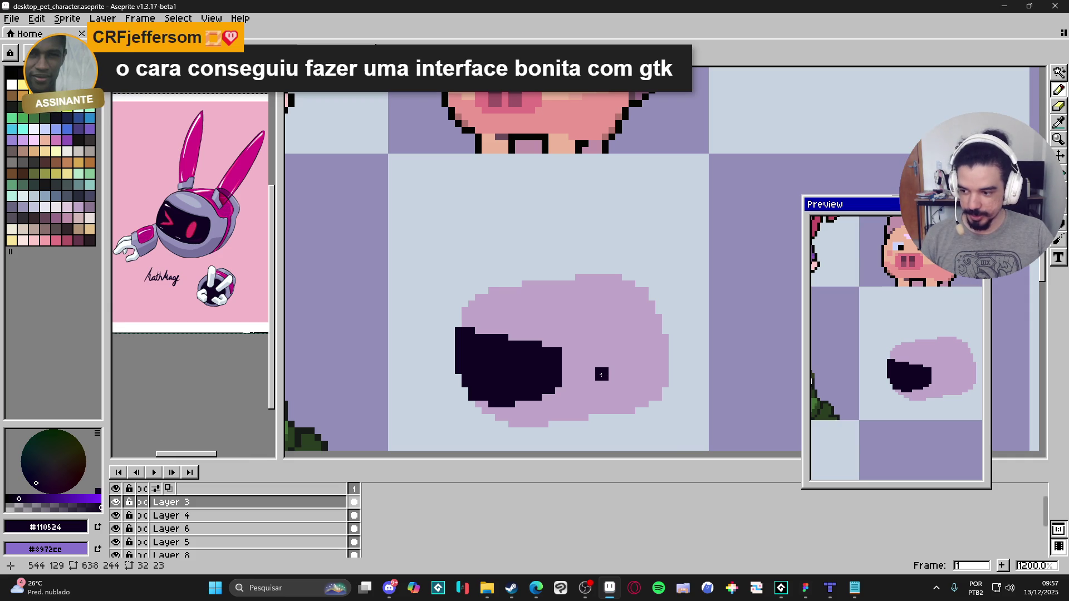
Step: Recentre on the visor and paint a #110524 pixel above it
{"action": "left_click", "coordinate": [616, 371], "text": "alt"}
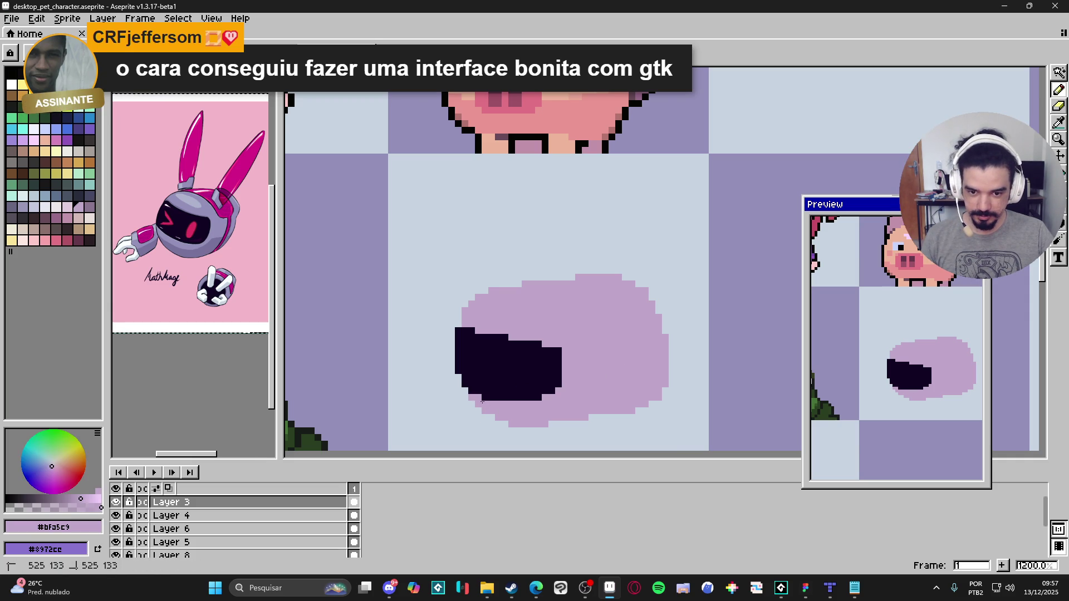
{"action": "scroll", "coordinate": [490, 406], "scroll_direction": "down", "scroll_amount": 3}
{"action": "scroll", "coordinate": [554, 407], "scroll_direction": "up", "scroll_amount": 1}
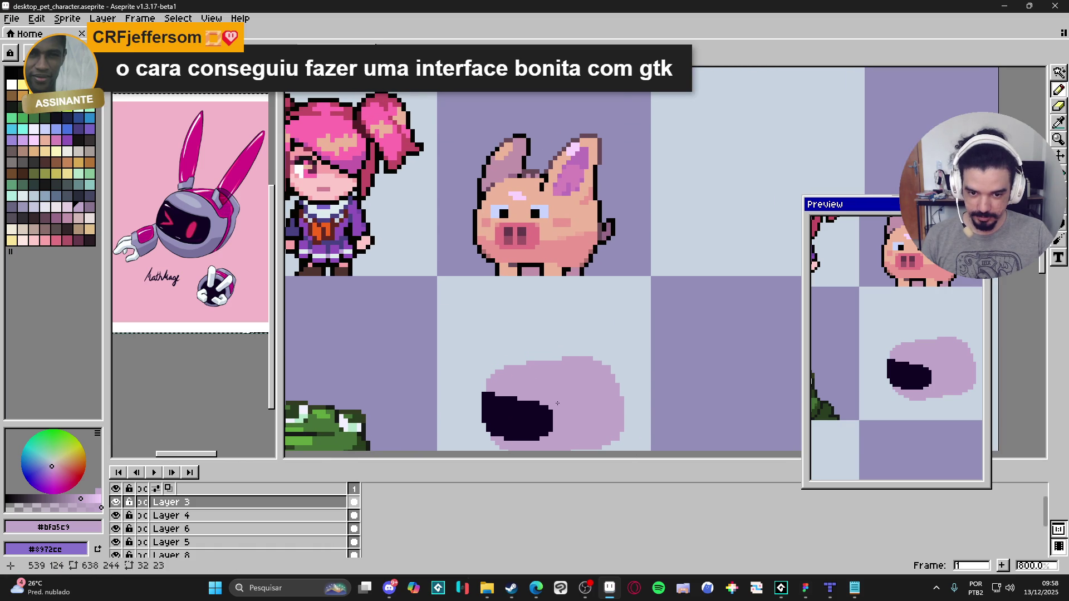
{"action": "left_click", "coordinate": [545, 412], "text": "alt"}
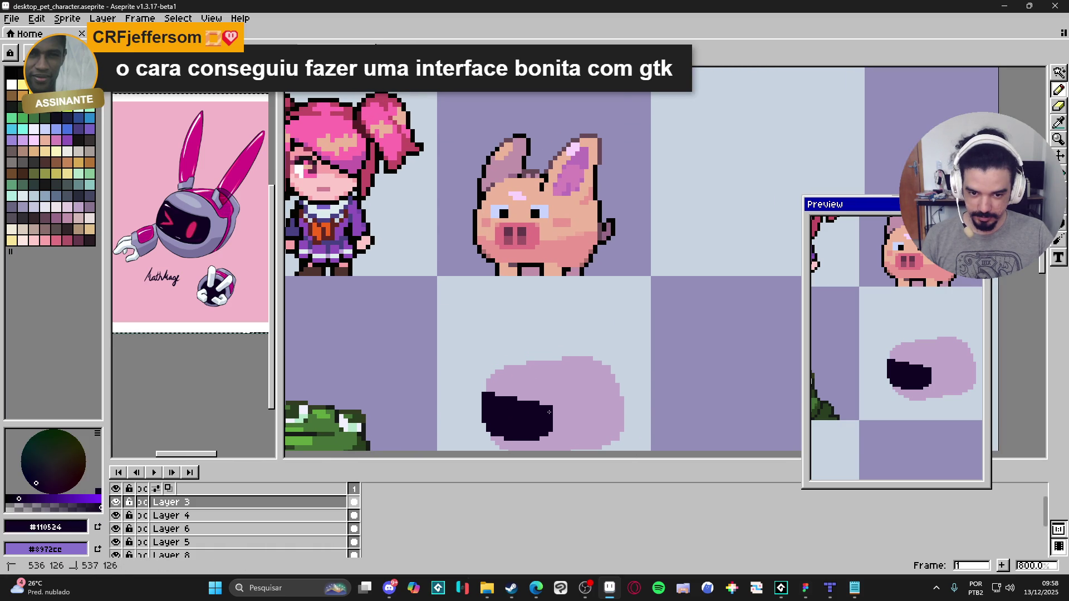
{"action": "scroll", "coordinate": [538, 411], "scroll_direction": "up", "scroll_amount": 2}
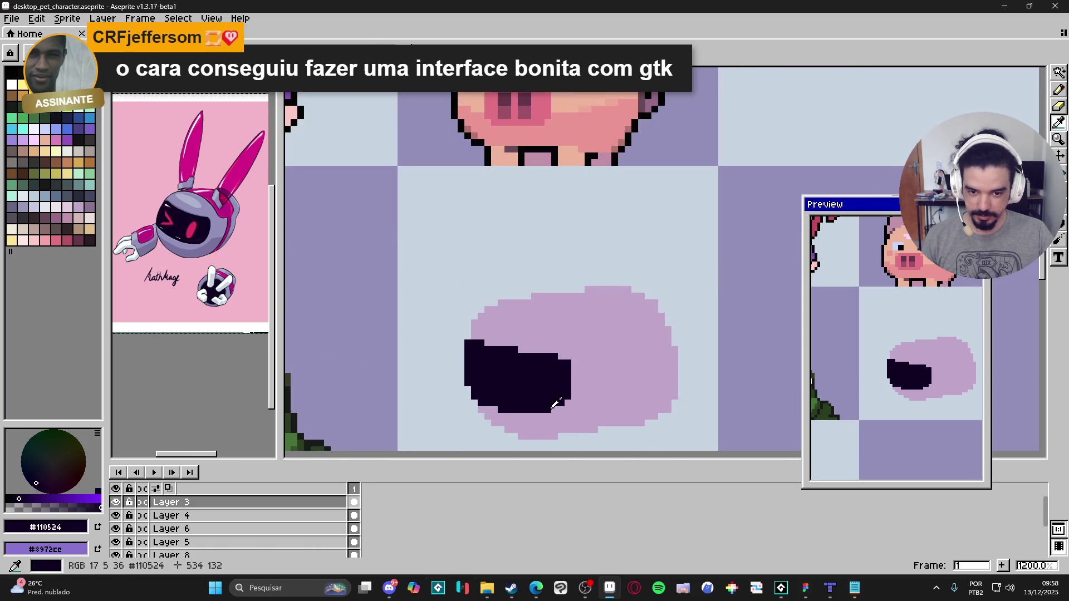
{"action": "scroll", "coordinate": [527, 405], "scroll_direction": "down", "scroll_amount": 2}
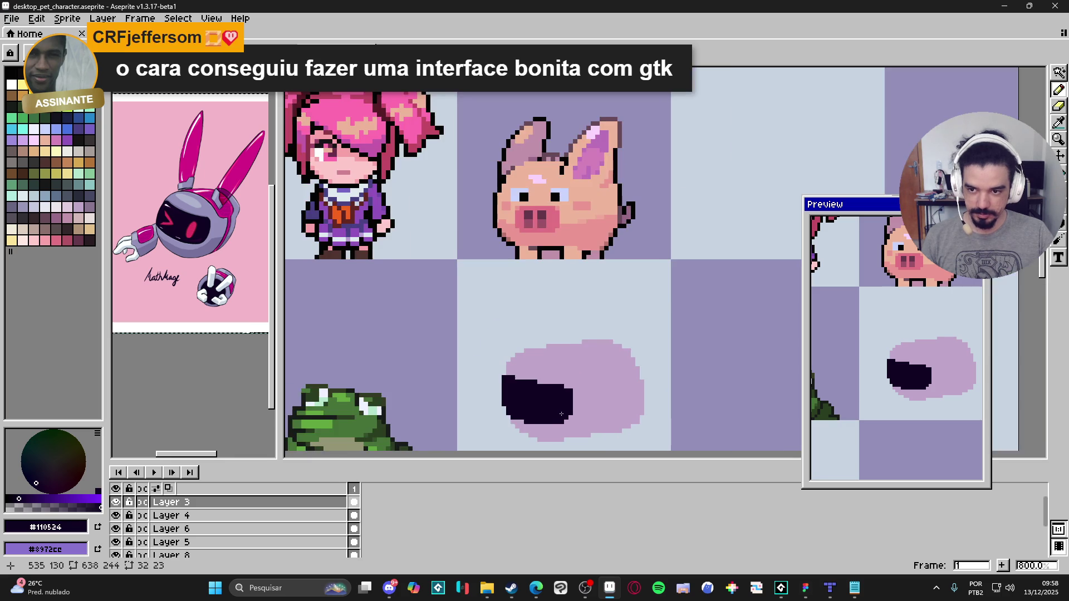
{"action": "left_click_drag", "start_coordinate": [519, 392], "coordinate": [486, 392]}
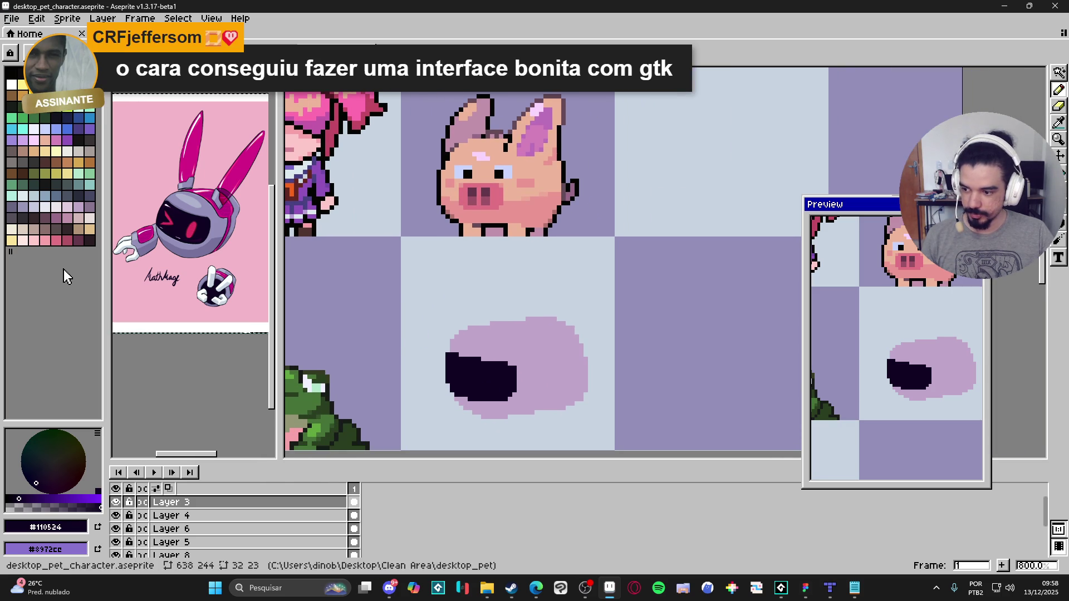
{"action": "scroll", "coordinate": [497, 367], "scroll_direction": "up", "scroll_amount": 2}
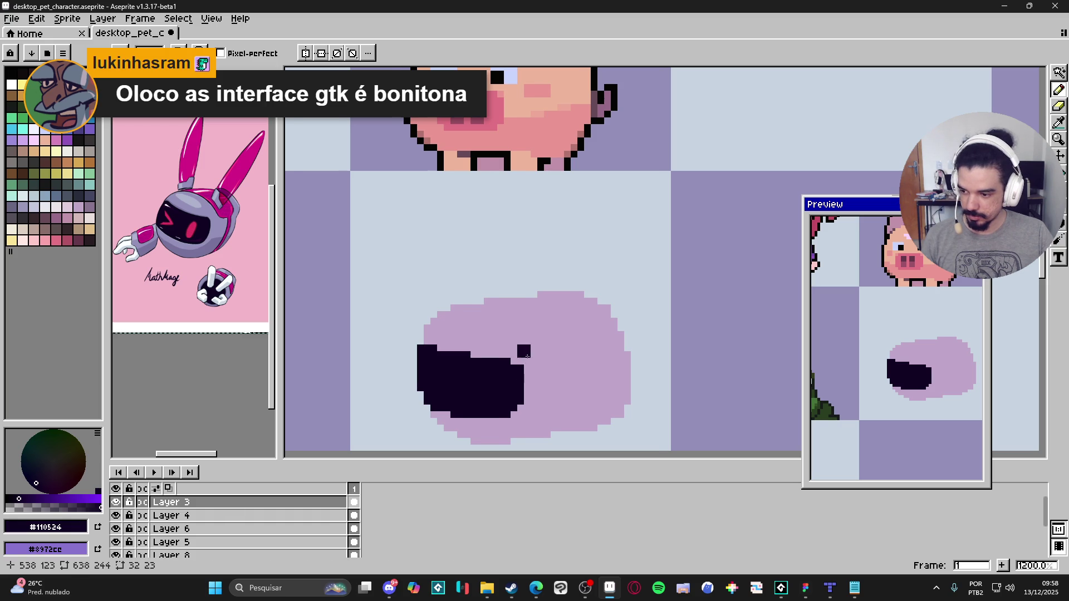
{"action": "left_click_drag", "start_coordinate": [521, 360], "coordinate": [513, 354]}
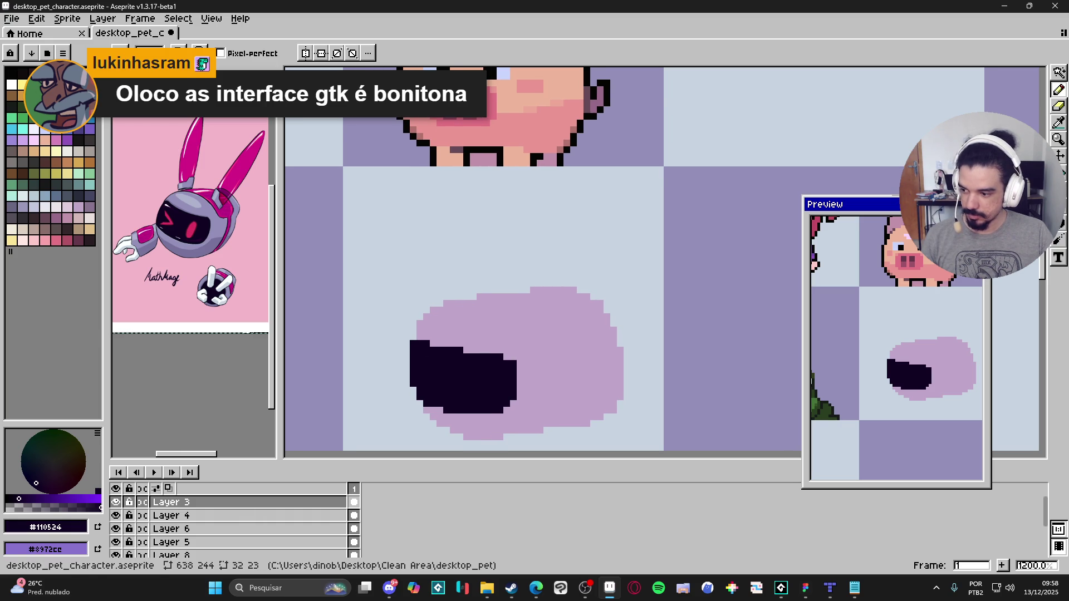
{"action": "left_click", "coordinate": [424, 294]}
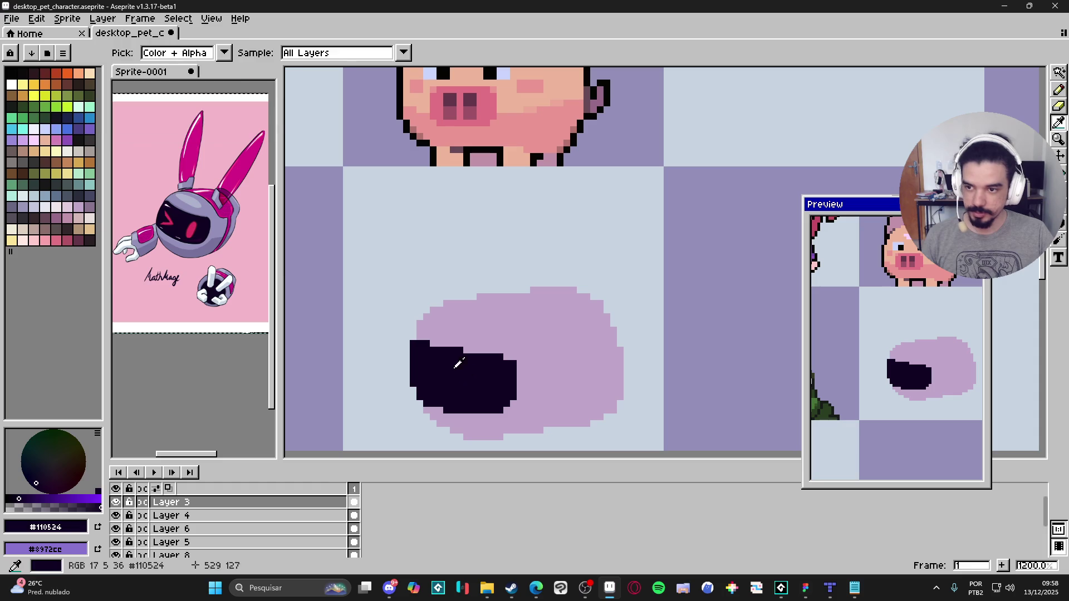
Step: Paint two pink pixels from palette index 52 inside the dark visor
{"action": "left_click", "coordinate": [56, 240]}
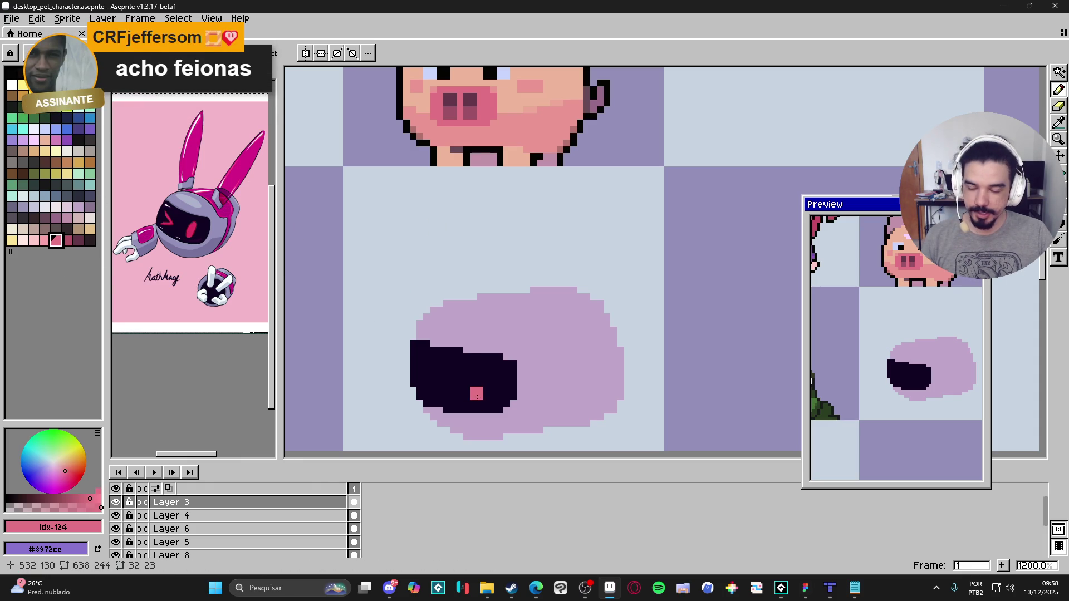
{"action": "left_click", "coordinate": [56, 140]}
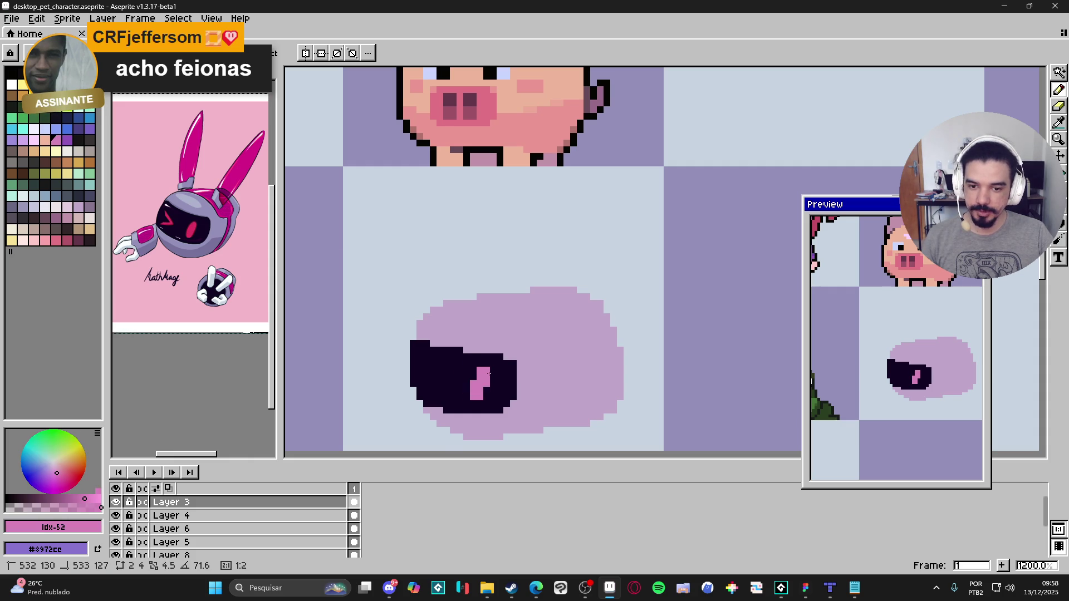
{"action": "scroll", "coordinate": [490, 394], "scroll_direction": "down", "scroll_amount": 4}
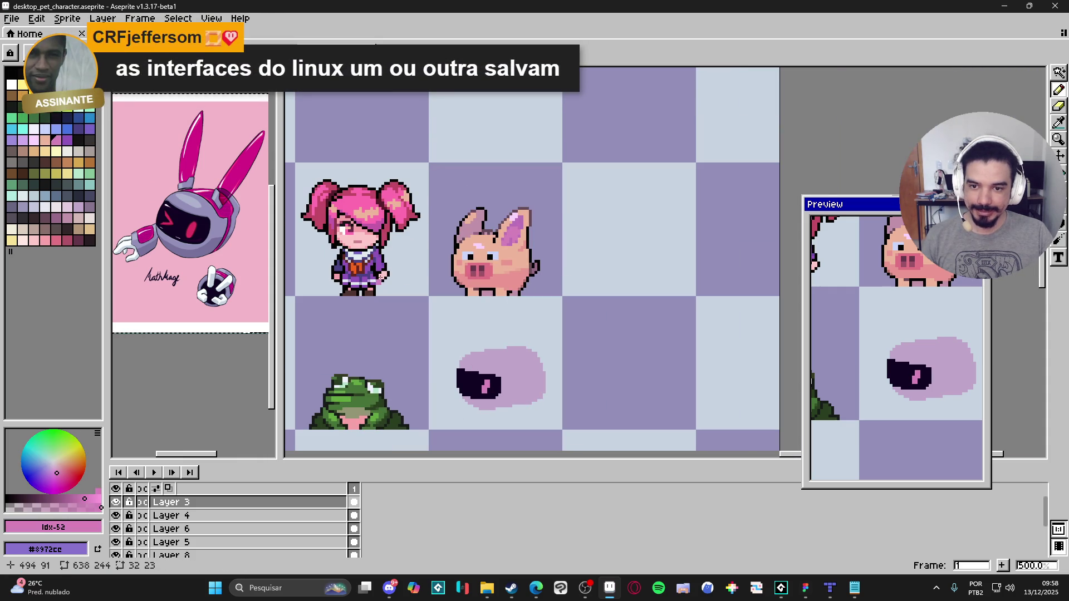
{"action": "left_click", "coordinate": [486, 384], "text": "alt"}
{"action": "left_click", "coordinate": [474, 383]}
Step: Sample the #de3164 magenta from the reference robot's eye and paint the visor's eye mark
{"action": "scroll", "coordinate": [483, 388], "scroll_direction": "up", "scroll_amount": 2}
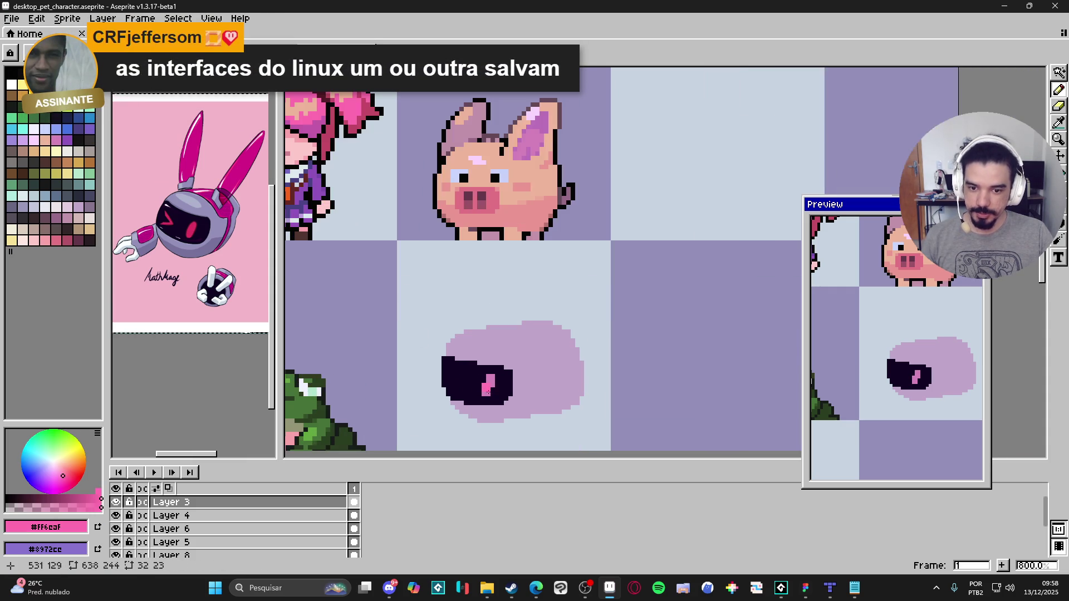
{"action": "scroll", "coordinate": [489, 392], "scroll_direction": "down", "scroll_amount": 3}
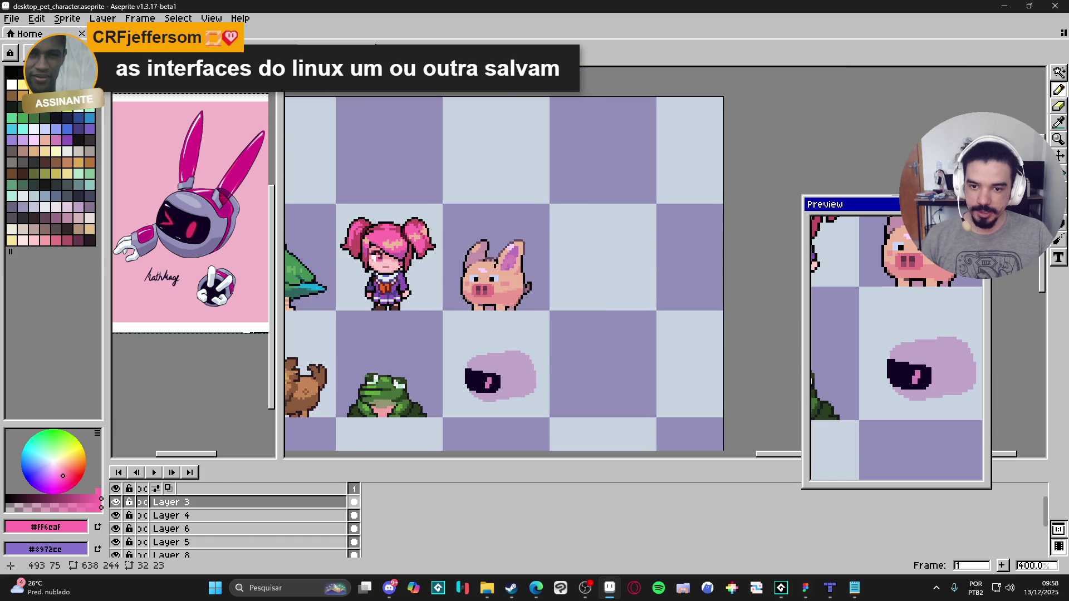
{"action": "scroll", "coordinate": [447, 346], "scroll_direction": "up", "scroll_amount": 2}
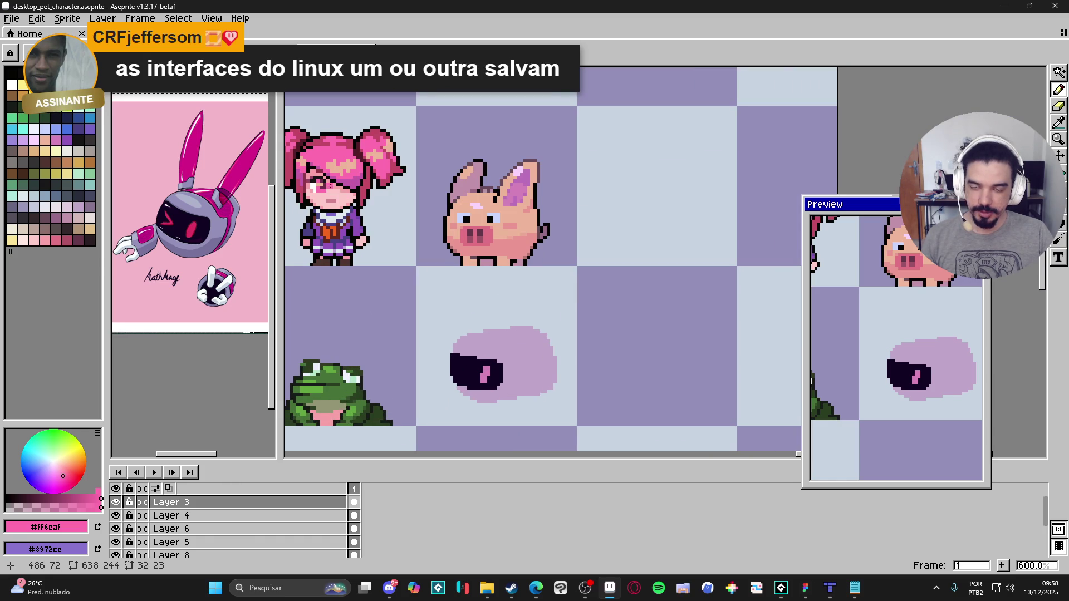
{"action": "scroll", "coordinate": [451, 448], "scroll_direction": "up", "scroll_amount": 3}
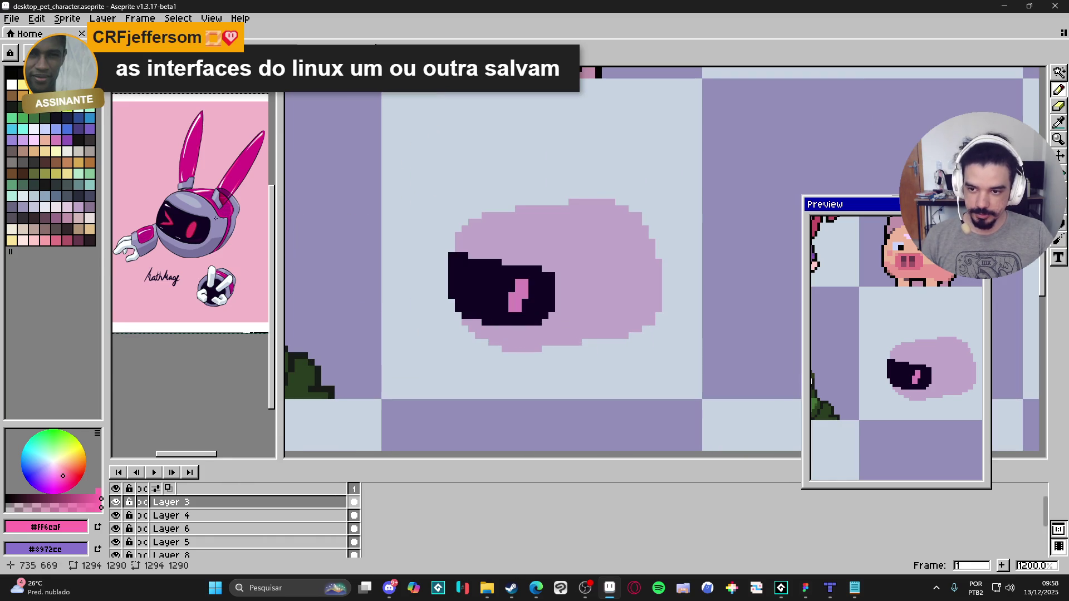
{"action": "scroll", "coordinate": [216, 217], "scroll_direction": "up", "scroll_amount": 2}
{"action": "left_click", "coordinate": [185, 227]}
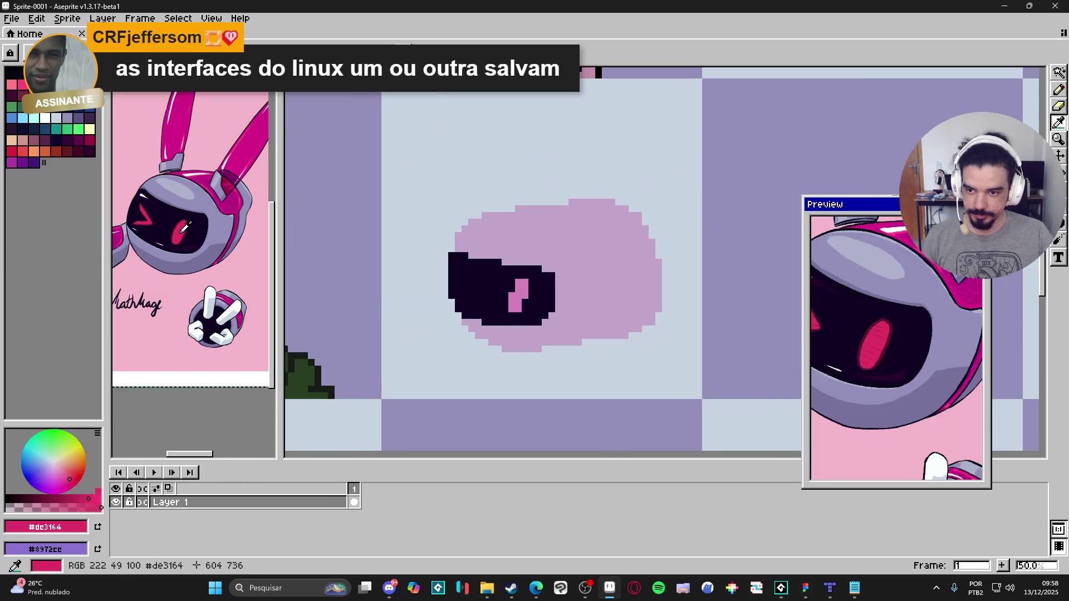
{"action": "left_click", "coordinate": [521, 279]}
{"action": "left_click", "coordinate": [520, 306]}
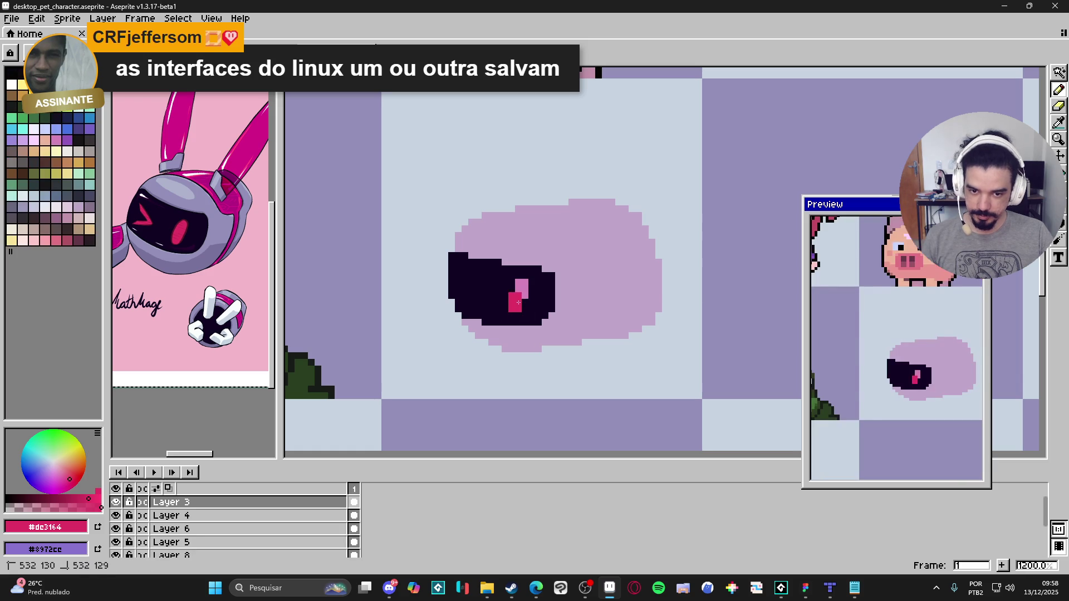
Step: Extend the magenta eye marks upward into tall eyes, undoing stray pink pixels
{"action": "left_click_drag", "start_coordinate": [518, 294], "coordinate": [522, 305]}
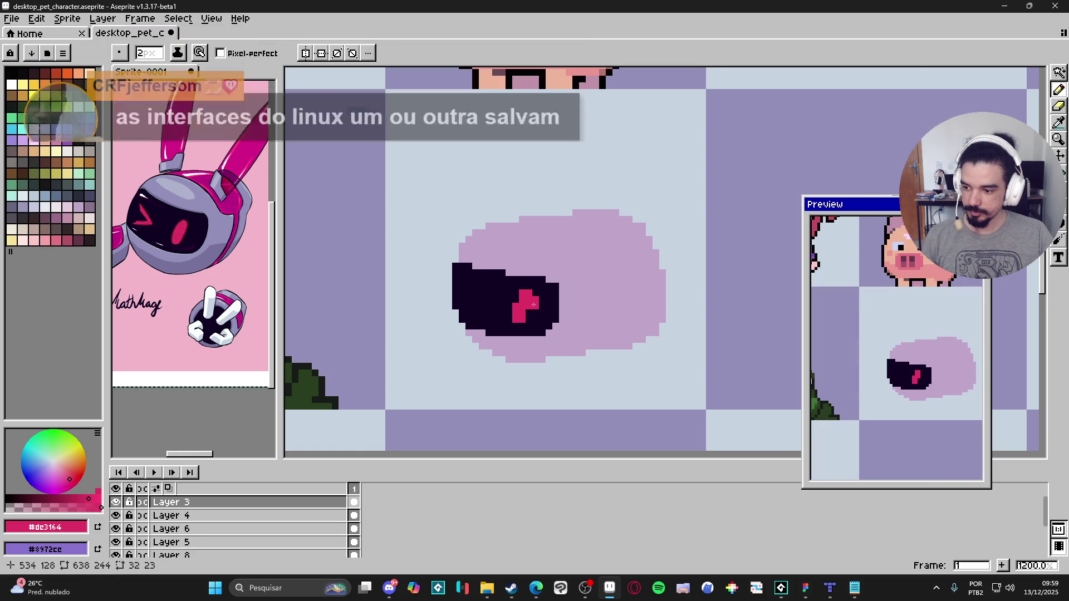
{"action": "left_click_drag", "start_coordinate": [535, 303], "coordinate": [536, 305]}
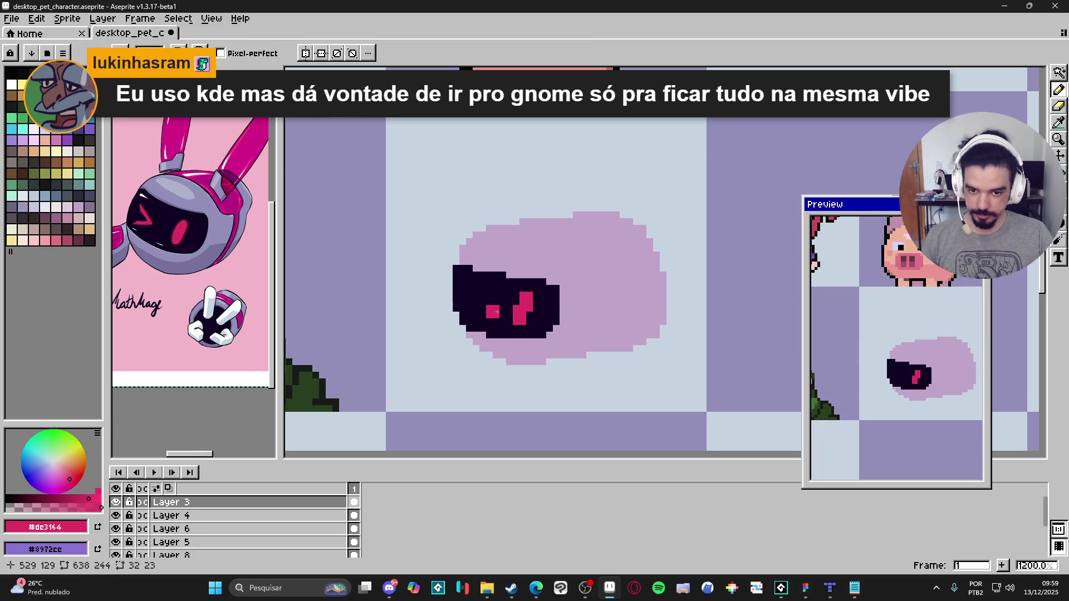
{"action": "scroll", "coordinate": [481, 308], "scroll_direction": "down", "scroll_amount": 1}
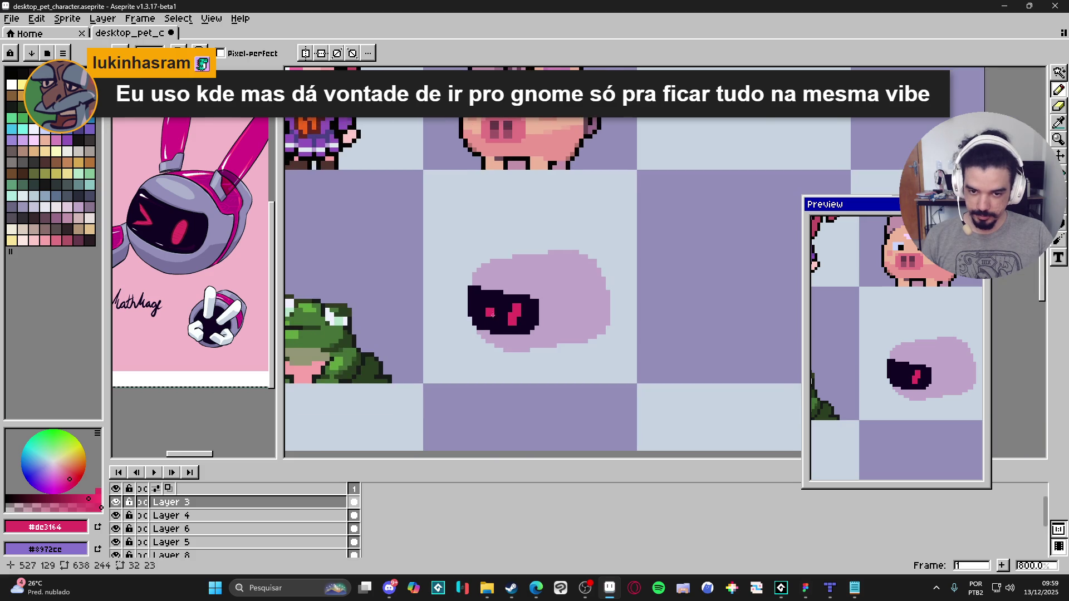
{"action": "scroll", "coordinate": [480, 318], "scroll_direction": "up", "scroll_amount": 2}
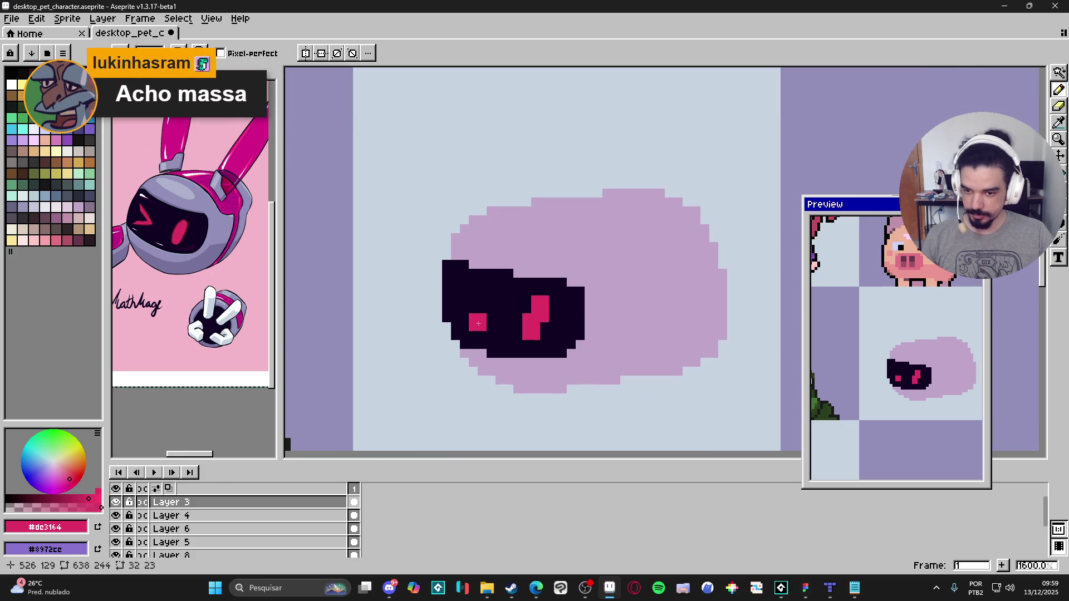
{"action": "left_click_drag", "start_coordinate": [478, 324], "coordinate": [480, 302]}
{"action": "left_click", "coordinate": [526, 309]}
{"action": "left_click", "coordinate": [526, 300]}
{"action": "key", "text": "ctrl+z"}
{"action": "left_click", "coordinate": [523, 304], "text": "alt"}
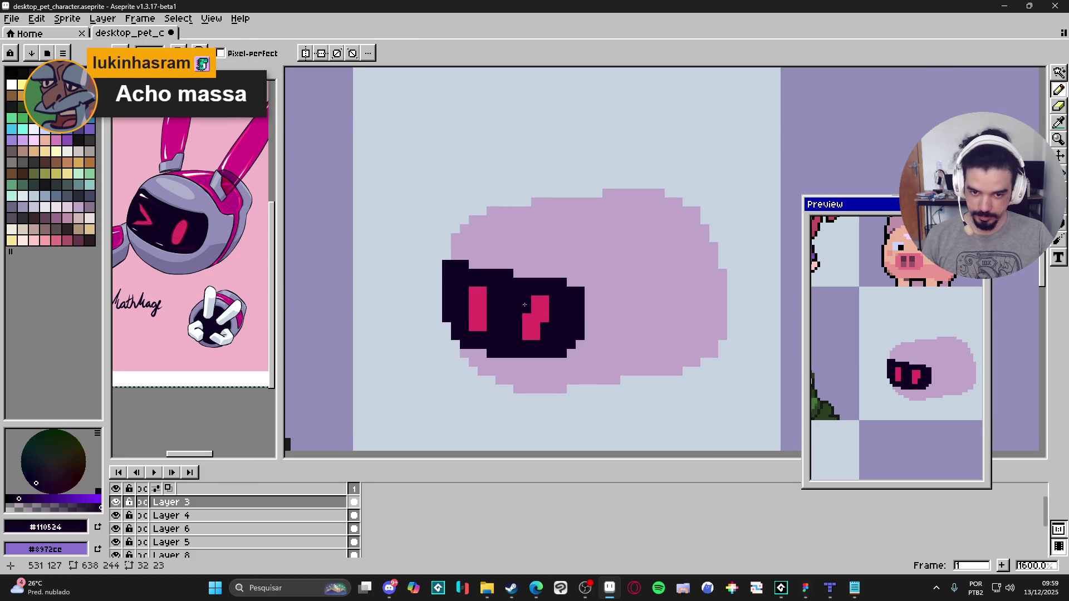
{"action": "left_click", "coordinate": [484, 308], "text": "alt"}
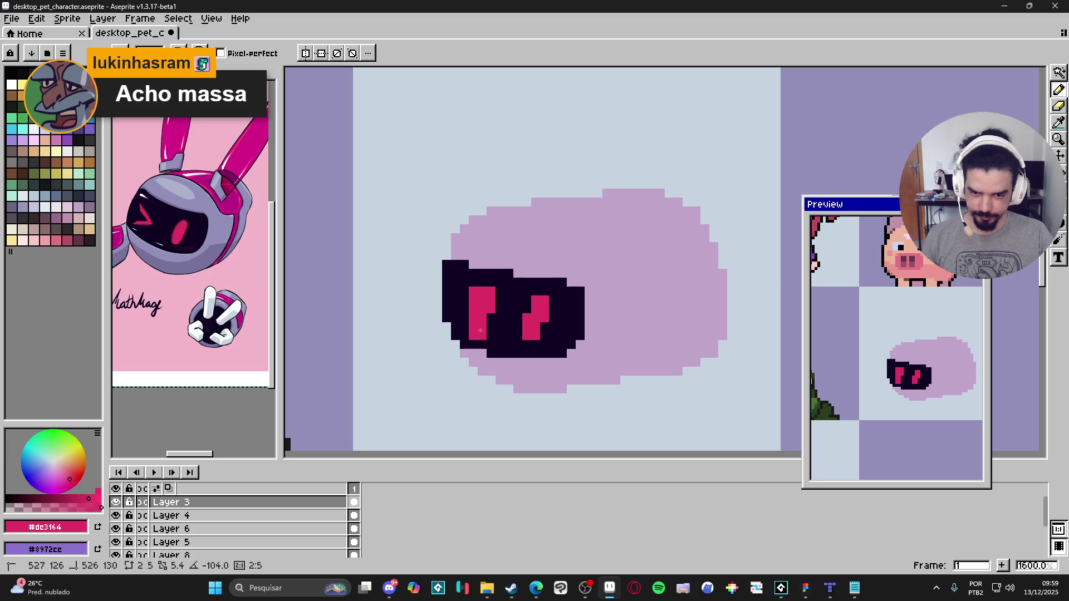
{"action": "scroll", "coordinate": [496, 331], "scroll_direction": "down", "scroll_amount": 1}
{"action": "left_click", "coordinate": [550, 323]}
{"action": "key", "text": "ctrl+z"}
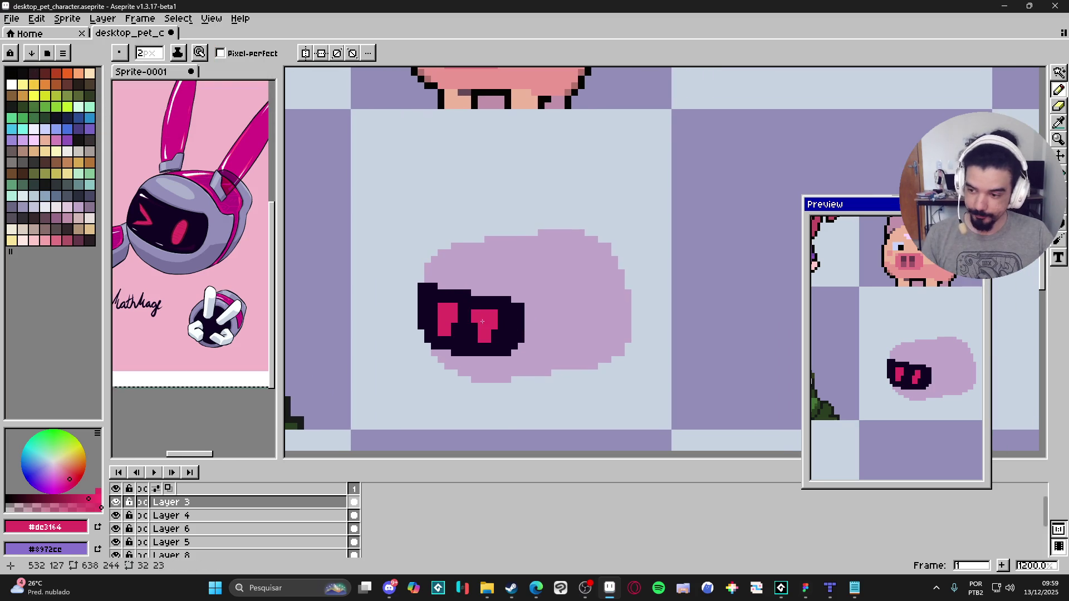
Step: Select the lavender blob by colour and pencil a magenta arc across its top
{"action": "scroll", "coordinate": [471, 311], "scroll_direction": "up", "scroll_amount": 1}
{"action": "left_click", "coordinate": [428, 306], "text": "alt"}
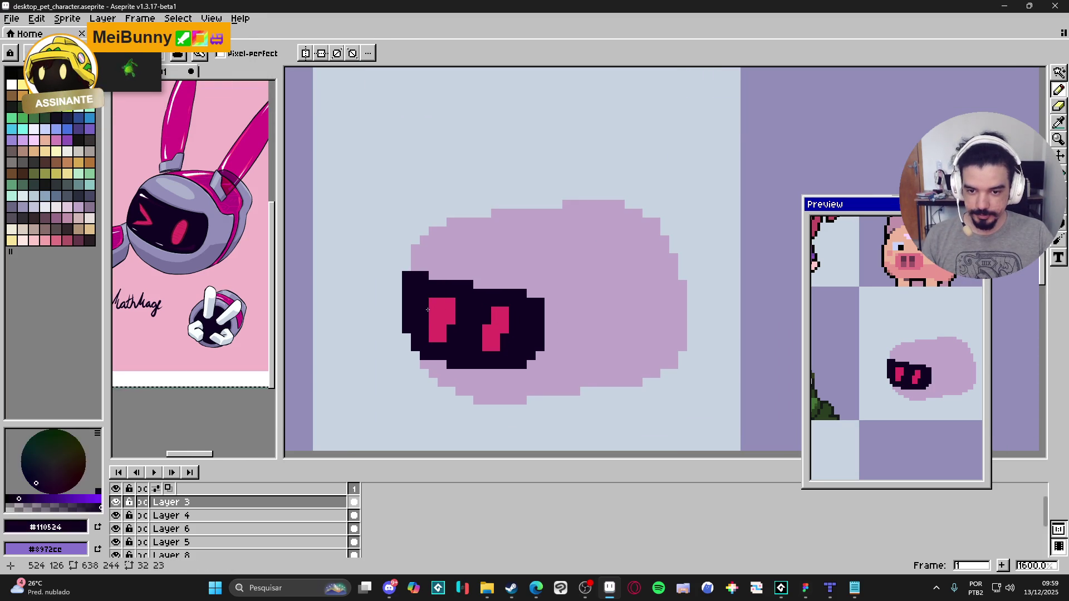
{"action": "scroll", "coordinate": [467, 334], "scroll_direction": "down", "scroll_amount": 2}
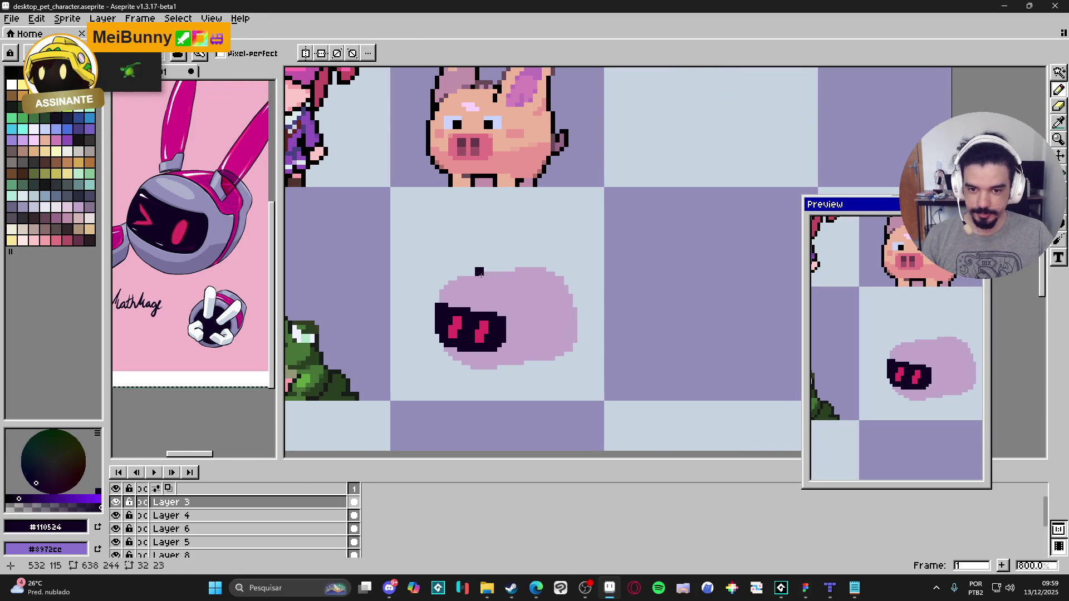
{"action": "scroll", "coordinate": [479, 338], "scroll_direction": "up", "scroll_amount": 1}
{"action": "left_click", "coordinate": [482, 325], "text": "alt"}
{"action": "key", "text": "w"}
{"action": "left_click", "coordinate": [517, 268]}
{"action": "key", "text": "b"}
{"action": "mouse_move", "coordinate": [494, 241]}
{"action": "left_mouse_down"}
{"action": "mouse_move", "coordinate": [535, 270]}
{"action": "mouse_move", "coordinate": [561, 263]}
{"action": "mouse_move", "coordinate": [457, 246]}
{"action": "mouse_move", "coordinate": [491, 245]}
{"action": "left_mouse_up"}
{"action": "mouse_move", "coordinate": [535, 273]}
{"action": "left_mouse_down"}
{"action": "mouse_move", "coordinate": [546, 288]}
{"action": "mouse_move", "coordinate": [565, 281]}
{"action": "mouse_move", "coordinate": [541, 246]}
{"action": "mouse_move", "coordinate": [579, 282]}
{"action": "mouse_move", "coordinate": [557, 295]}
{"action": "mouse_move", "coordinate": [593, 292]}
{"action": "left_mouse_up"}
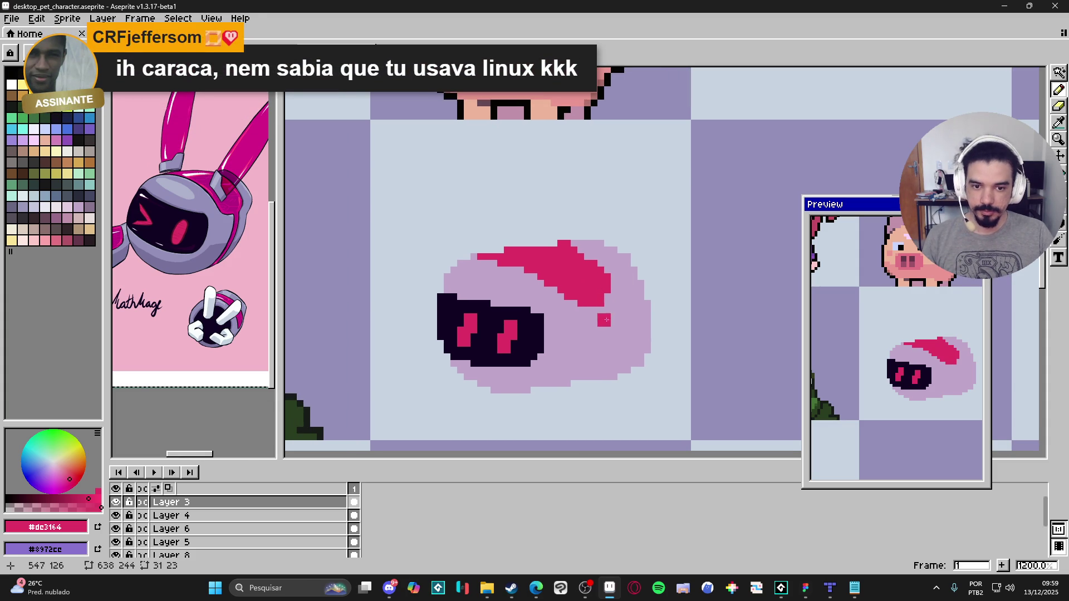
Step: Draw the magenta band down the blob's right side and cover a stray pixel with lavender
{"action": "mouse_move", "coordinate": [599, 312]}
{"action": "left_mouse_down"}
{"action": "mouse_move", "coordinate": [598, 344]}
{"action": "mouse_move", "coordinate": [579, 382]}
{"action": "mouse_move", "coordinate": [596, 379]}
{"action": "left_mouse_up"}
{"action": "left_click", "coordinate": [608, 358], "text": "alt"}
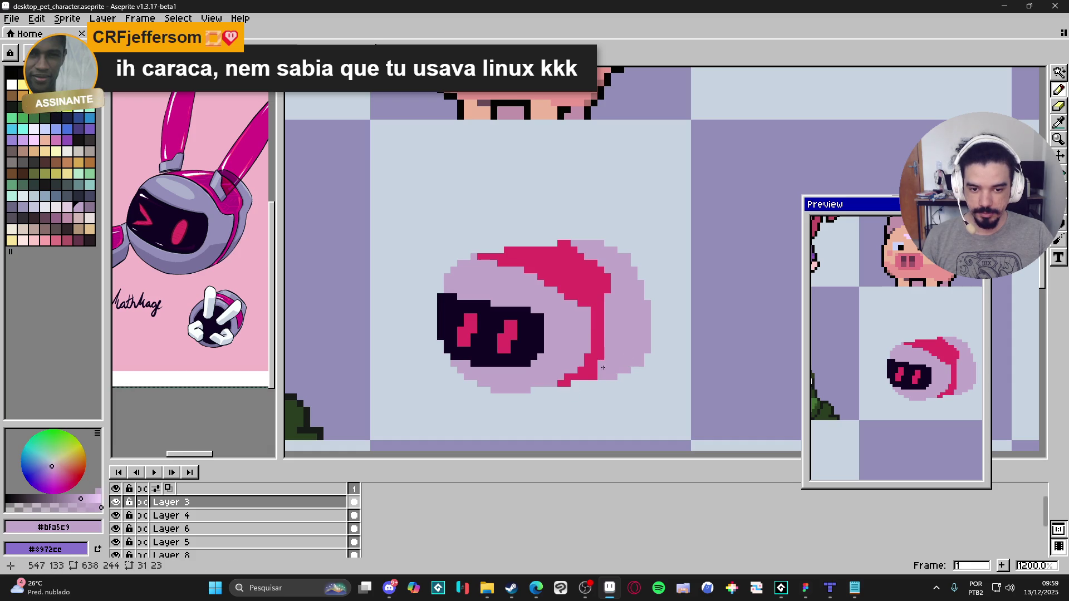
{"action": "left_click", "coordinate": [589, 375], "text": "alt"}
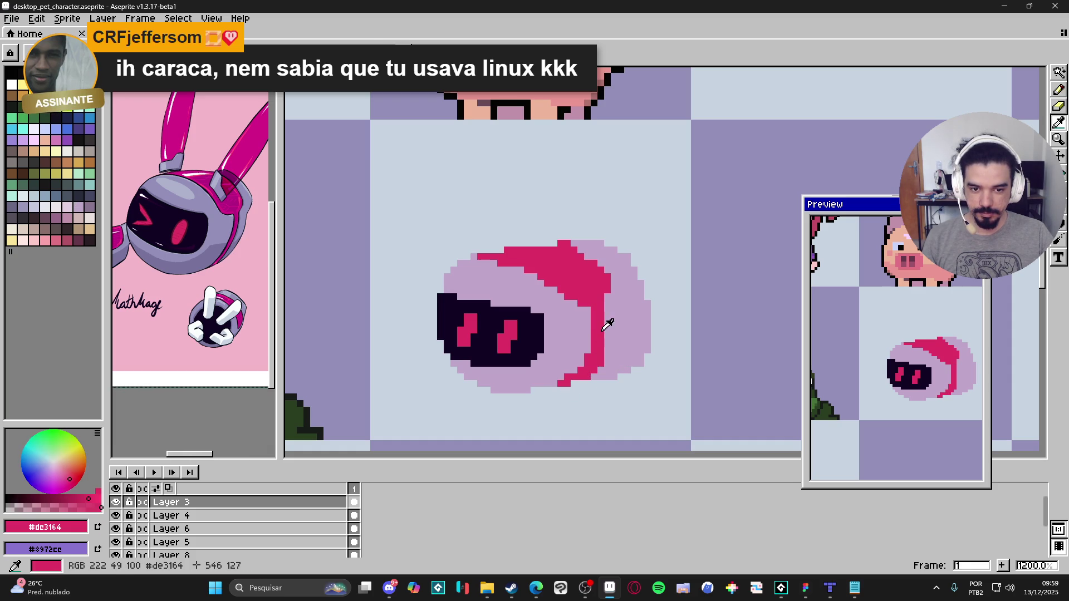
{"action": "left_click_drag", "start_coordinate": [608, 331], "coordinate": [605, 344]}
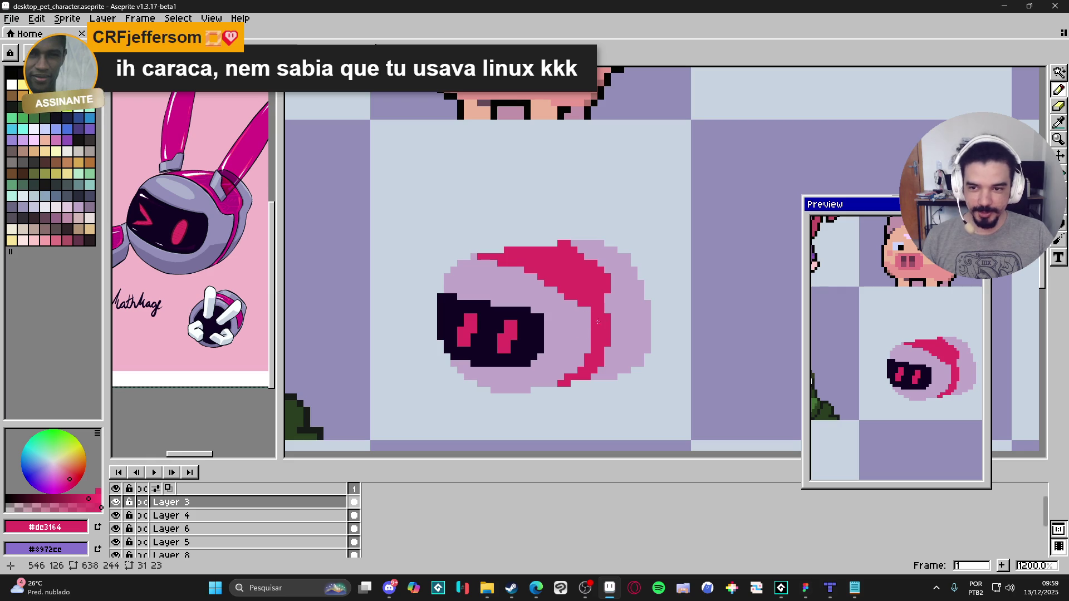
{"action": "left_click", "coordinate": [578, 318], "text": "alt"}
{"action": "left_click", "coordinate": [594, 316]}
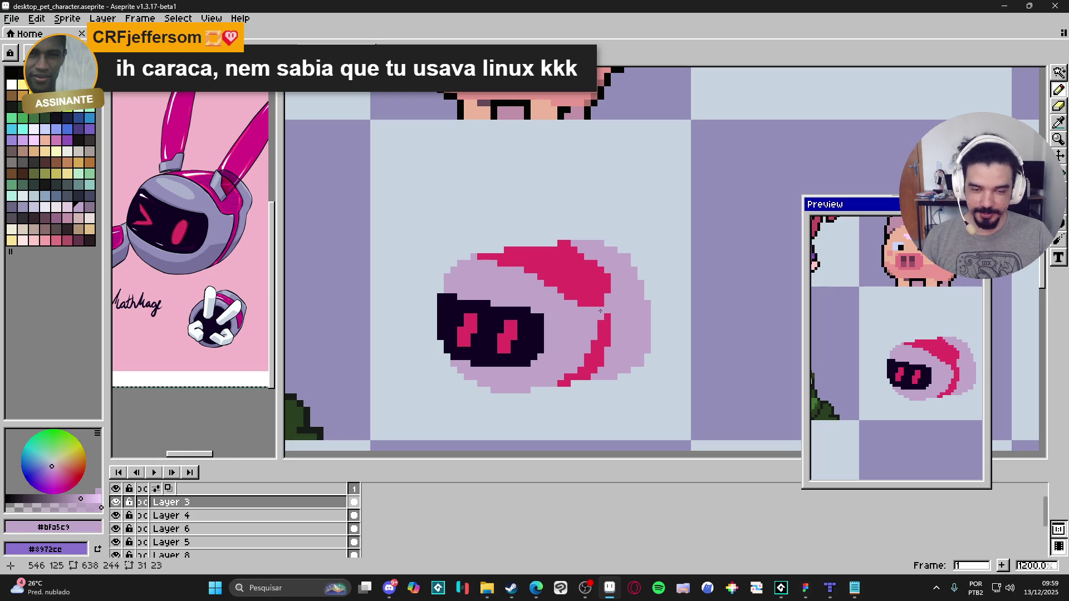
Step: Trim the band's upper-left edge with lavender and repaint magenta along its upper edge
{"action": "left_click", "coordinate": [567, 238]}
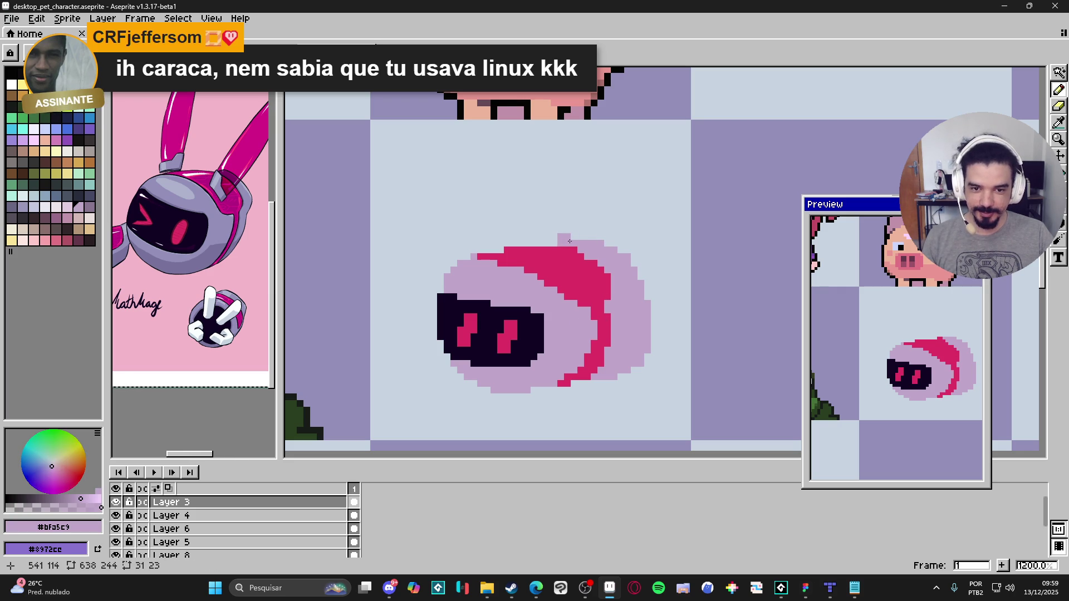
{"action": "key", "text": "ctrl+z"}
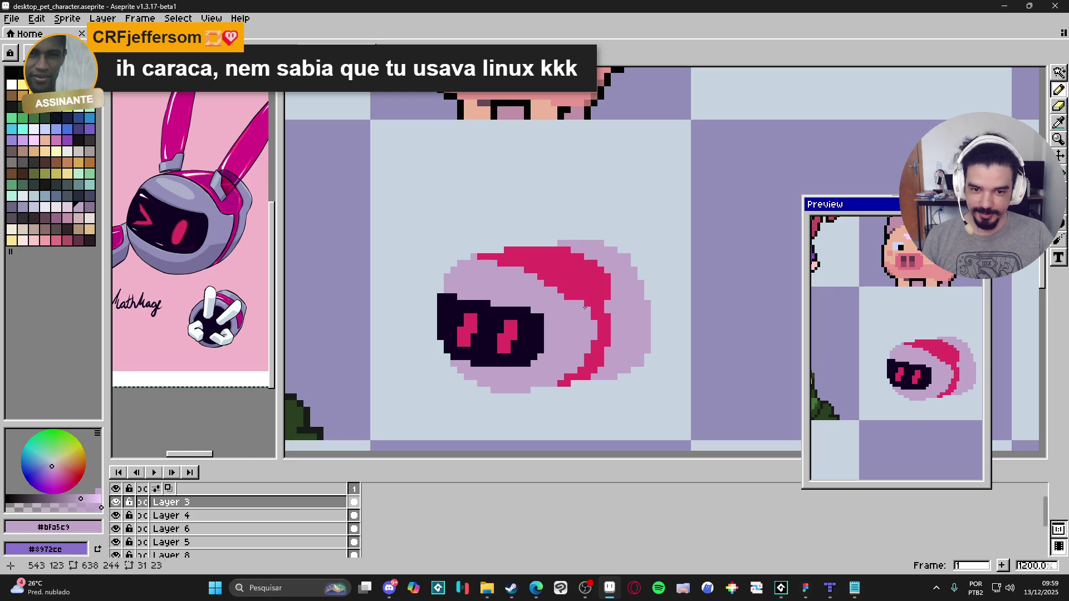
{"action": "mouse_move", "coordinate": [478, 256]}
{"action": "left_mouse_down"}
{"action": "mouse_move", "coordinate": [527, 269]}
{"action": "mouse_move", "coordinate": [574, 304]}
{"action": "left_mouse_up"}
{"action": "left_click", "coordinate": [591, 290], "text": "alt"}
{"action": "left_click", "coordinate": [554, 270]}
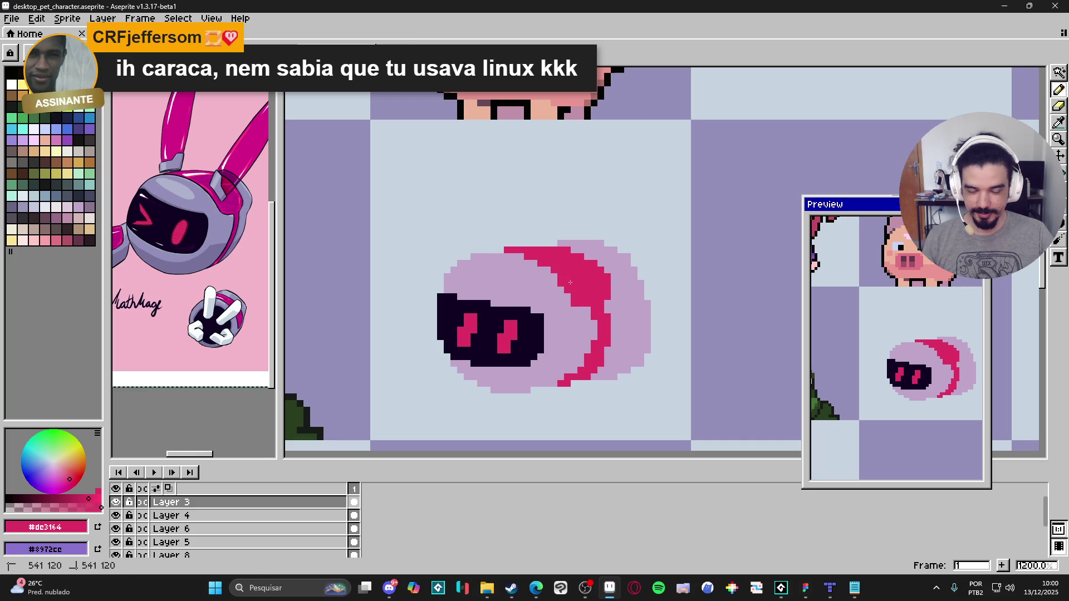
{"action": "scroll", "coordinate": [575, 297], "scroll_direction": "down", "scroll_amount": 3}
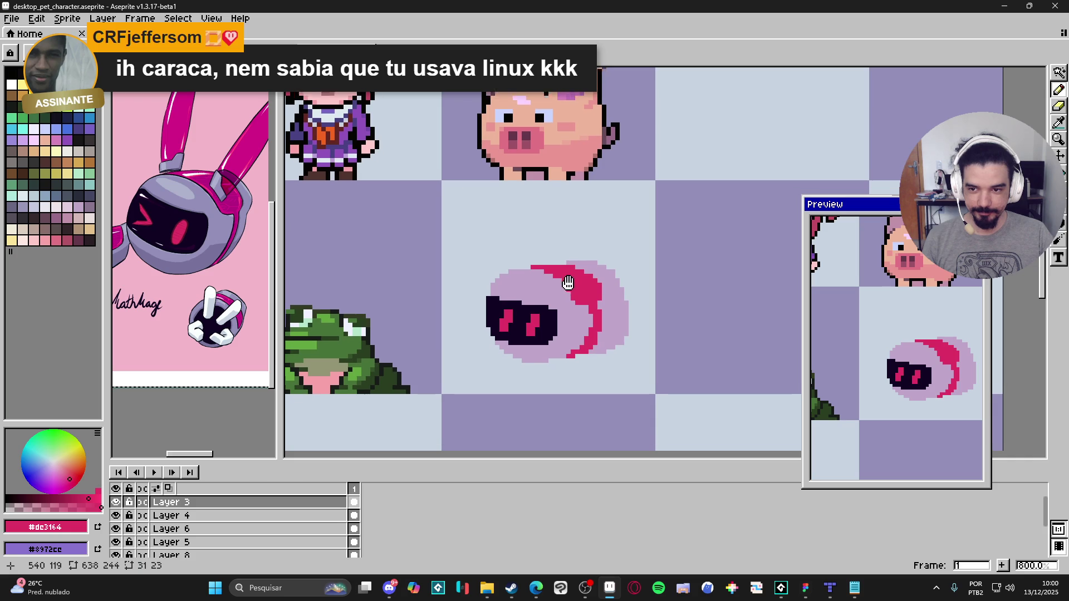
{"action": "scroll", "coordinate": [600, 314], "scroll_direction": "up", "scroll_amount": 3}
Step: Alternate lavender and magenta touch-ups along the stripe's edges
{"action": "left_click", "coordinate": [606, 302], "text": "alt"}
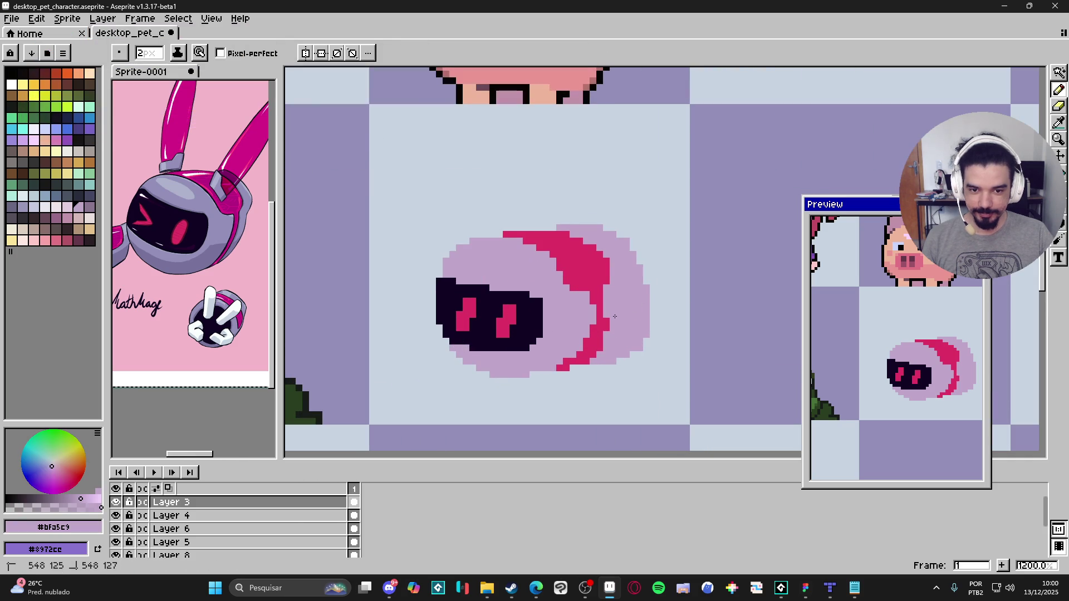
{"action": "left_click_drag", "start_coordinate": [594, 329], "coordinate": [589, 332]}
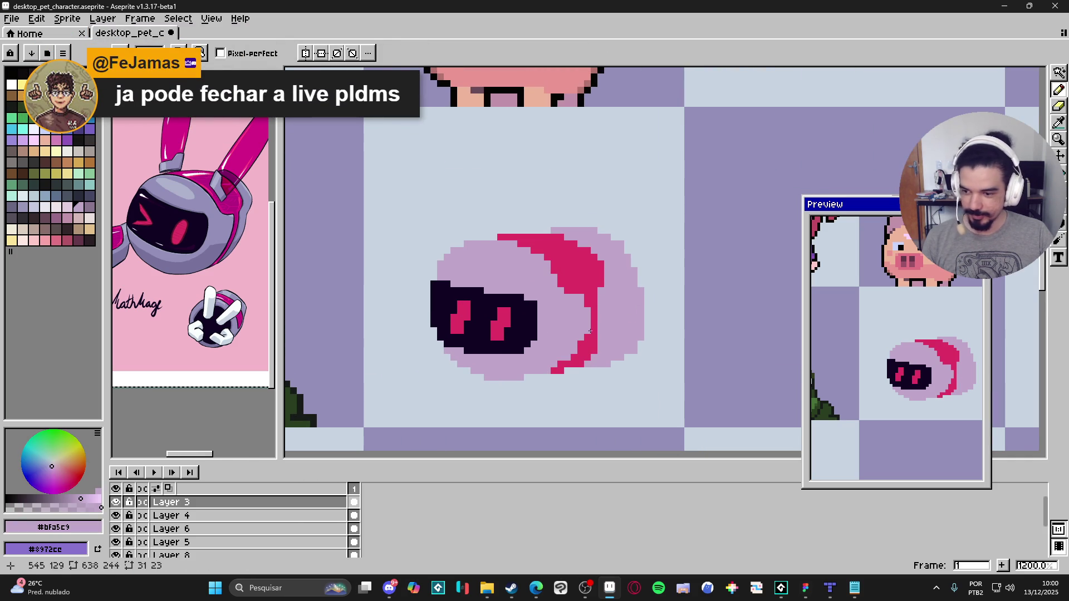
{"action": "left_click", "coordinate": [591, 319], "text": "alt"}
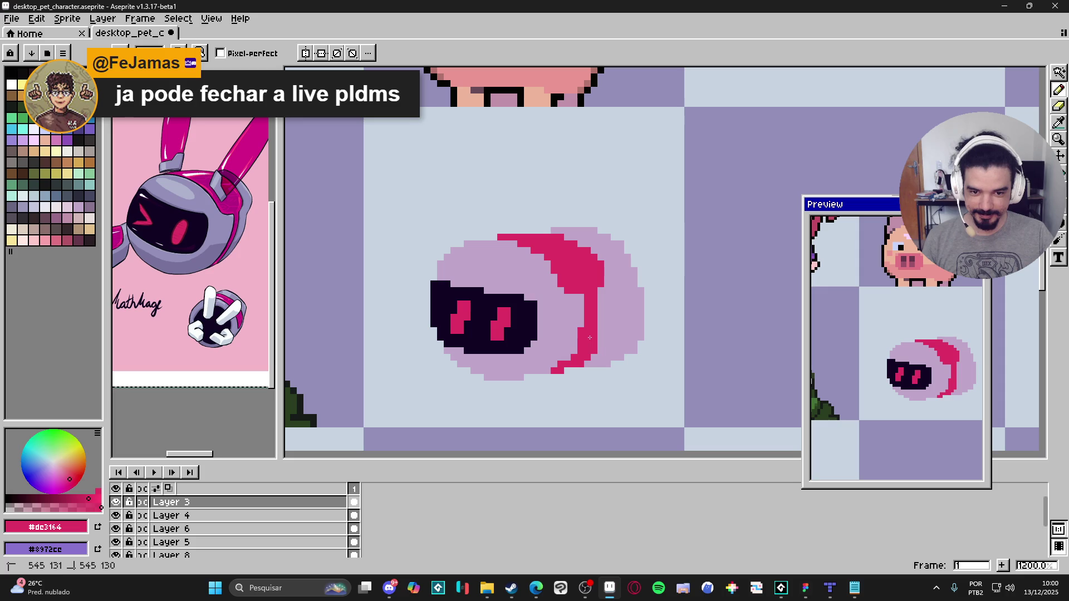
{"action": "left_click", "coordinate": [590, 357], "text": "alt"}
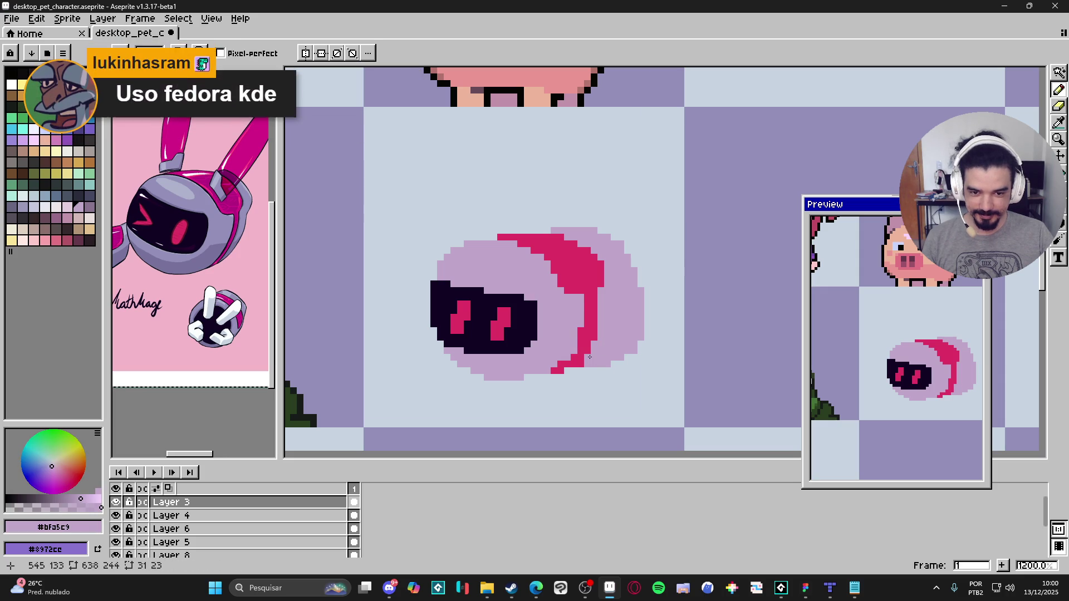
{"action": "left_click", "coordinate": [576, 350], "text": "alt"}
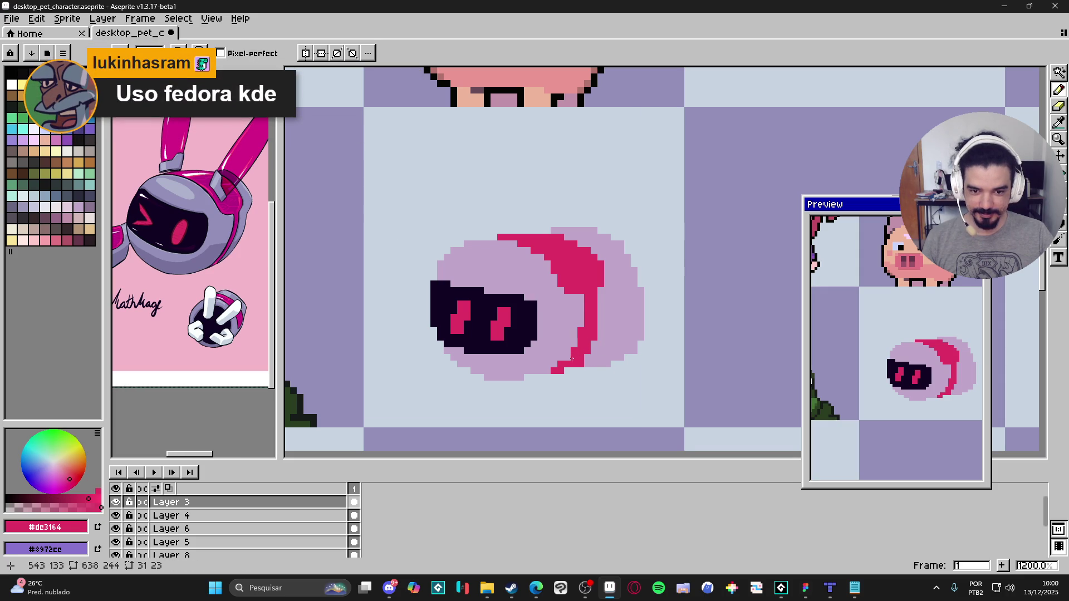
{"action": "scroll", "coordinate": [570, 358], "scroll_direction": "down", "scroll_amount": 3}
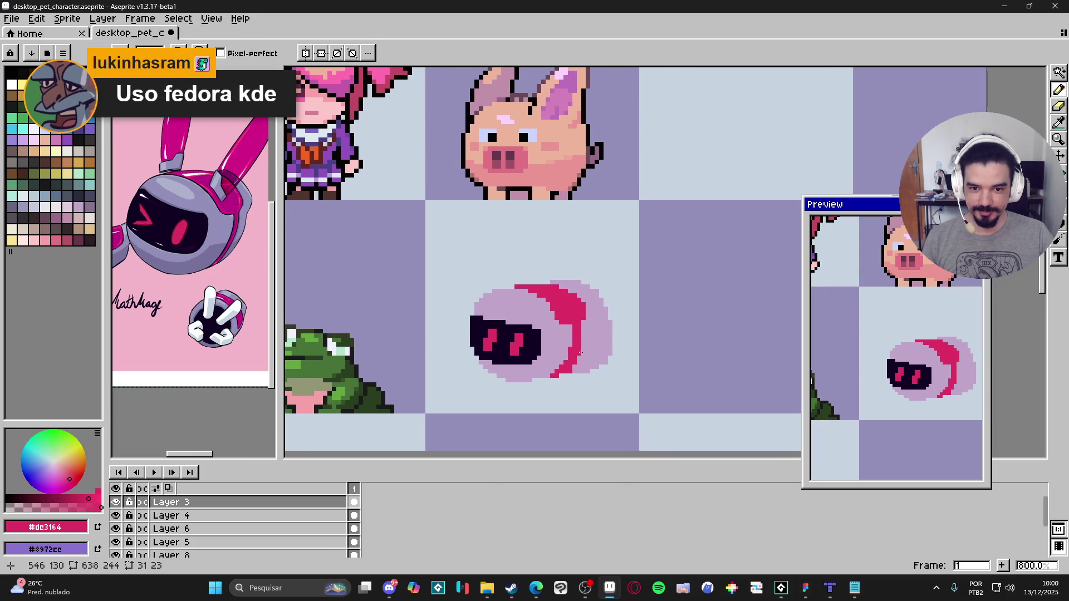
{"action": "scroll", "coordinate": [536, 304], "scroll_direction": "down", "scroll_amount": 1}
{"action": "scroll", "coordinate": [600, 314], "scroll_direction": "left", "scroll_amount": 2}
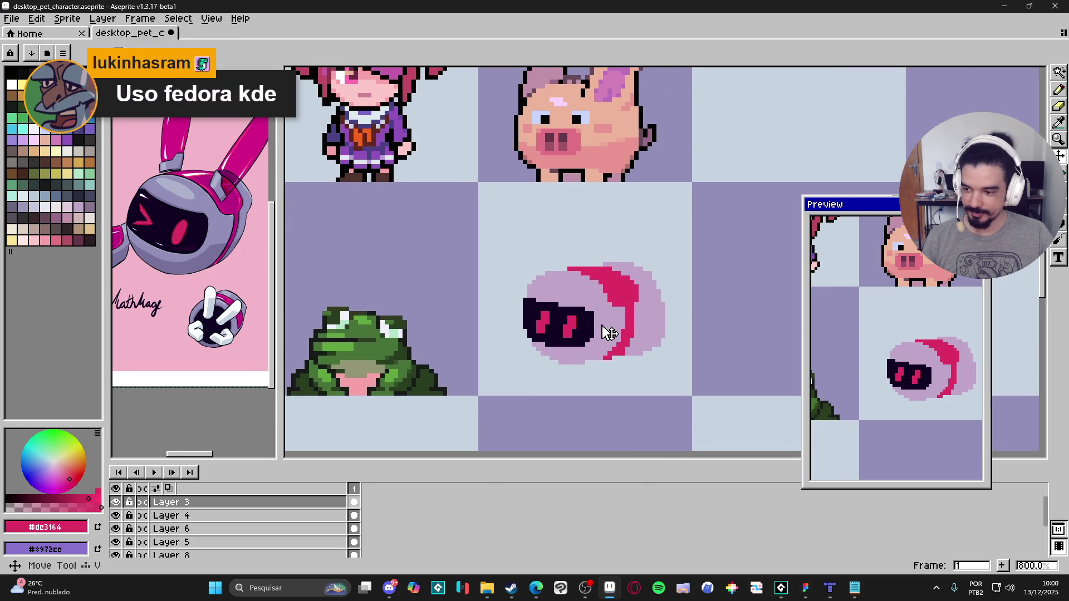
{"action": "scroll", "coordinate": [595, 328], "scroll_direction": "right", "scroll_amount": 1}
Step: Select the blob sprite, undo the accidental rectangle, and move it slightly left within its cell
{"action": "key", "text": "m"}
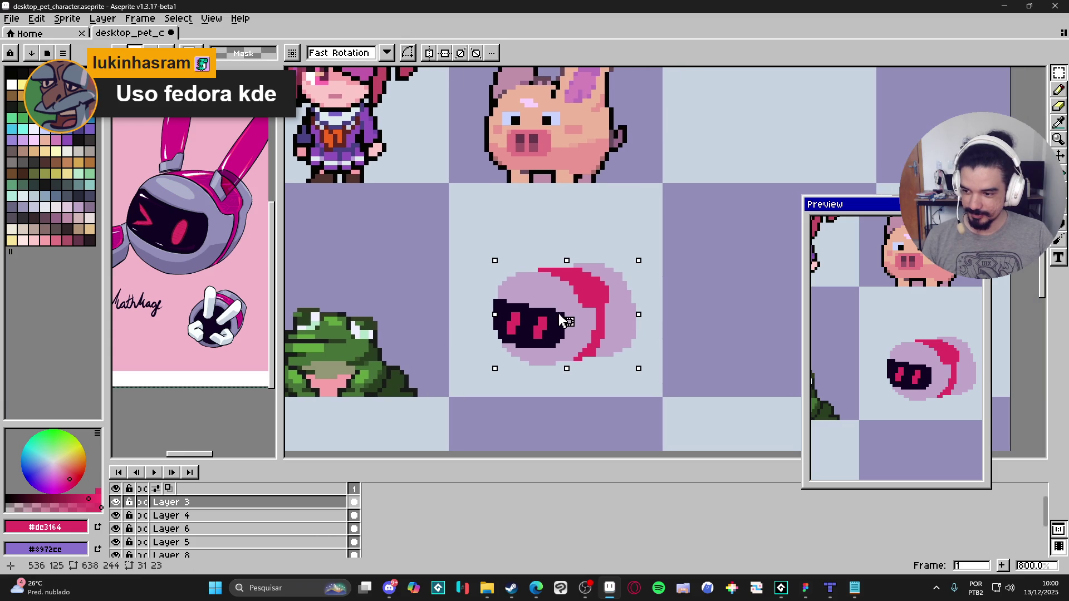
{"action": "scroll", "coordinate": [586, 322], "scroll_direction": "up", "scroll_amount": 2}
{"action": "key", "text": "u"}
{"action": "left_click_drag", "start_coordinate": [426, 200], "coordinate": [681, 410]}
{"action": "key", "text": "ctrl+z"}
{"action": "scroll", "coordinate": [595, 379], "scroll_direction": "down", "scroll_amount": 2}
{"action": "left_click_drag", "start_coordinate": [577, 362], "coordinate": [594, 372]}
{"action": "key", "text": "b"}
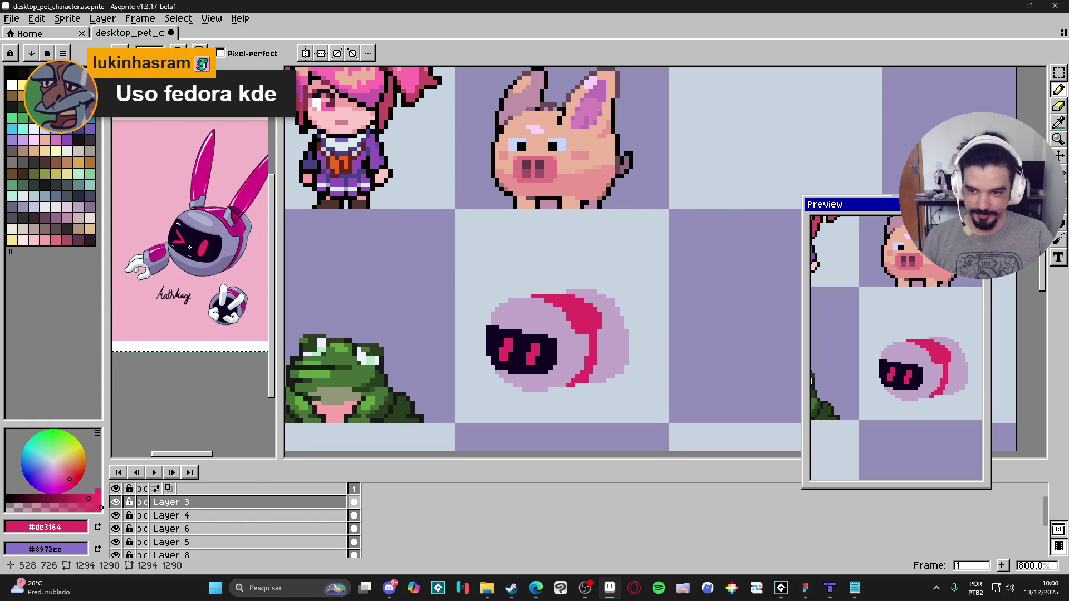
Step: Eyedrop the magenta #d61a88 from the reference and bring the blob sprite into view
{"action": "scroll", "coordinate": [189, 246], "scroll_direction": "up", "scroll_amount": 2}
{"action": "left_click", "coordinate": [234, 167], "text": "alt"}
{"action": "scroll", "coordinate": [557, 312], "scroll_direction": "up", "scroll_amount": 2}
{"action": "key", "text": "g"}
{"action": "left_click", "coordinate": [578, 276]}
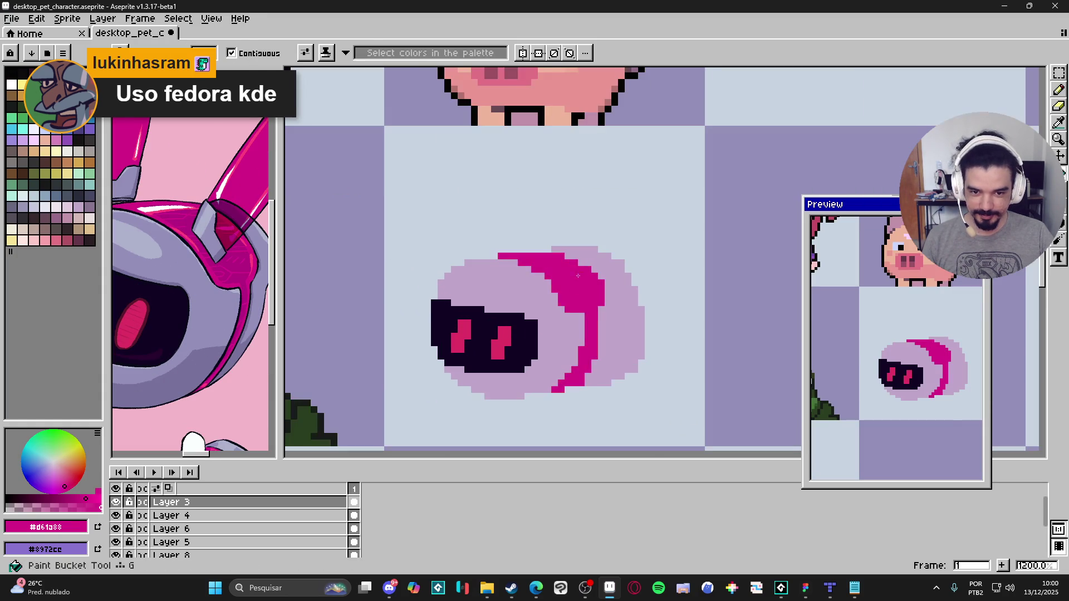
{"action": "scroll", "coordinate": [578, 275], "scroll_direction": "down", "scroll_amount": 4}
{"action": "scroll", "coordinate": [214, 302], "scroll_direction": "down", "scroll_amount": 2}
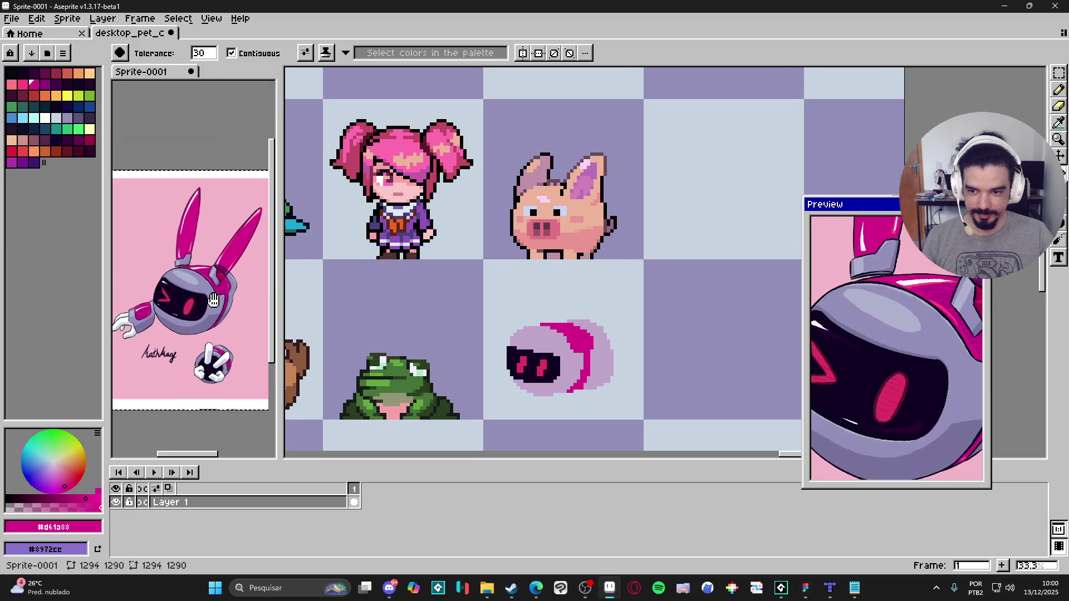
{"action": "scroll", "coordinate": [610, 364], "scroll_direction": "up", "scroll_amount": 1}
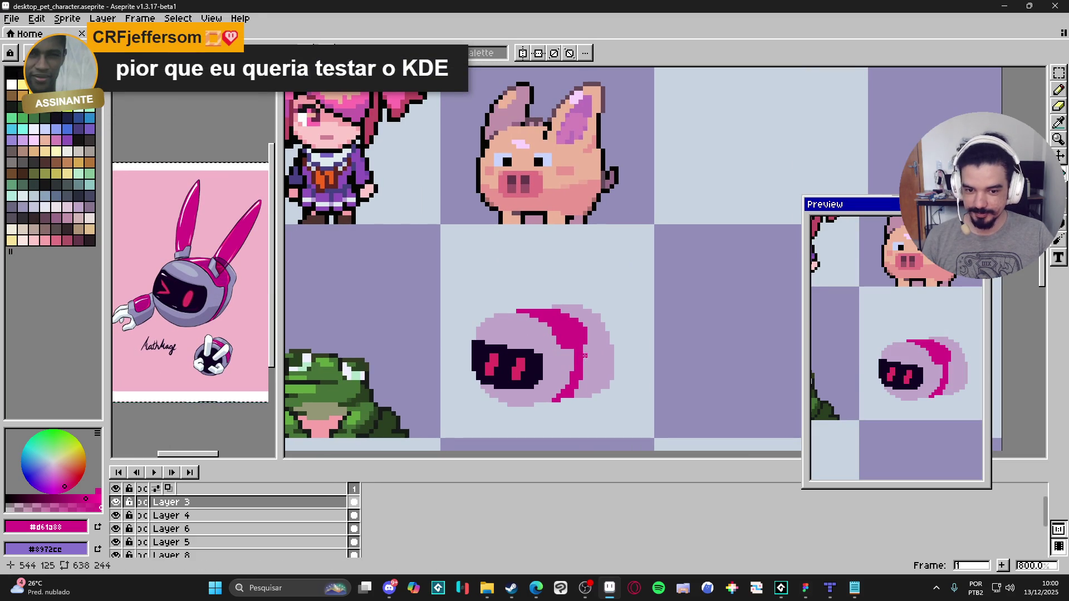
{"action": "left_click_drag", "start_coordinate": [589, 365], "coordinate": [586, 359]}
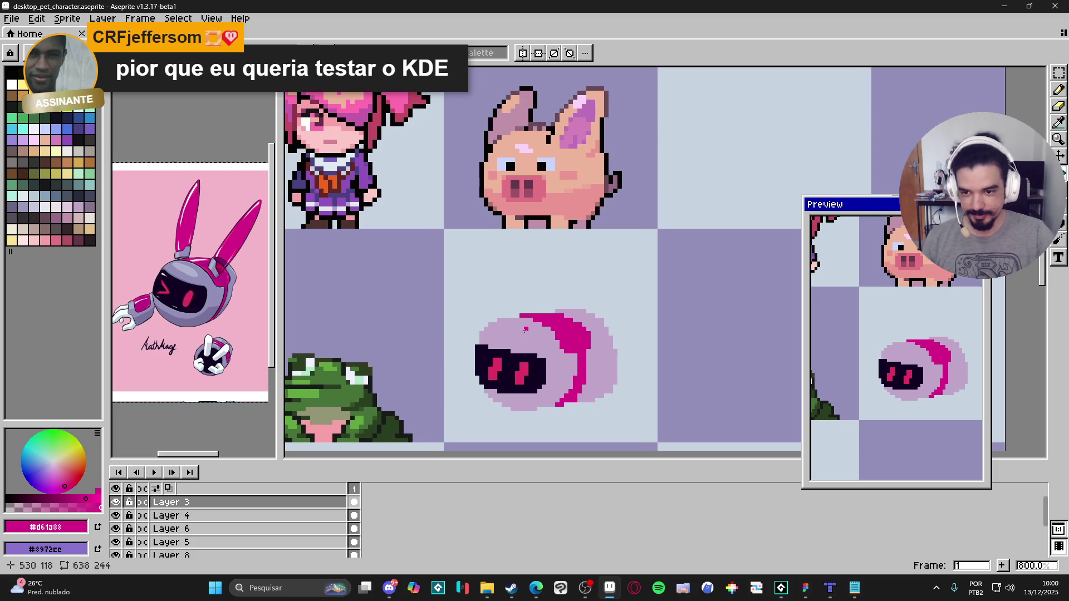
Step: On a new Layer 10, draw a tall, thick magenta ear rising from the head
{"action": "key", "text": "shift+n"}
{"action": "scroll", "coordinate": [524, 329], "scroll_direction": "up", "scroll_amount": 2}
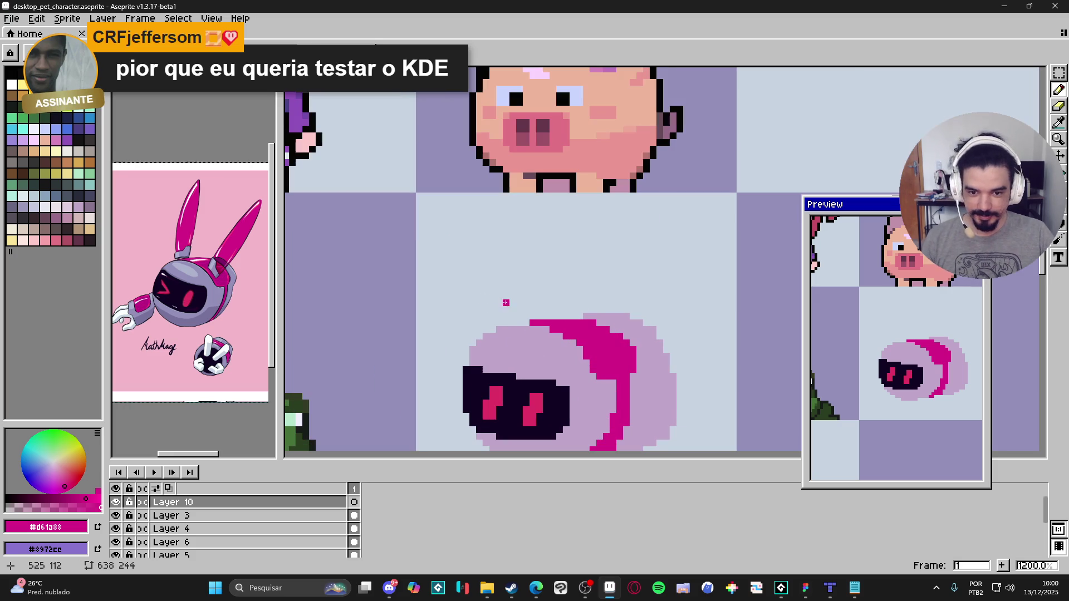
{"action": "mouse_move", "coordinate": [513, 323]}
{"action": "left_mouse_down"}
{"action": "mouse_move", "coordinate": [490, 281]}
{"action": "mouse_move", "coordinate": [493, 216]}
{"action": "mouse_move", "coordinate": [516, 318]}
{"action": "left_mouse_up"}
{"action": "left_click_drag", "start_coordinate": [597, 331], "coordinate": [592, 327]}
{"action": "scroll", "coordinate": [592, 327], "scroll_direction": "down", "scroll_amount": 2}
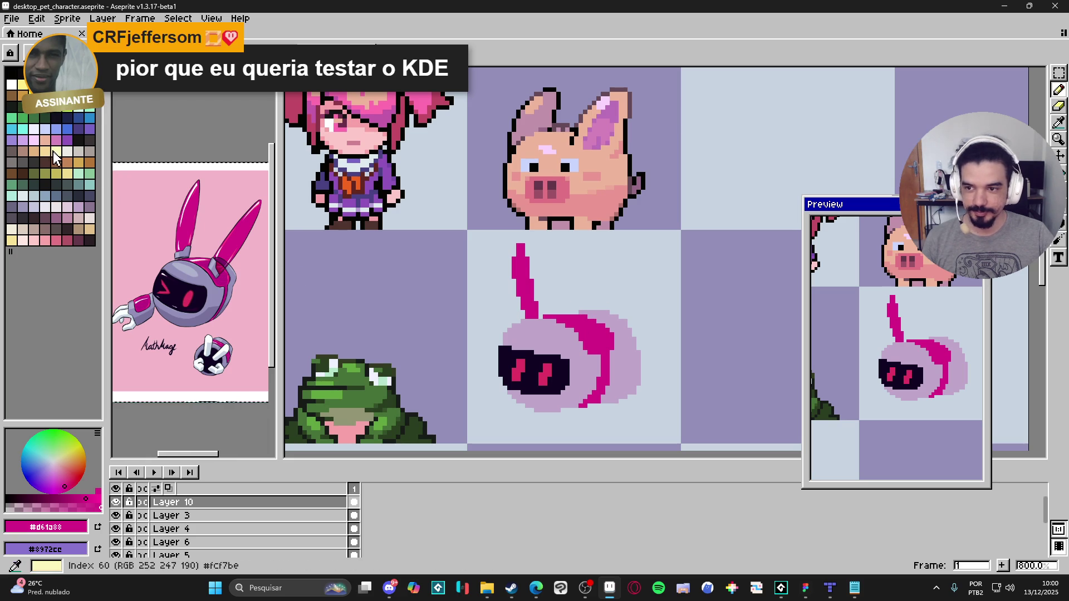
{"action": "left_click", "coordinate": [89, 108]}
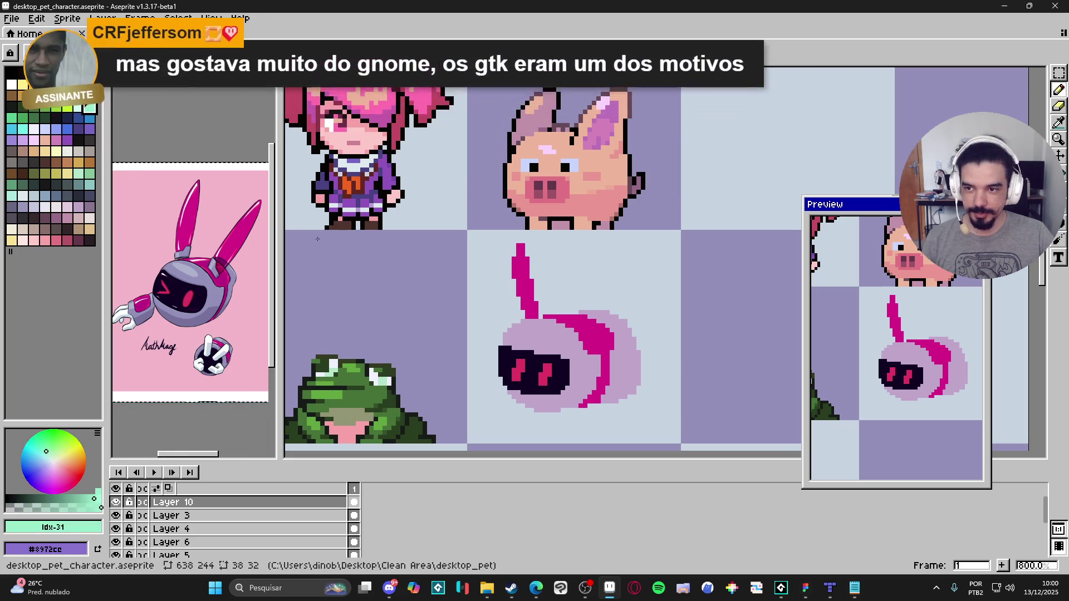
Step: Pick blue from the palette and bucket-fill the magenta ear blue
{"action": "scroll", "coordinate": [525, 317], "scroll_direction": "up", "scroll_amount": 1}
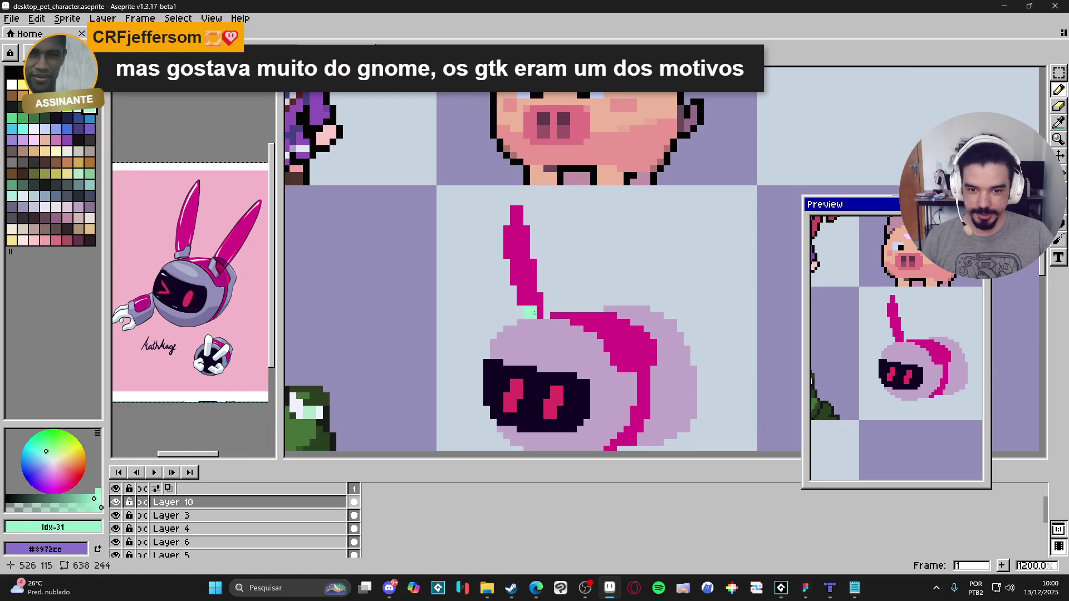
{"action": "left_click", "coordinate": [69, 128]}
{"action": "key", "text": "g"}
{"action": "left_click", "coordinate": [517, 228]}
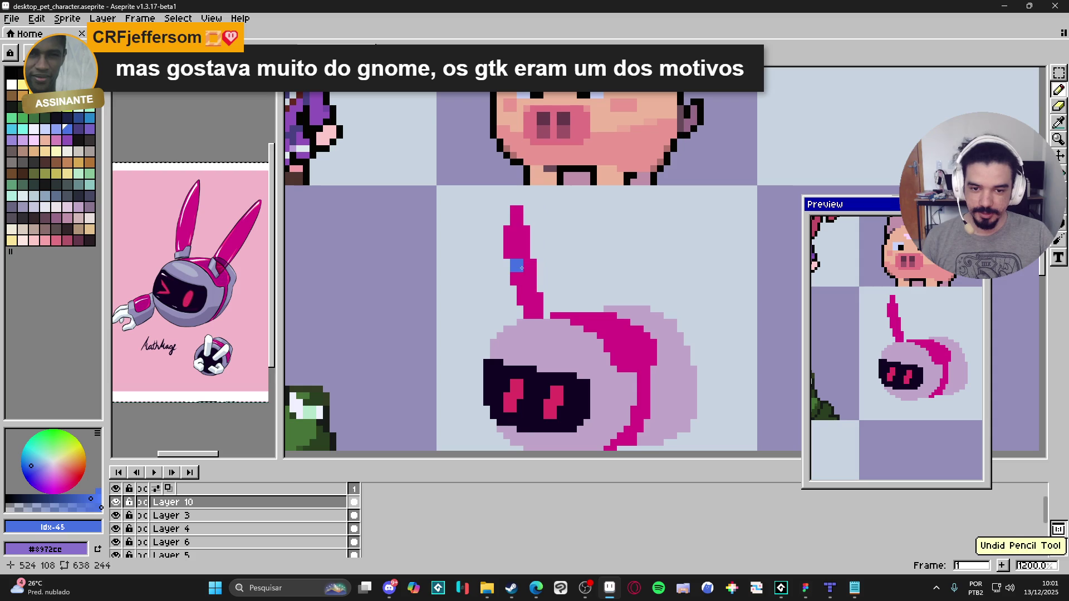
{"action": "key", "text": "b"}
{"action": "left_click", "coordinate": [503, 243]}
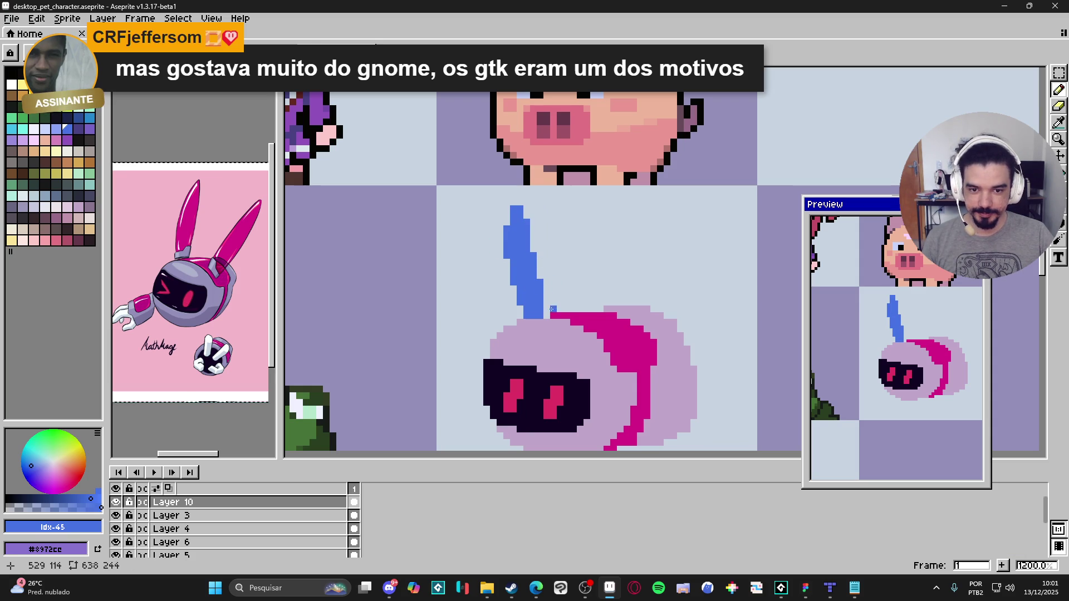
Step: Outline a second blue ear angled up to the right, undoing the discarded arc strokes
{"action": "scroll", "coordinate": [545, 301], "scroll_direction": "down", "scroll_amount": 1}
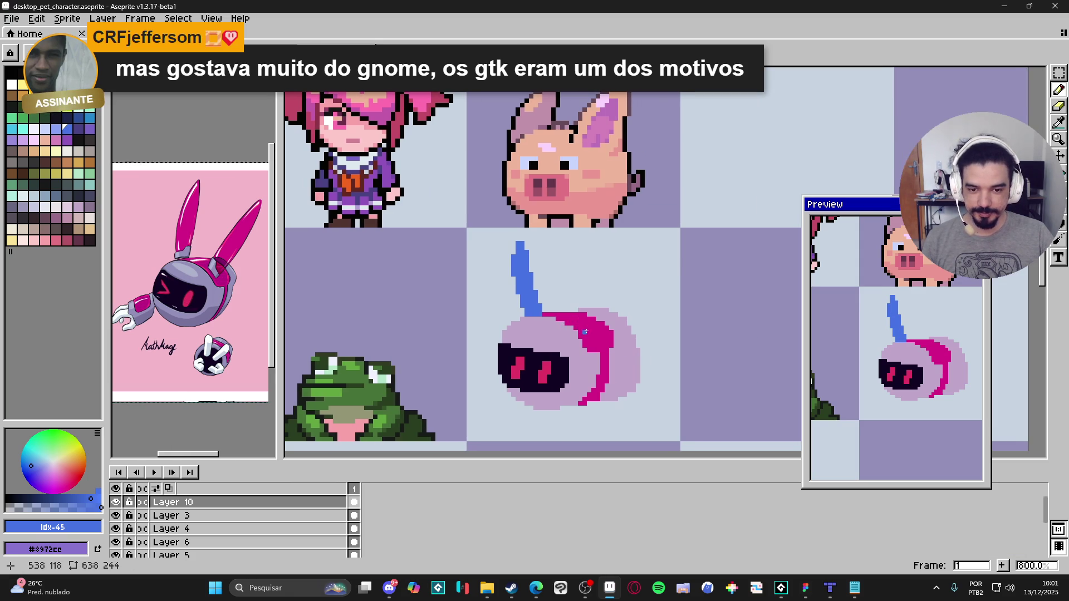
{"action": "mouse_move", "coordinate": [526, 236]}
{"action": "left_mouse_down"}
{"action": "mouse_move", "coordinate": [602, 253]}
{"action": "mouse_move", "coordinate": [633, 307]}
{"action": "left_mouse_up"}
{"action": "key", "text": "ctrl+z"}
{"action": "left_click_drag", "start_coordinate": [520, 238], "coordinate": [646, 289]}
{"action": "mouse_move", "coordinate": [514, 236]}
{"action": "left_mouse_down"}
{"action": "mouse_move", "coordinate": [632, 258]}
{"action": "mouse_move", "coordinate": [661, 278]}
{"action": "left_mouse_up"}
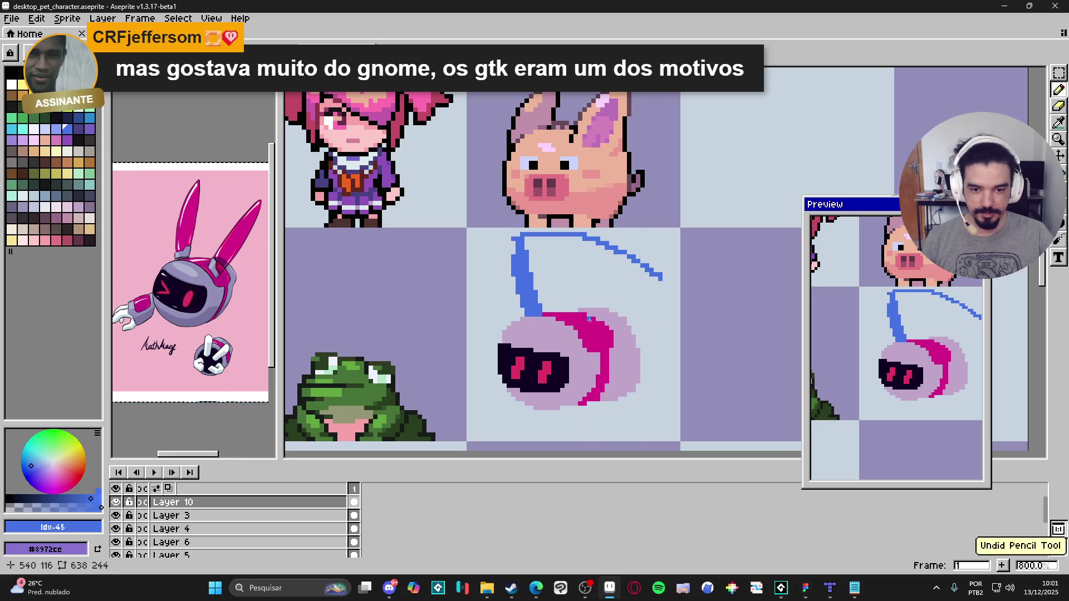
{"action": "key", "text": "ctrl+z"}
{"action": "mouse_move", "coordinate": [589, 317]}
{"action": "left_mouse_down"}
{"action": "mouse_move", "coordinate": [629, 264]}
{"action": "mouse_move", "coordinate": [588, 310]}
{"action": "mouse_move", "coordinate": [616, 300]}
{"action": "left_mouse_up"}
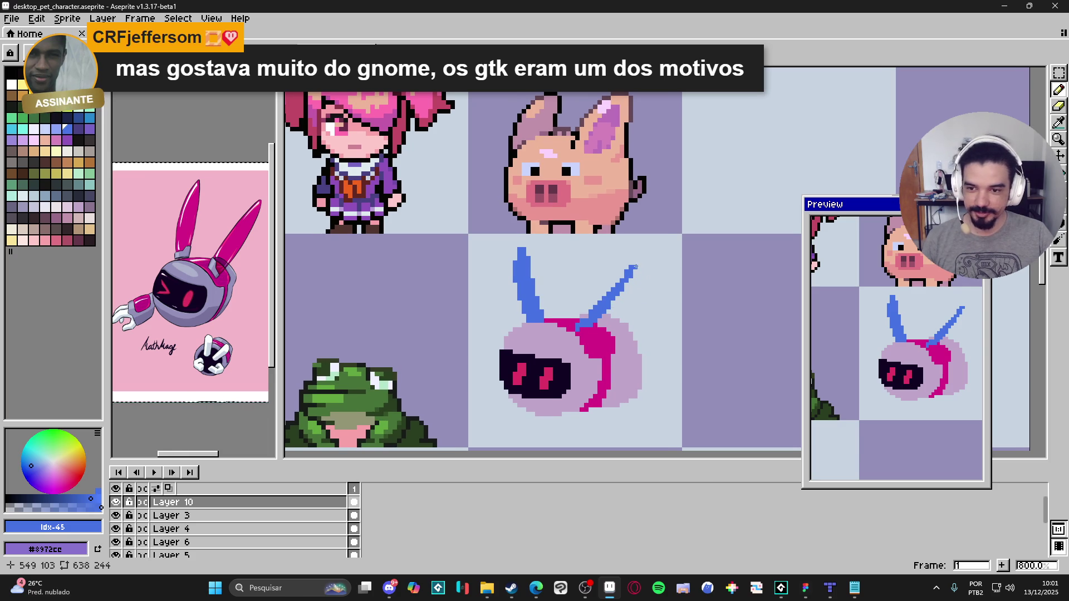
{"action": "left_click_drag", "start_coordinate": [640, 280], "coordinate": [640, 293]}
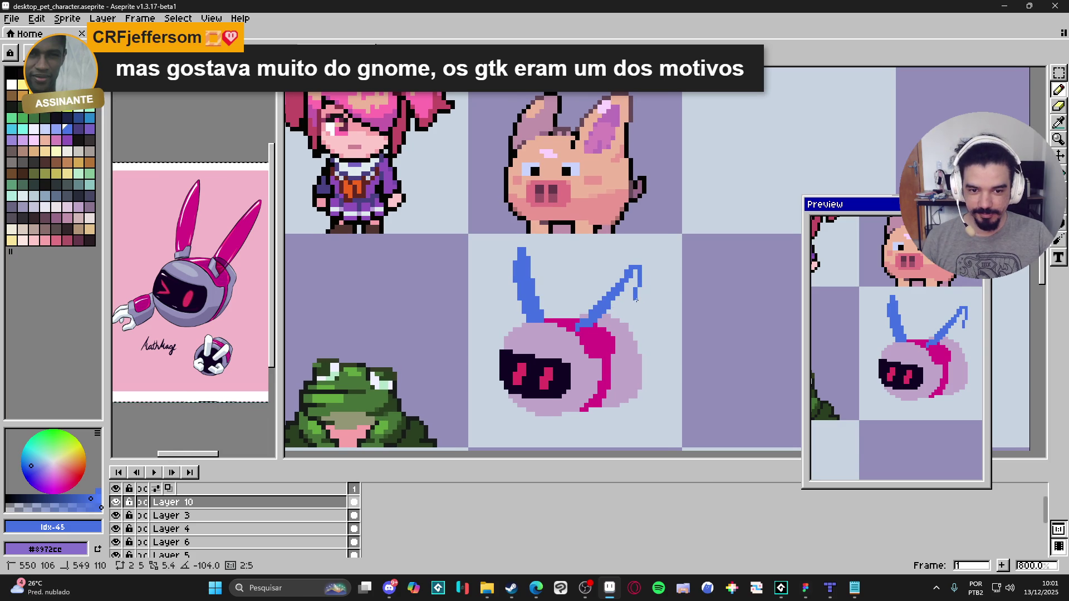
{"action": "left_click", "coordinate": [612, 324], "text": "shift"}
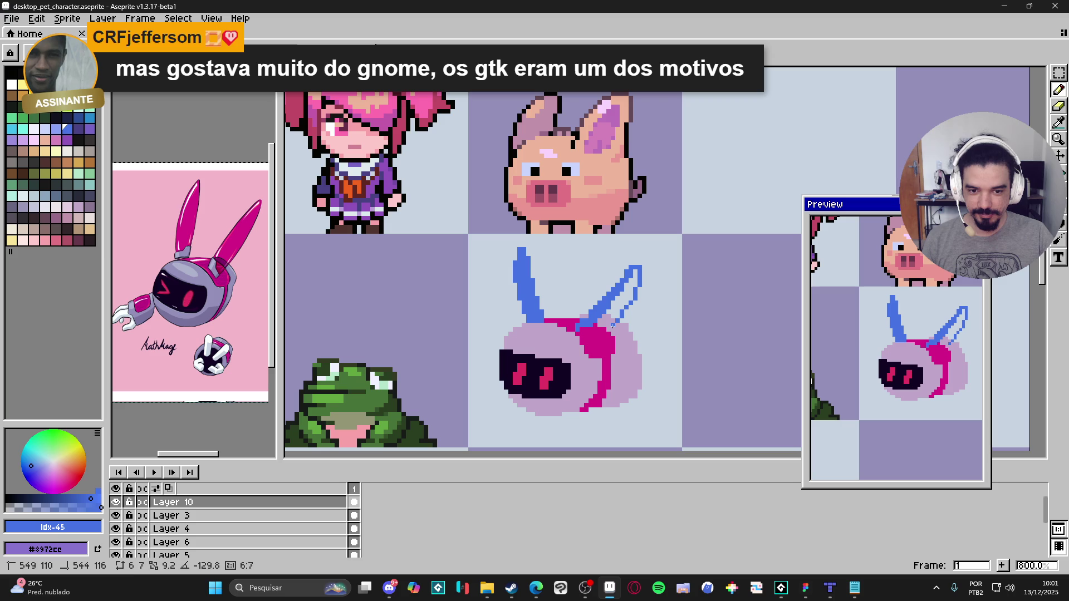
Step: Bucket-fill the right ear's outline solid blue
{"action": "key", "text": "g"}
{"action": "left_click", "coordinate": [583, 327]}
{"action": "key", "text": "b"}
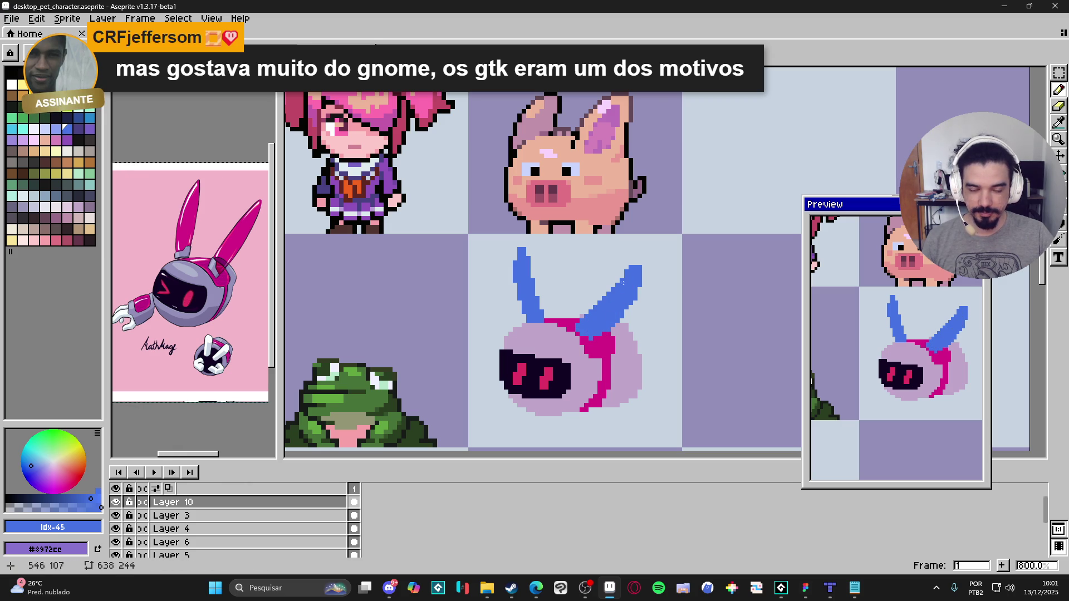
{"action": "key", "text": "e"}
{"action": "key", "text": "b"}
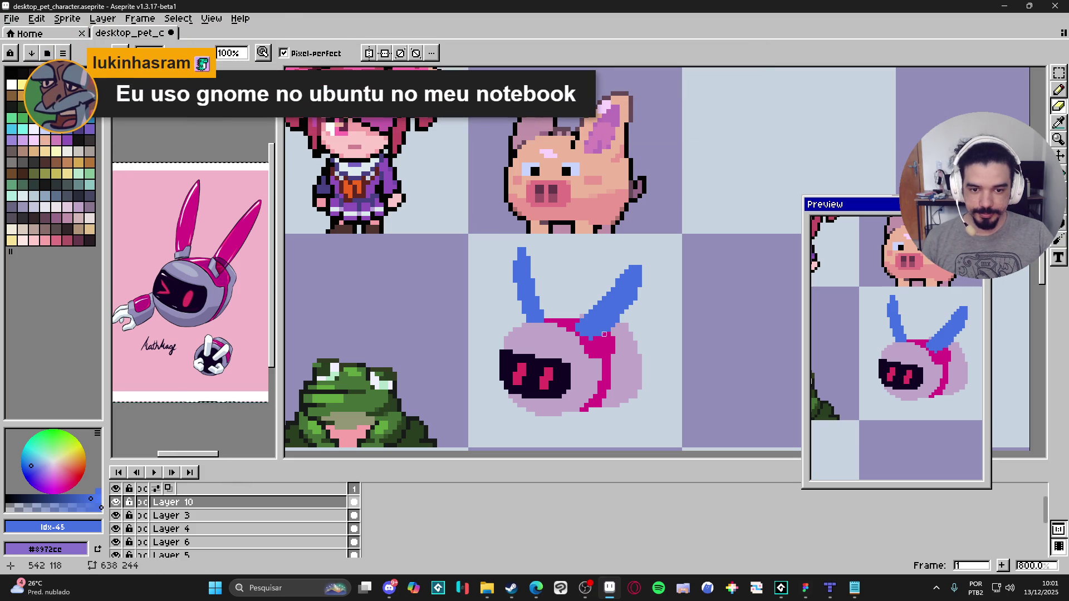
Step: Thicken the left ear with an extra blue line
{"action": "key", "text": "b"}
{"action": "key", "text": "e"}
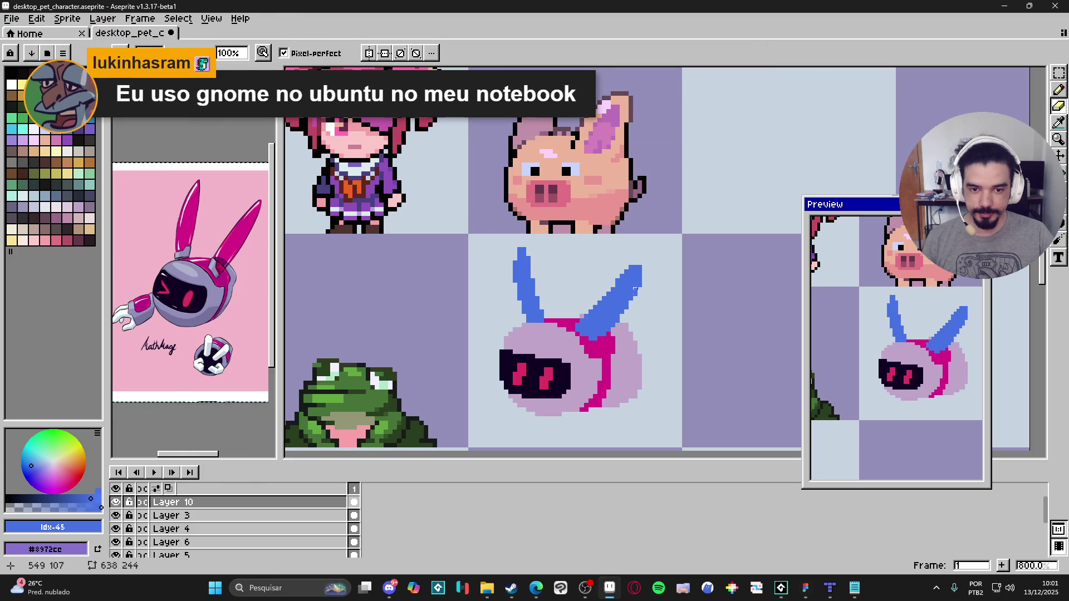
{"action": "key", "text": "b"}
{"action": "scroll", "coordinate": [640, 286], "scroll_direction": "right", "scroll_amount": 1}
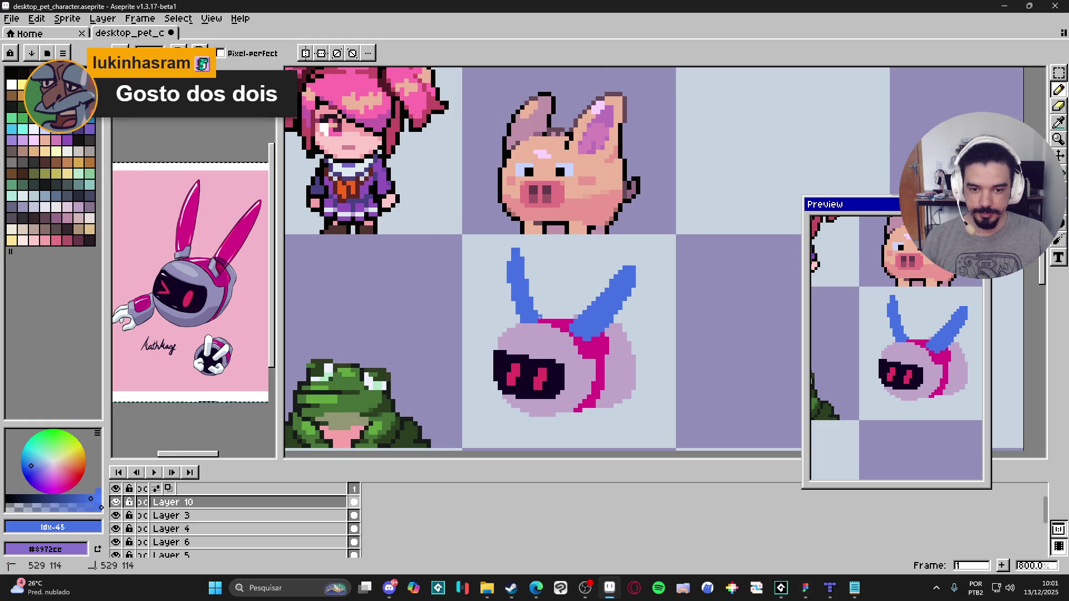
{"action": "left_click_drag", "start_coordinate": [539, 317], "coordinate": [521, 252]}
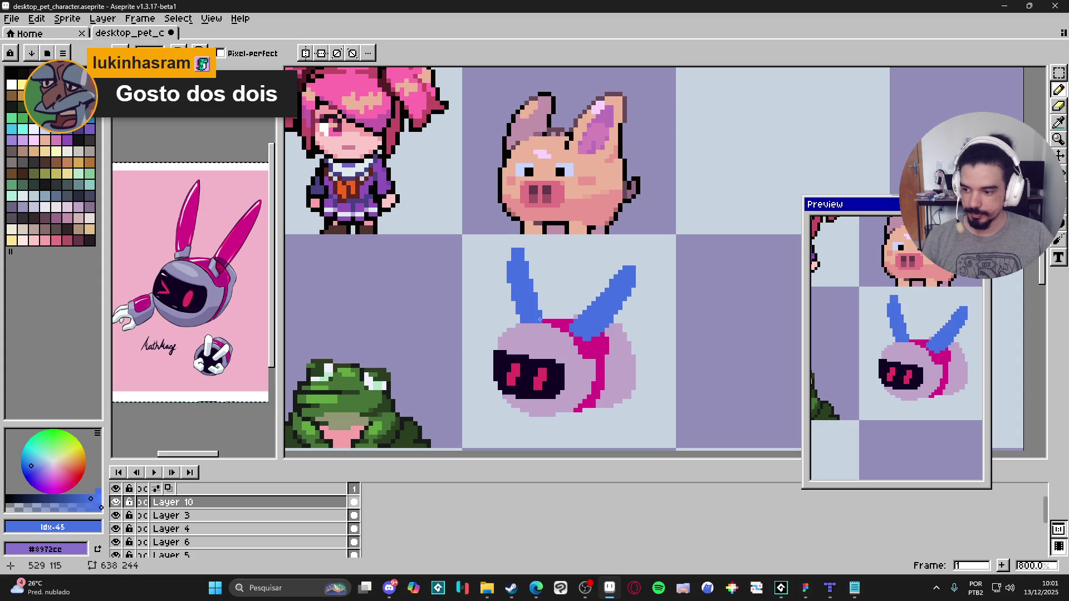
{"action": "scroll", "coordinate": [529, 295], "scroll_direction": "up", "scroll_amount": 1}
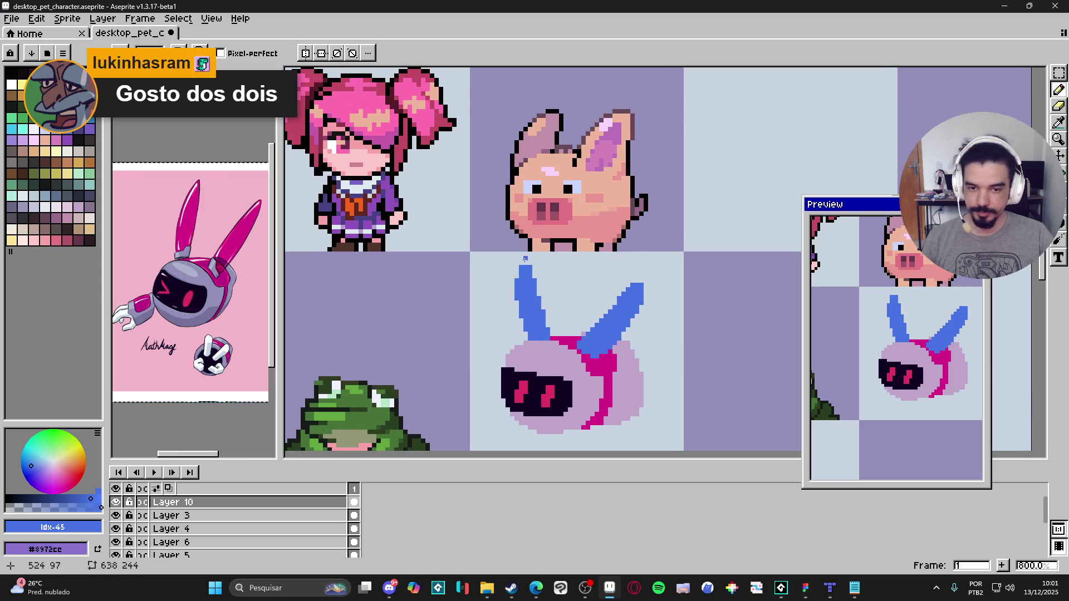
{"action": "scroll", "coordinate": [560, 301], "scroll_direction": "down", "scroll_amount": 1}
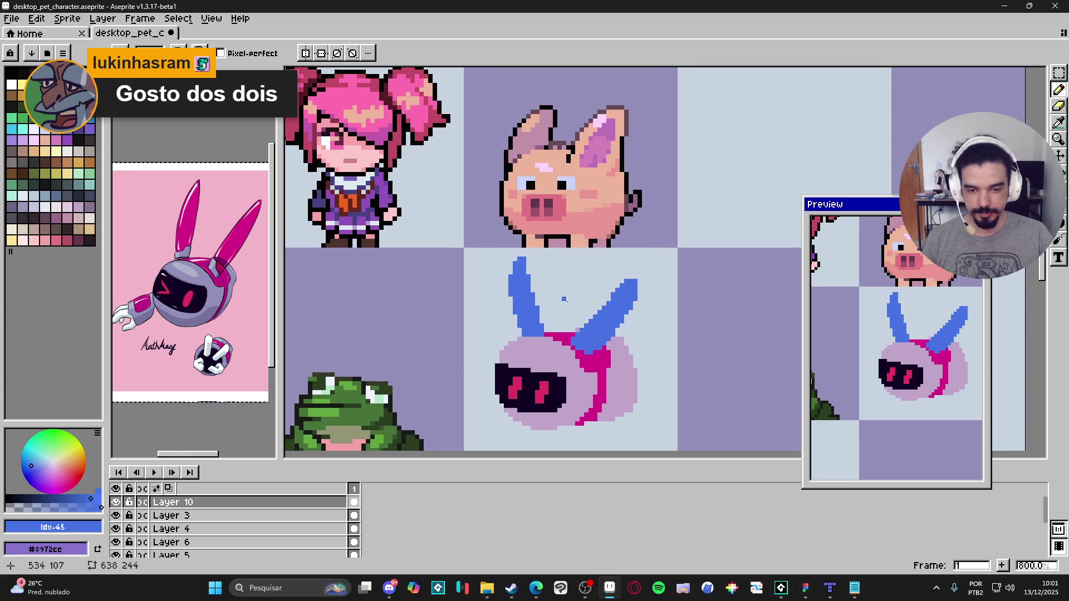
{"action": "scroll", "coordinate": [574, 335], "scroll_direction": "down", "scroll_amount": 1}
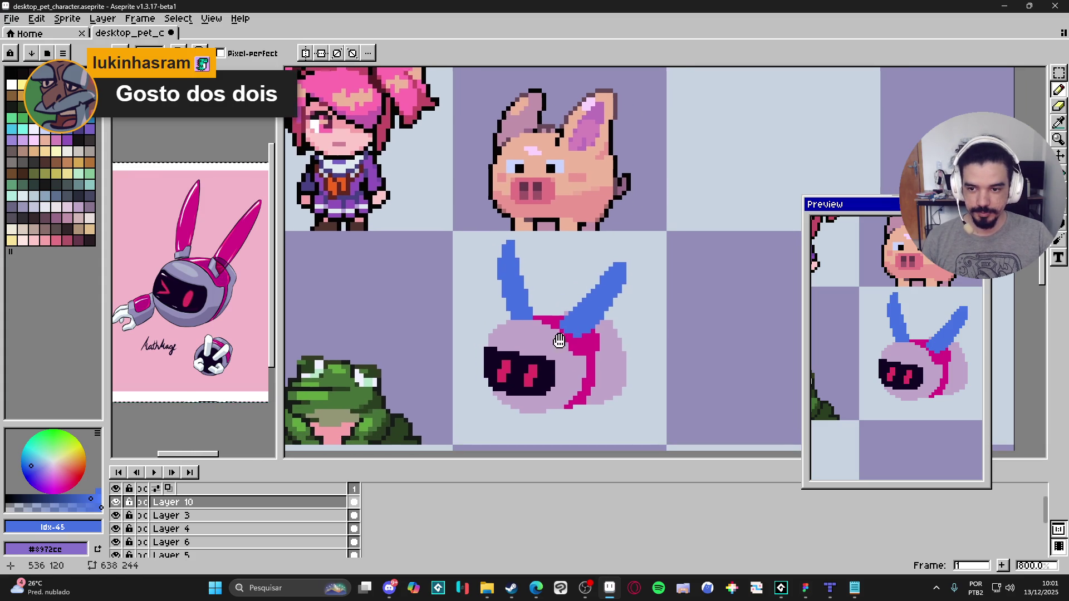
{"action": "scroll", "coordinate": [567, 333], "scroll_direction": "up", "scroll_amount": 2}
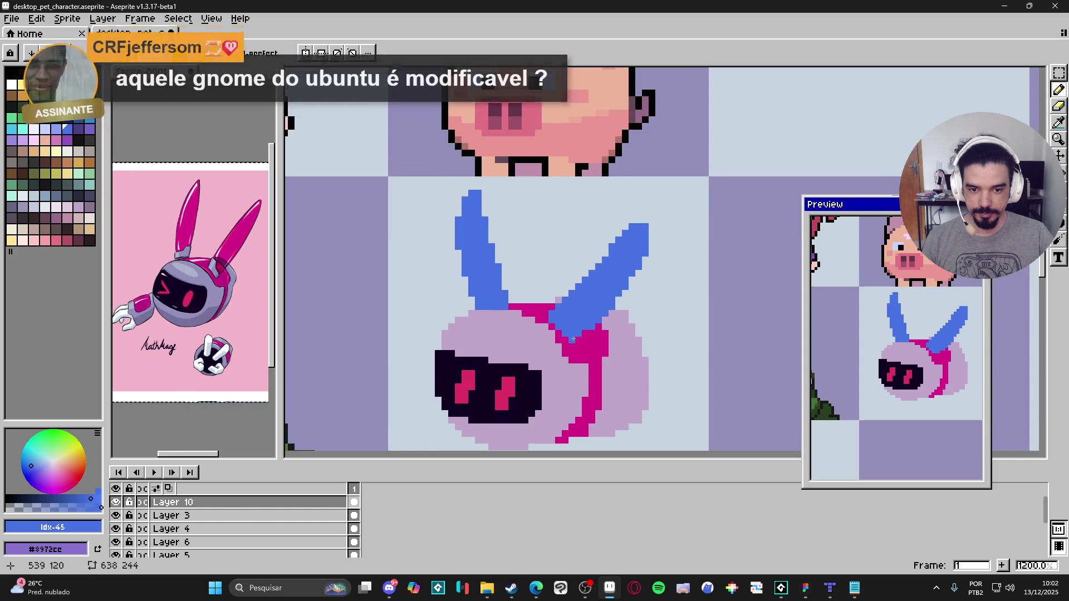
{"action": "scroll", "coordinate": [585, 331], "scroll_direction": "down", "scroll_amount": 4}
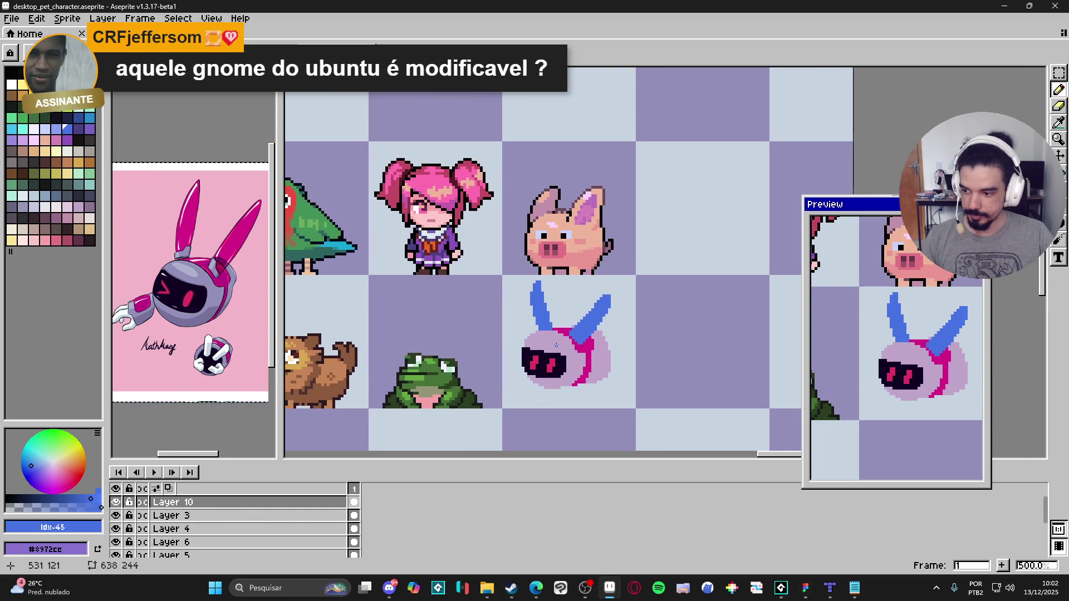
{"action": "left_click_drag", "start_coordinate": [586, 340], "coordinate": [576, 347]}
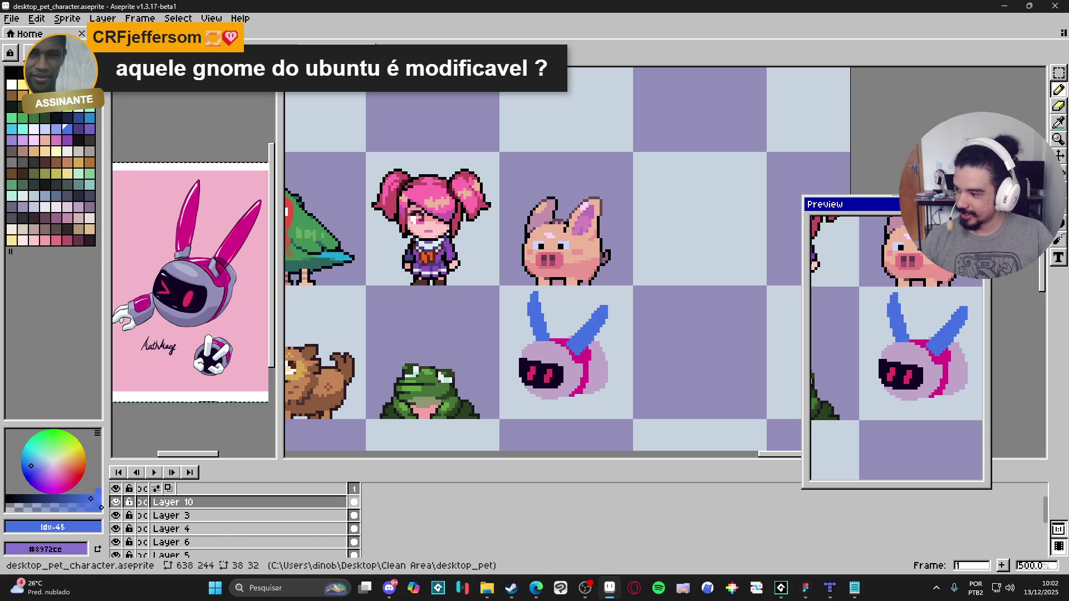
Step: In File Explorer, open the radio_royal folder on Área de Trabalho and launch AudioTitan
{"action": "left_click", "coordinate": [489, 588]}
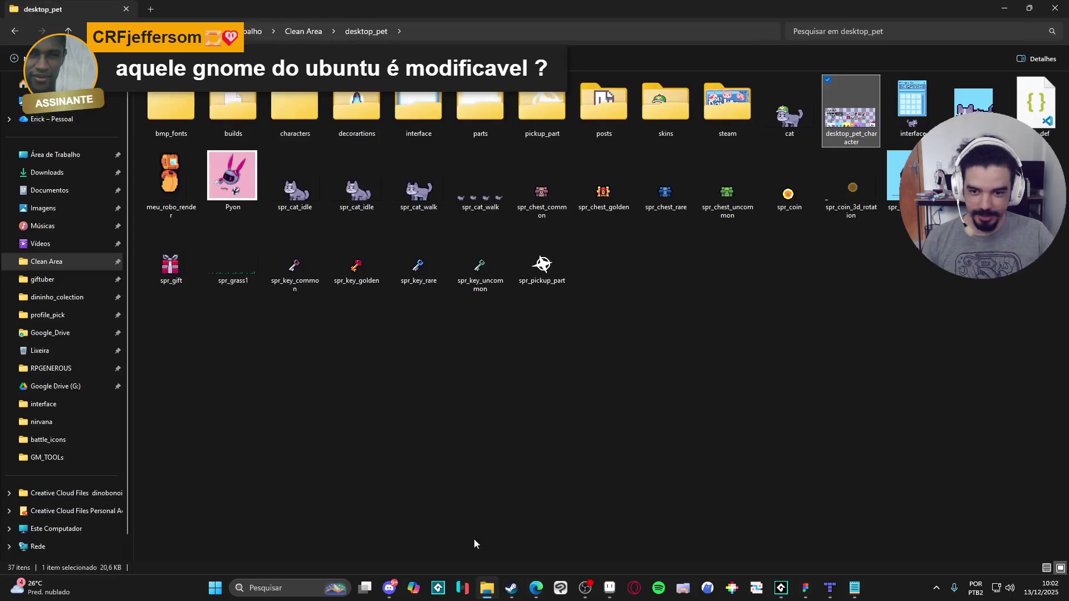
{"action": "left_click", "coordinate": [83, 155]}
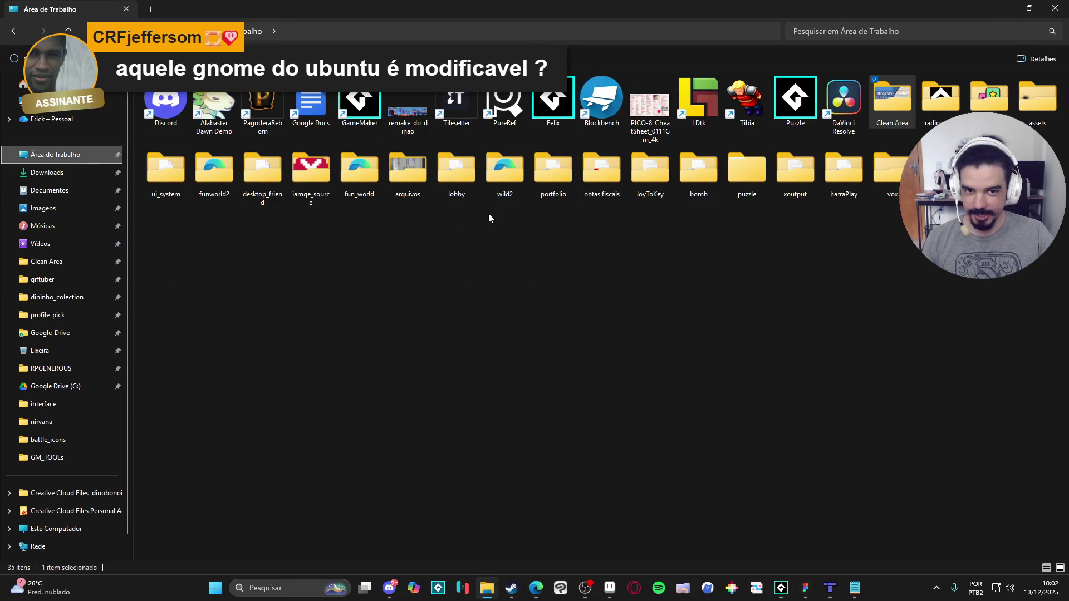
{"action": "double_click", "coordinate": [941, 101]}
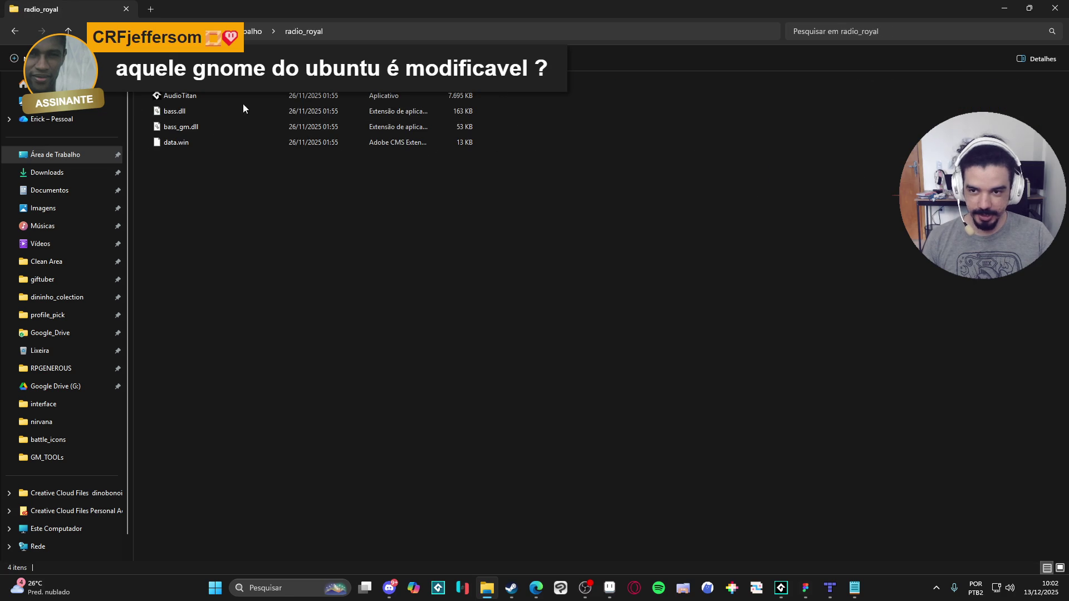
{"action": "double_click", "coordinate": [229, 97]}
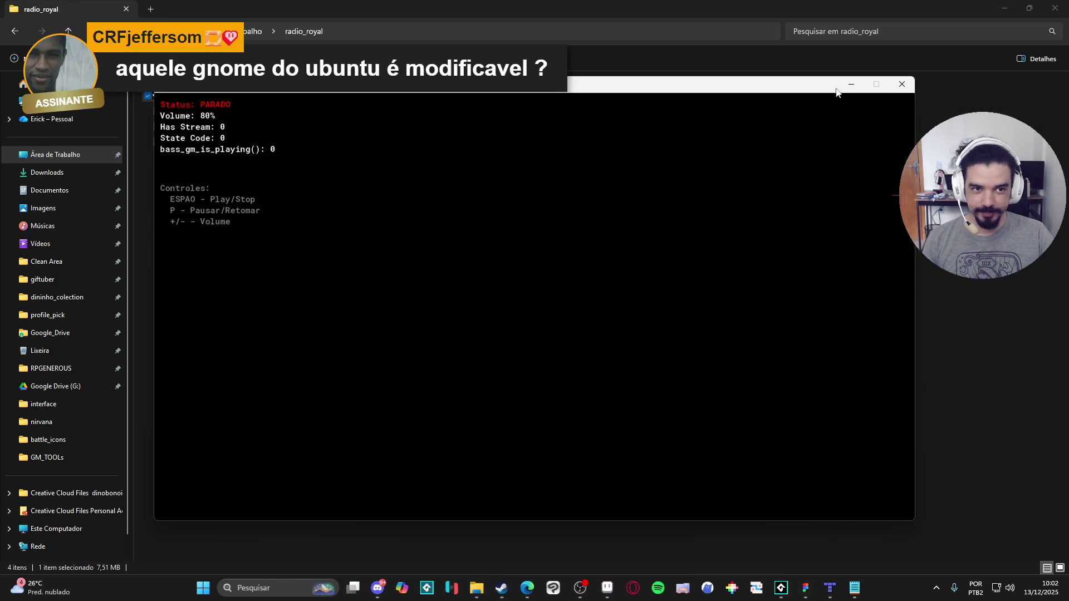
Step: Play the radio stream at lowered 10% volume, then close the AudioTitan console and Explorer
{"action": "key", "text": "minus"}
{"action": "key", "text": "minus"}
{"action": "key", "text": "minus"}
{"action": "key", "text": "minus"}
{"action": "key", "text": "space"}
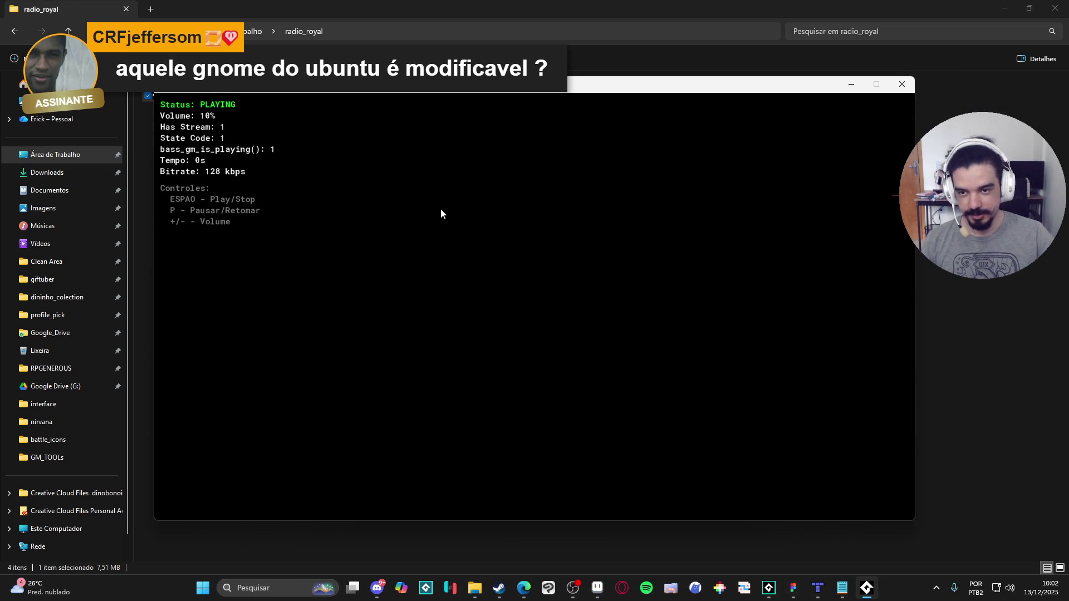
{"action": "left_click", "coordinate": [902, 84]}
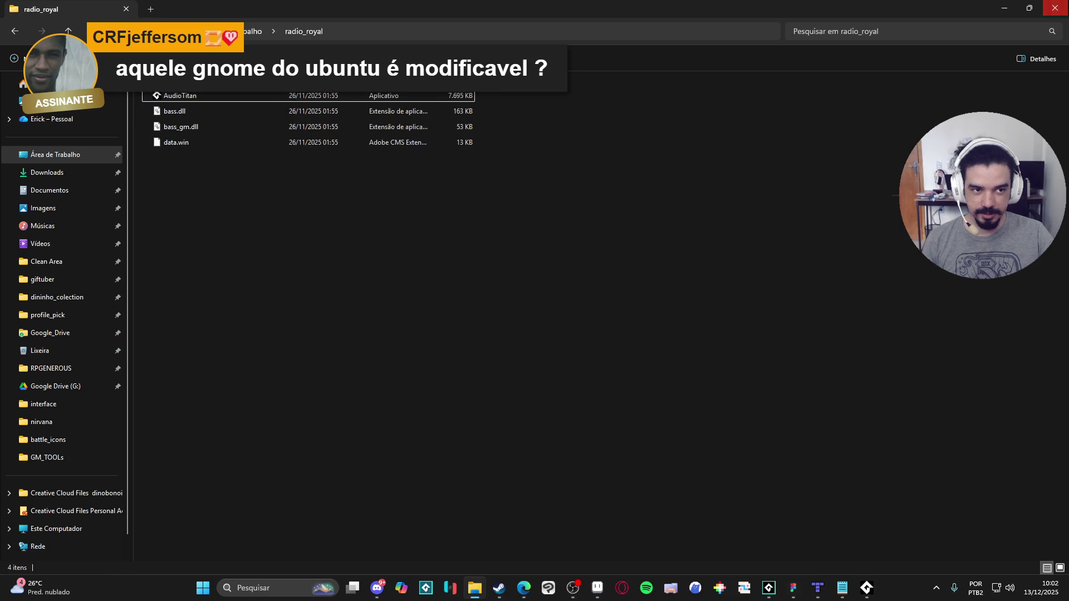
{"action": "left_click", "coordinate": [1055, 8]}
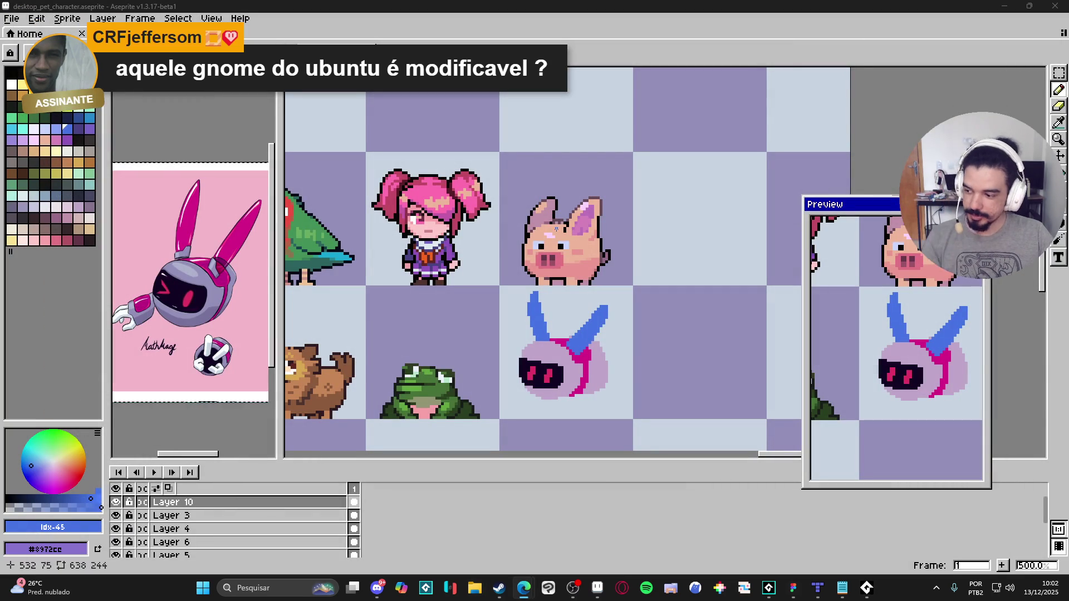
Step: Bring the Aseprite sprite editor back into focus over the blob
{"action": "scroll", "coordinate": [562, 365], "scroll_direction": "up", "scroll_amount": 2}
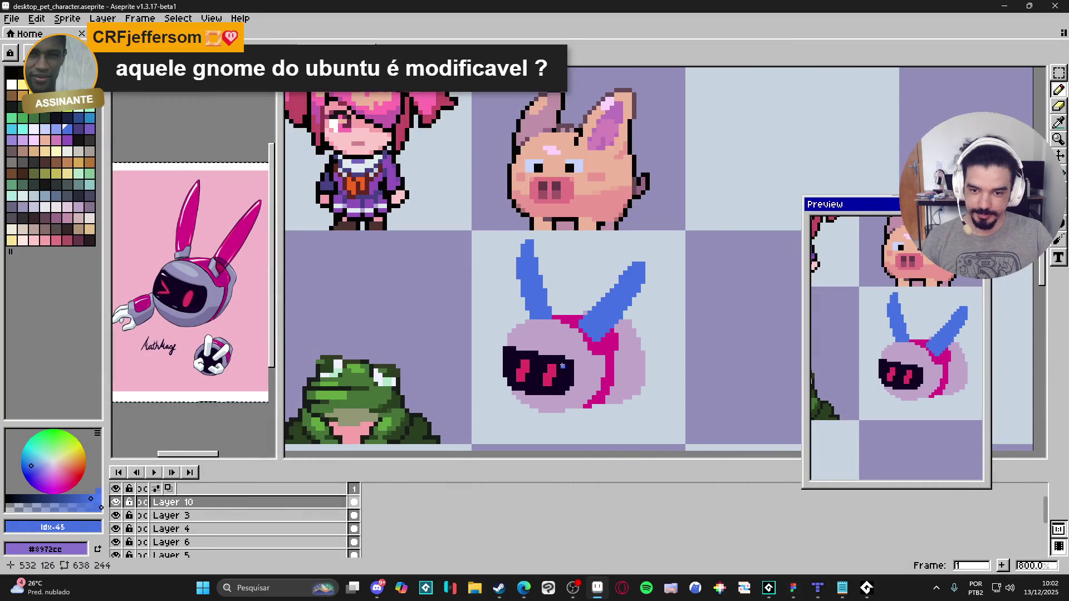
{"action": "scroll", "coordinate": [563, 366], "scroll_direction": "up", "scroll_amount": 2}
{"action": "scroll", "coordinate": [642, 351], "scroll_direction": "down", "scroll_amount": 2}
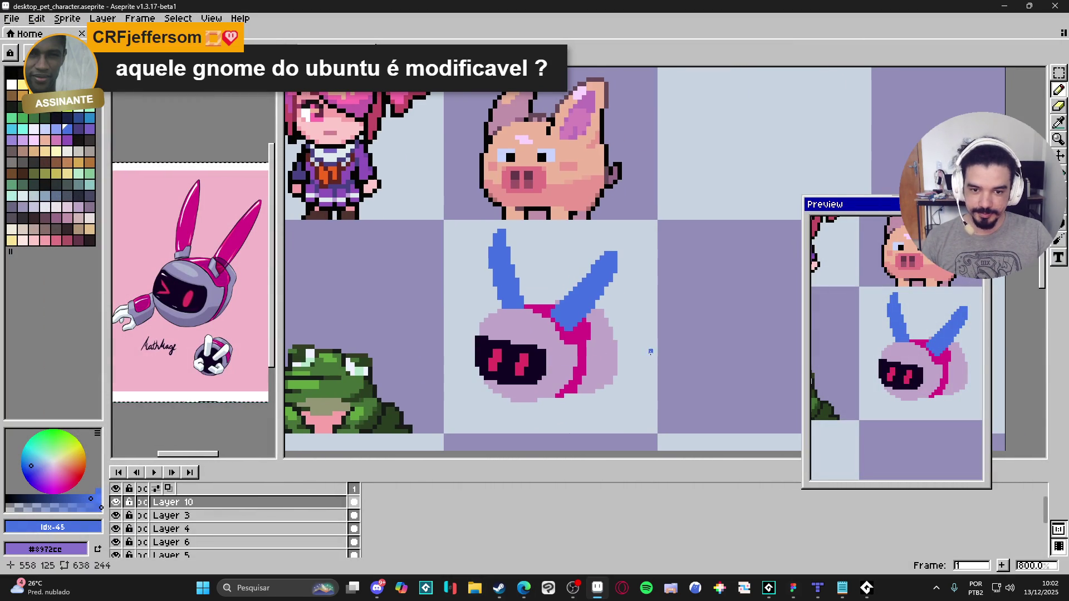
{"action": "scroll", "coordinate": [211, 338], "scroll_direction": "down", "scroll_amount": 1}
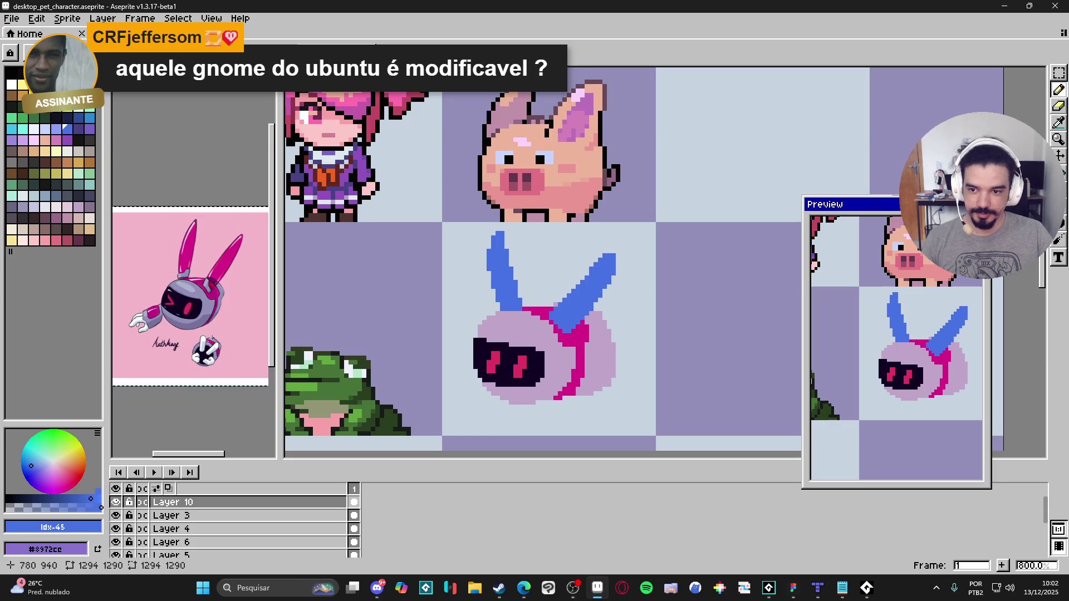
{"action": "scroll", "coordinate": [212, 338], "scroll_direction": "up", "scroll_amount": 1}
{"action": "scroll", "coordinate": [216, 284], "scroll_direction": "up", "scroll_amount": 2}
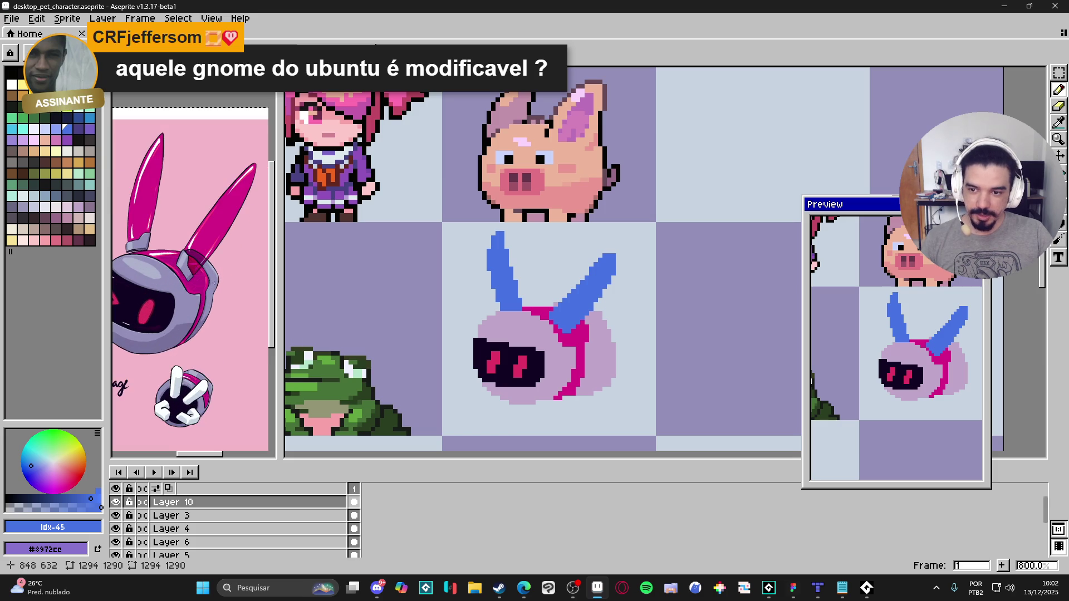
{"action": "scroll", "coordinate": [555, 331], "scroll_direction": "down", "scroll_amount": 1}
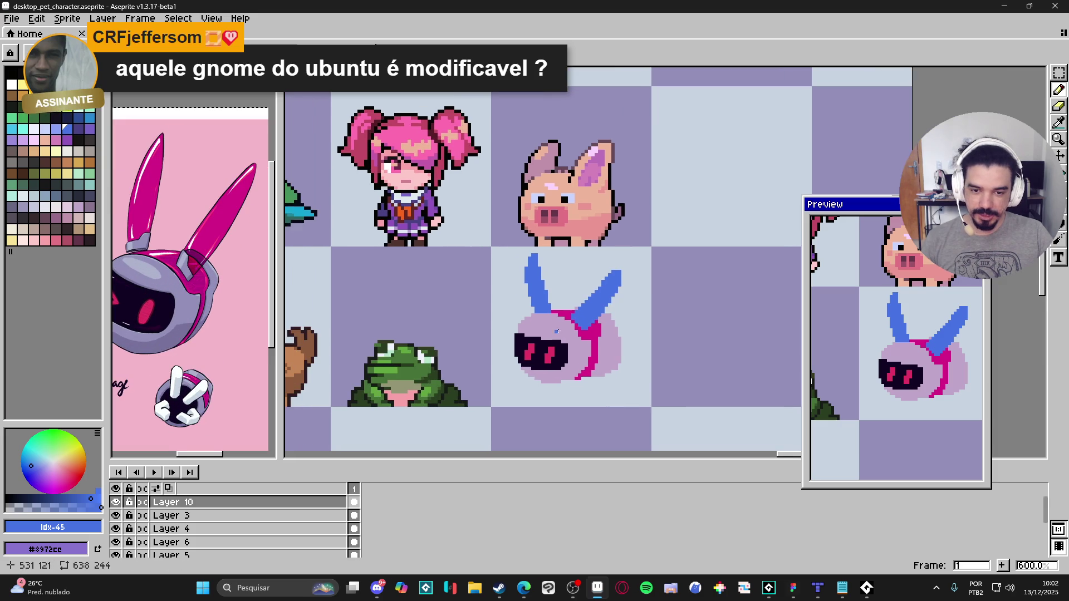
{"action": "scroll", "coordinate": [192, 361], "scroll_direction": "down", "scroll_amount": 1}
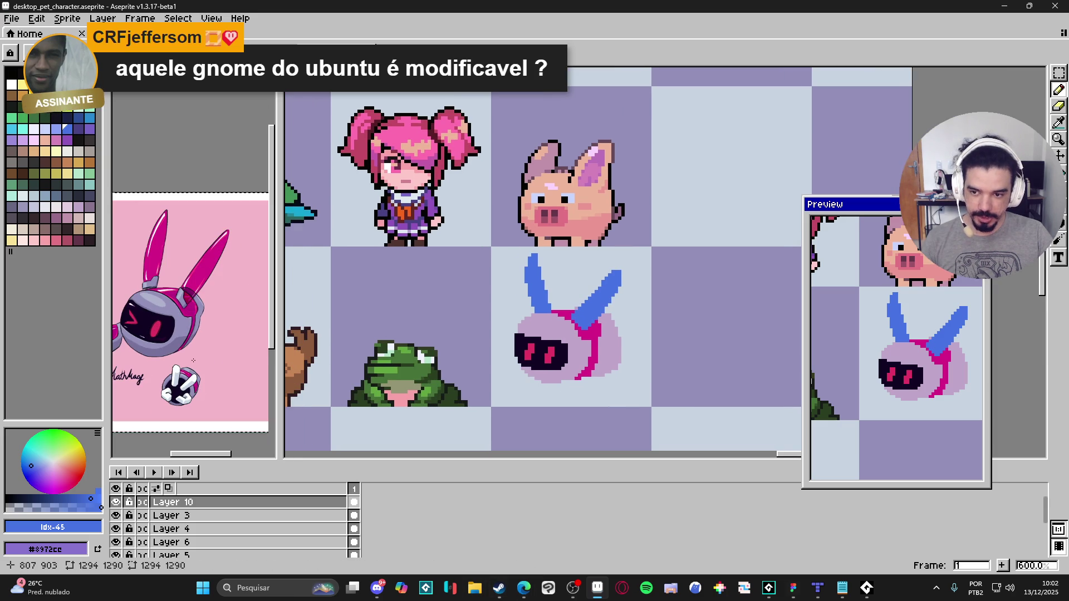
{"action": "left_click", "coordinate": [378, 593]}
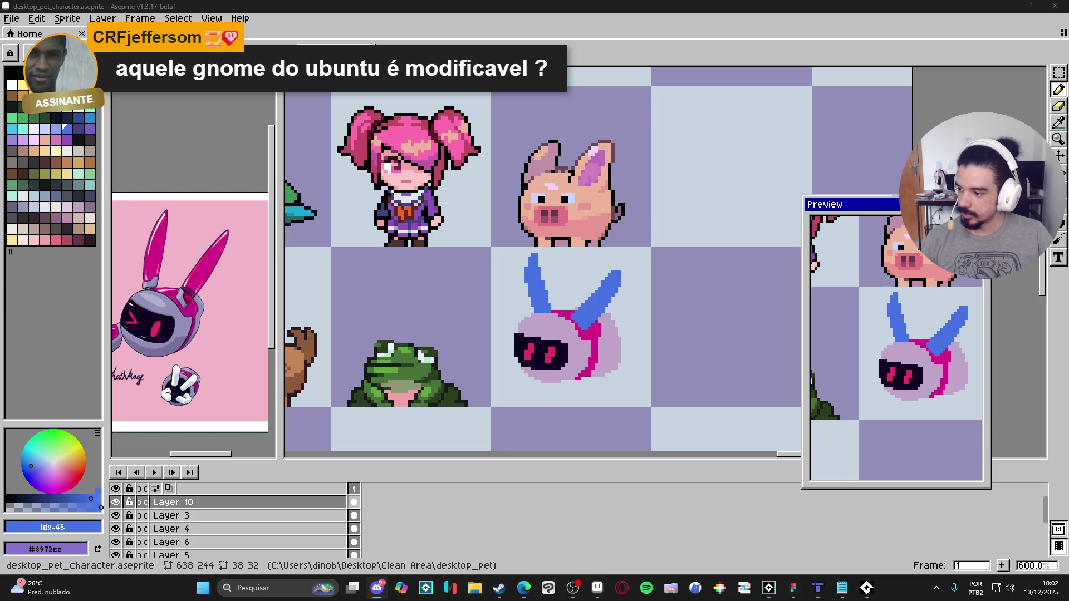
{"action": "left_click", "coordinate": [597, 588]}
{"action": "scroll", "coordinate": [607, 316], "scroll_direction": "up", "scroll_amount": 3}
Step: Pick lilac #bfa5c9 from the head, fill the right-side notch, and erase the stray pixel
{"action": "left_click", "coordinate": [623, 317], "text": "alt"}
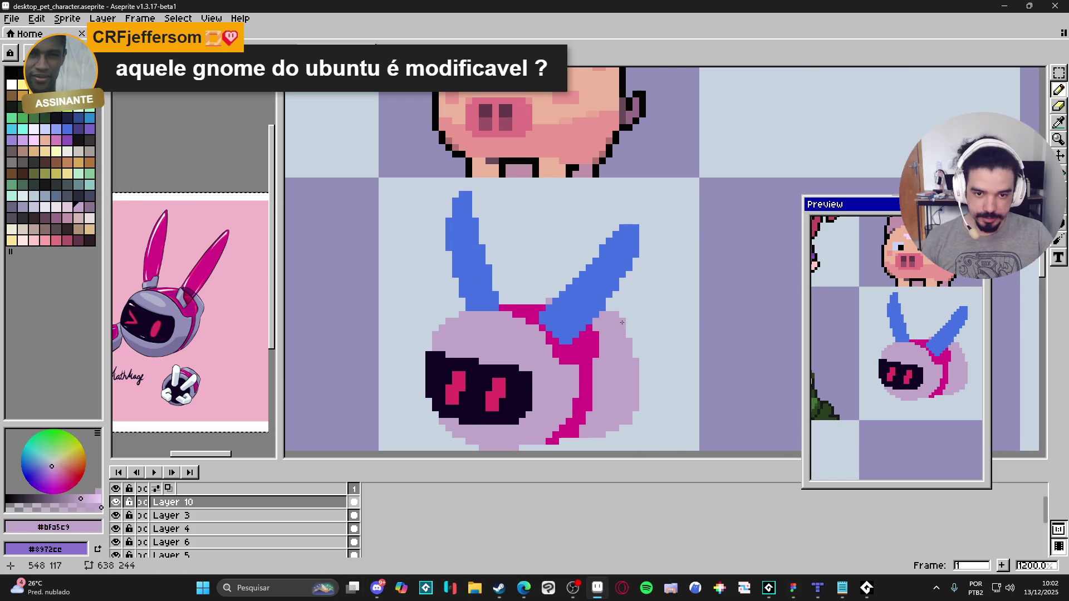
{"action": "mouse_move", "coordinate": [650, 338]}
{"action": "left_mouse_down"}
{"action": "mouse_move", "coordinate": [640, 350]}
{"action": "mouse_move", "coordinate": [629, 331]}
{"action": "left_mouse_up"}
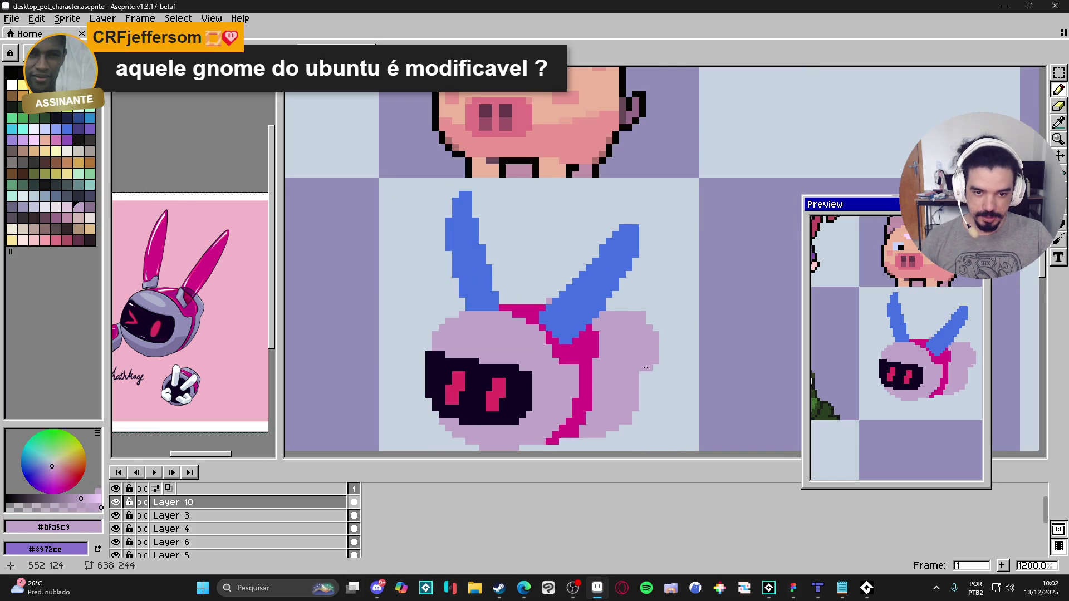
{"action": "key", "text": "e"}
{"action": "left_click", "coordinate": [641, 305]}
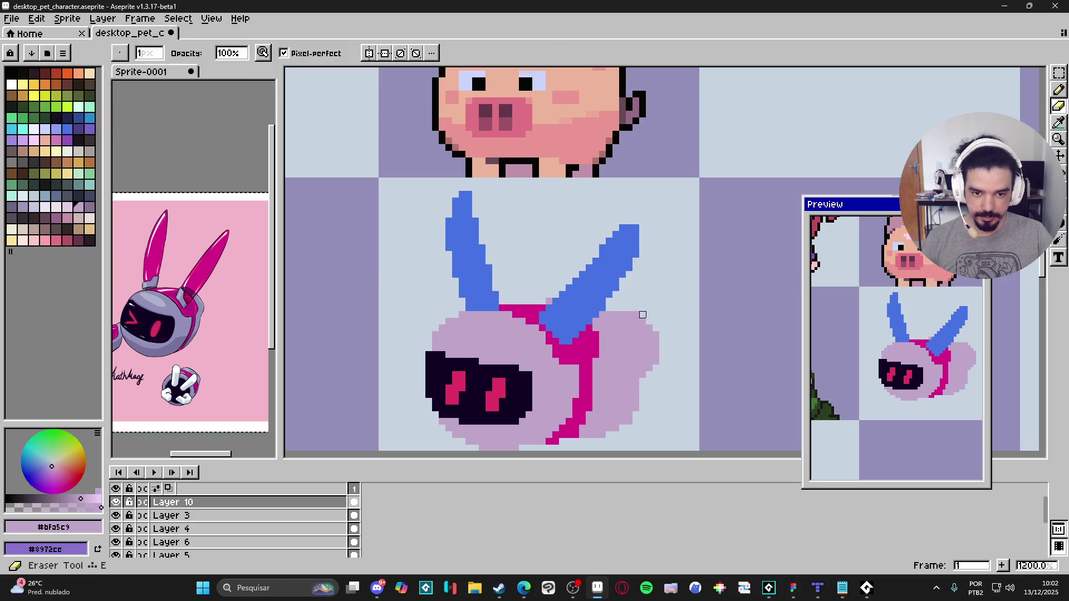
Step: Try a rectangular selection of the head's right side, then undo the edge change
{"action": "scroll", "coordinate": [636, 315], "scroll_direction": "down", "scroll_amount": 2}
{"action": "scroll", "coordinate": [646, 315], "scroll_direction": "up", "scroll_amount": 2}
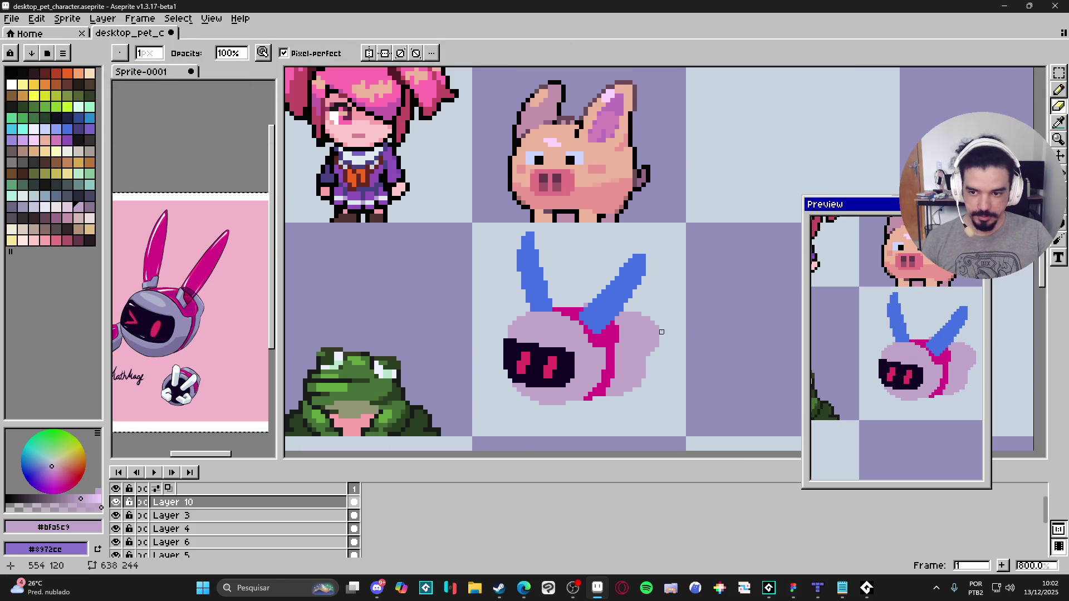
{"action": "scroll", "coordinate": [647, 315], "scroll_direction": "up", "scroll_amount": 1}
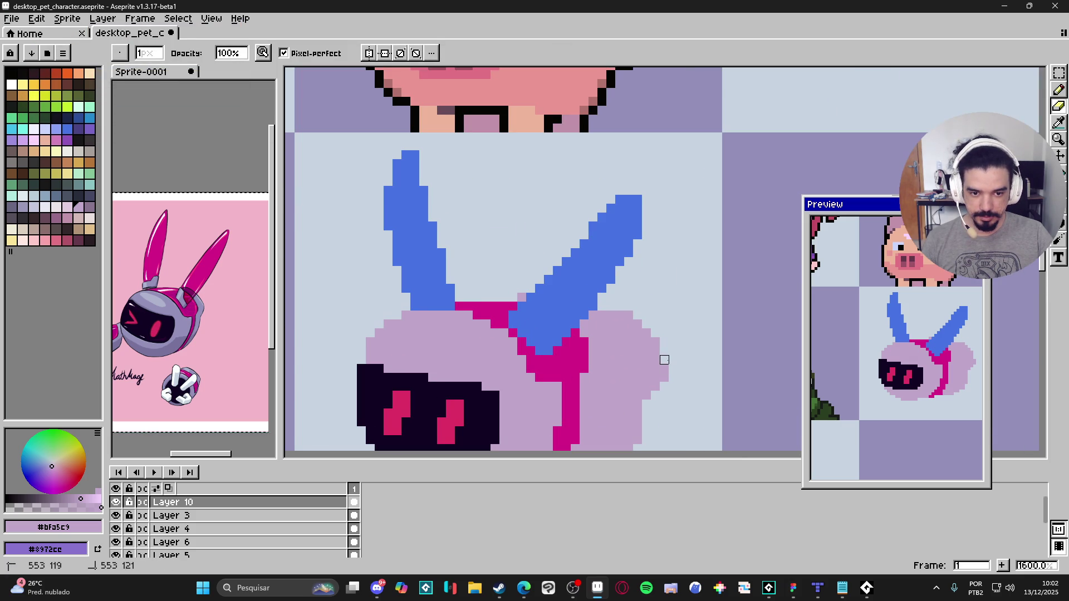
{"action": "scroll", "coordinate": [664, 395], "scroll_direction": "down", "scroll_amount": 2}
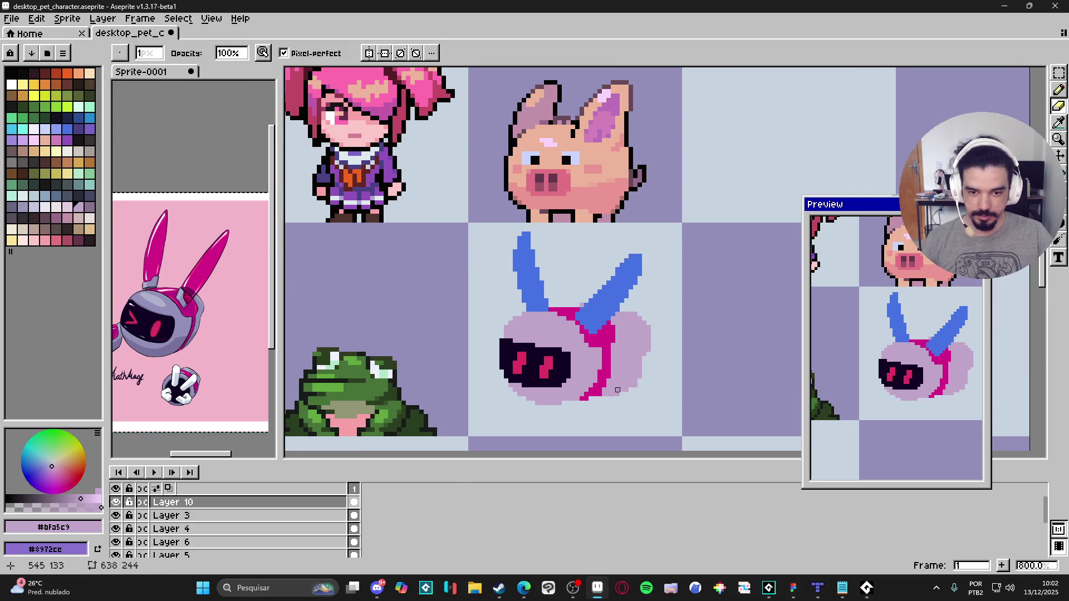
{"action": "key", "text": "b"}
{"action": "scroll", "coordinate": [601, 391], "scroll_direction": "up", "scroll_amount": 1}
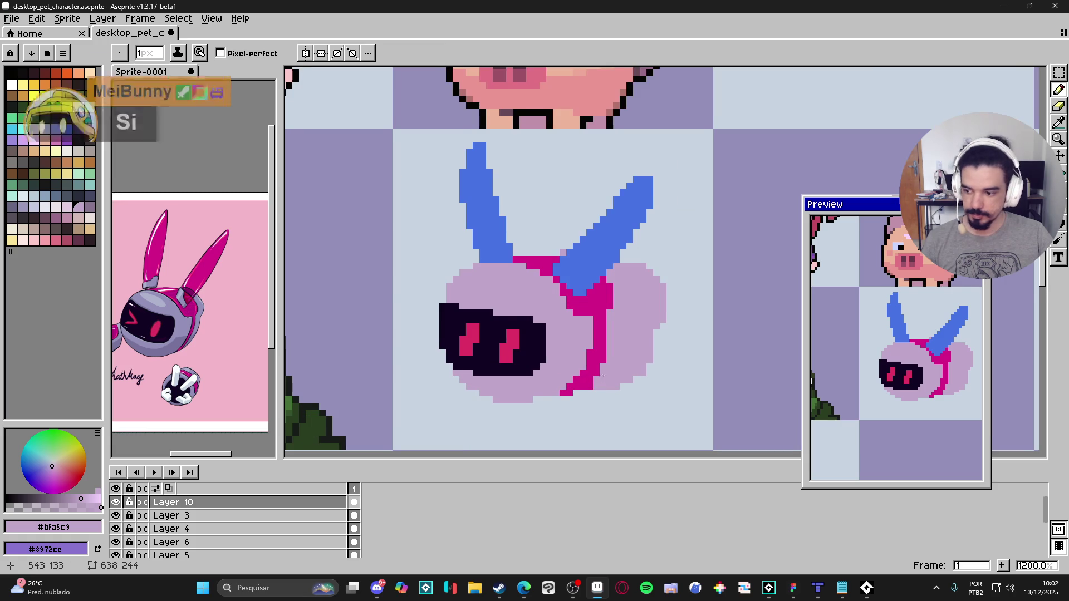
{"action": "scroll", "coordinate": [603, 381], "scroll_direction": "down", "scroll_amount": 1}
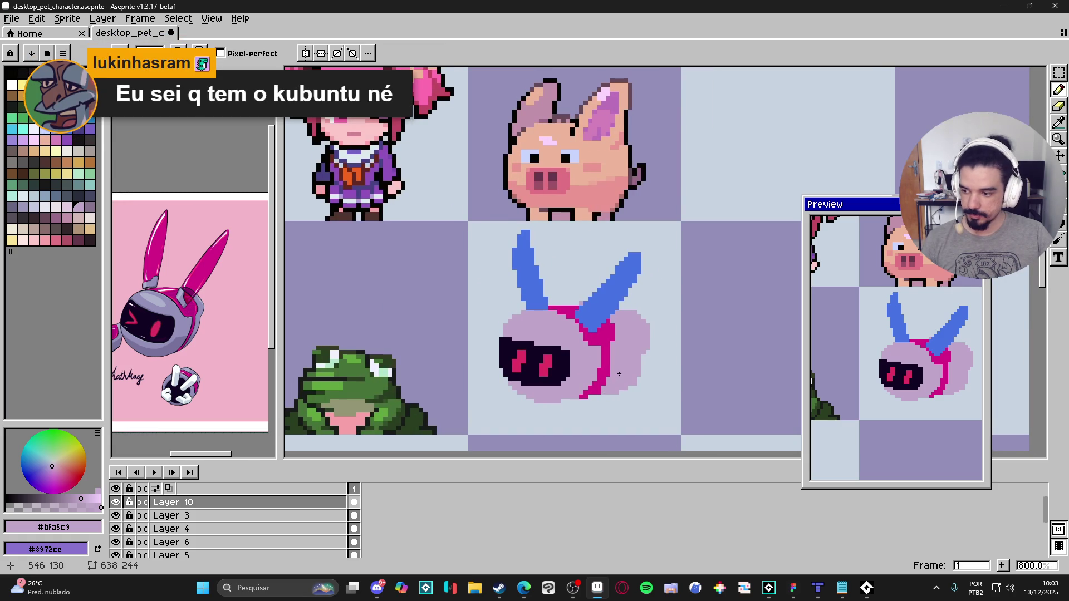
{"action": "key", "text": "m"}
{"action": "scroll", "coordinate": [654, 317], "scroll_direction": "up", "scroll_amount": 1}
{"action": "mouse_move", "coordinate": [682, 301]}
{"action": "left_mouse_down"}
{"action": "mouse_move", "coordinate": [657, 382]}
{"action": "mouse_move", "coordinate": [610, 440]}
{"action": "mouse_move", "coordinate": [615, 410]}
{"action": "mouse_move", "coordinate": [629, 404]}
{"action": "left_mouse_up"}
{"action": "key", "text": "Return"}
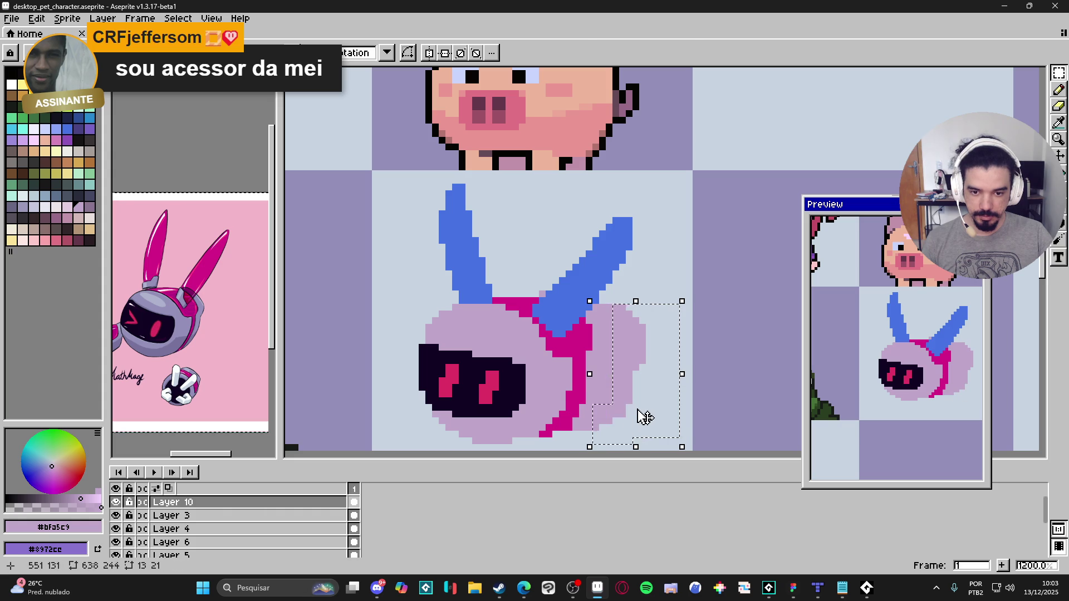
{"action": "key", "text": "ctrl+d"}
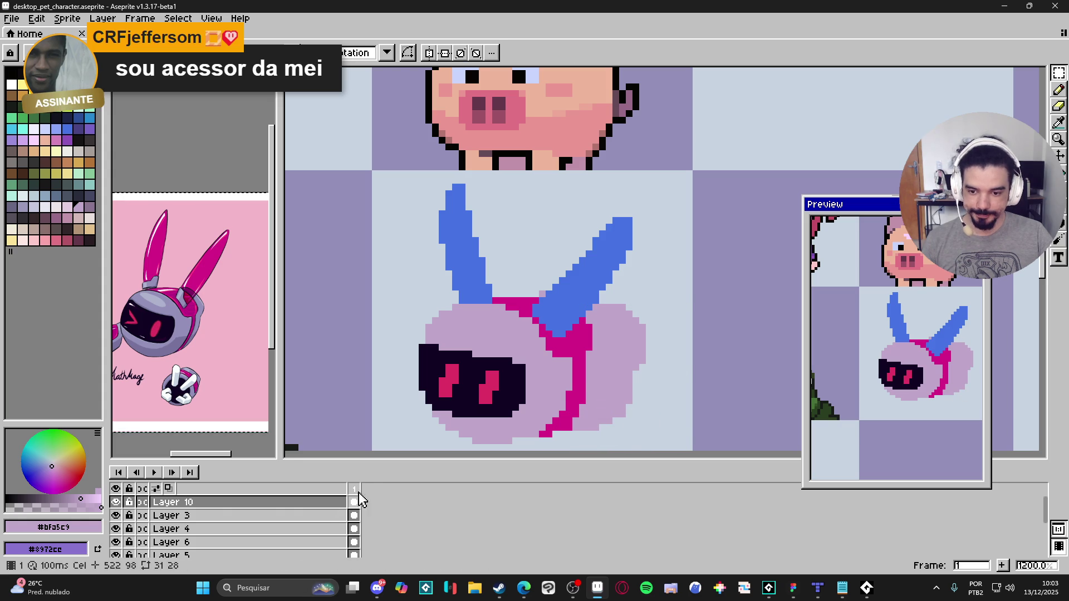
{"action": "key", "text": "w"}
{"action": "key", "text": "ctrl+z"}
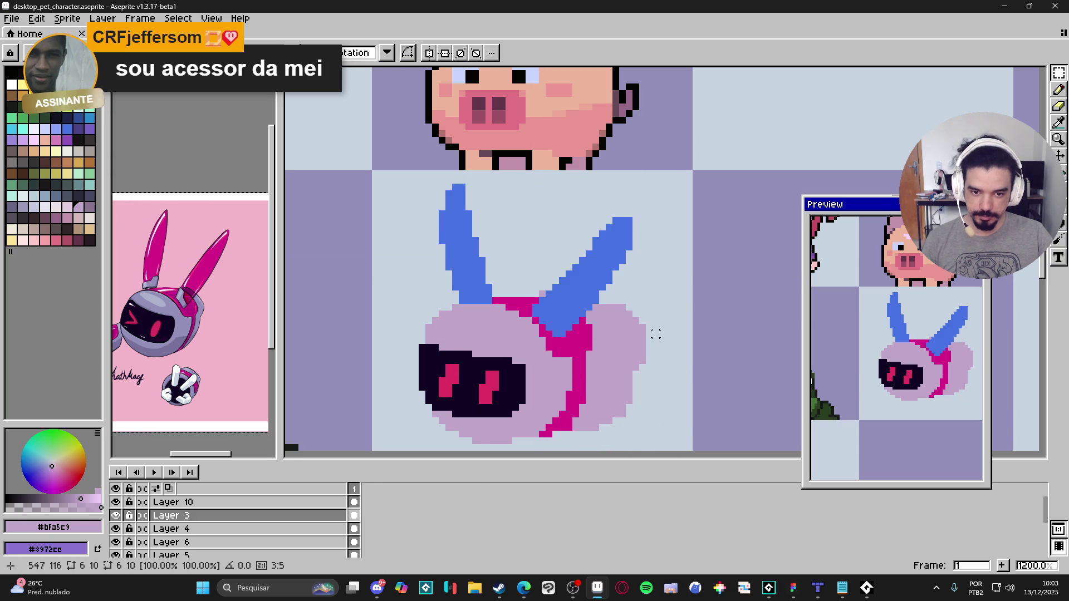
Step: Shift the head's right side one pixel left and save desktop_pet_character.aseprite
{"action": "key", "text": "m"}
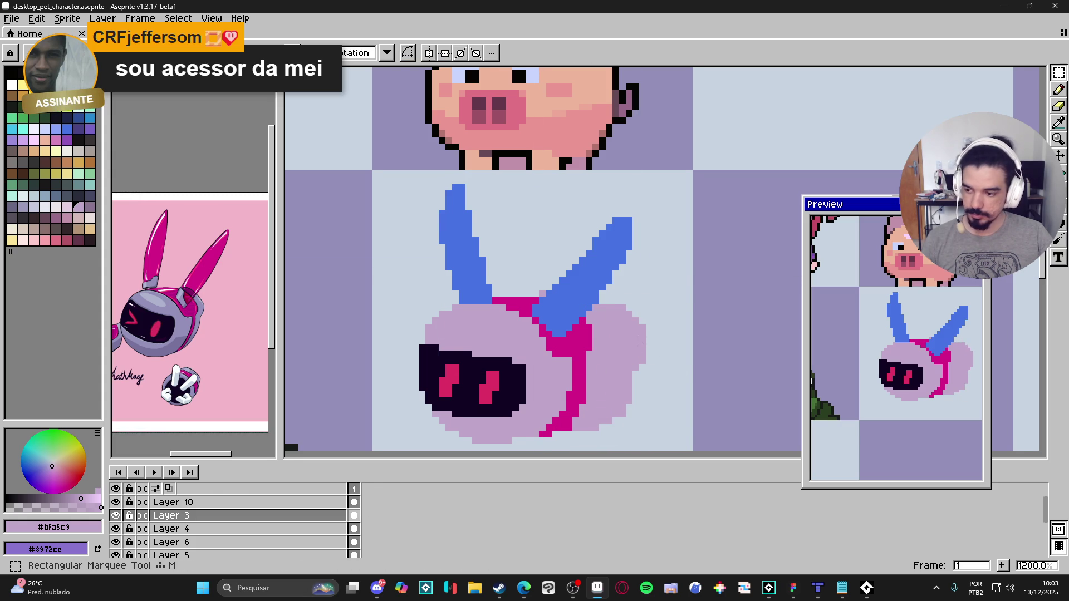
{"action": "key", "text": "ctrl+s"}
{"action": "mouse_move", "coordinate": [682, 303]}
{"action": "left_mouse_down"}
{"action": "mouse_move", "coordinate": [633, 441]}
{"action": "mouse_move", "coordinate": [606, 440]}
{"action": "left_mouse_up"}
{"action": "key", "text": "Left"}
{"action": "key", "text": "ctrl+d"}
{"action": "key", "text": "b"}
{"action": "scroll", "coordinate": [604, 423], "scroll_direction": "down", "scroll_amount": 2}
{"action": "mouse_move", "coordinate": [603, 423]}
{"action": "left_mouse_down"}
{"action": "mouse_move", "coordinate": [562, 390]}
{"action": "mouse_move", "coordinate": [579, 383]}
{"action": "left_mouse_up"}
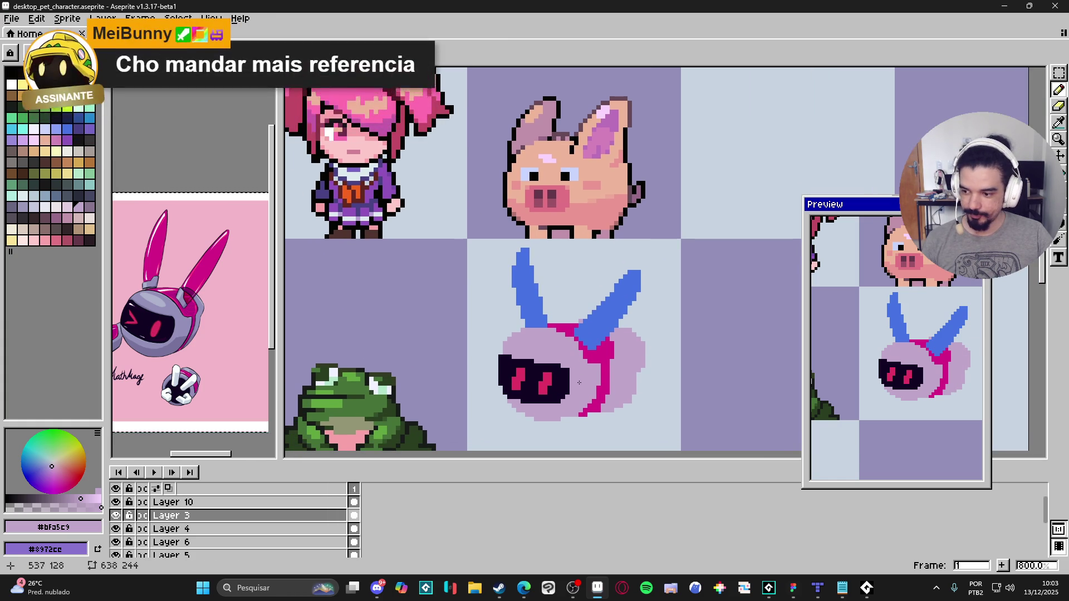
{"action": "key", "text": "ctrl+s"}
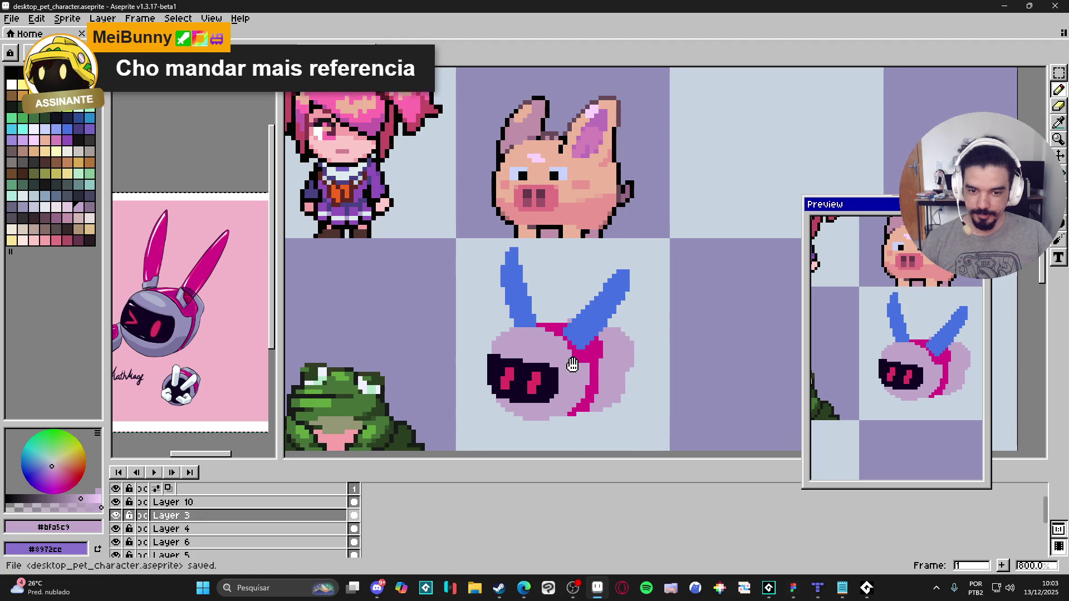
Step: Pick the ear's blue and add a few blue pixels below the magenta band
{"action": "scroll", "coordinate": [576, 373], "scroll_direction": "down", "scroll_amount": 1}
{"action": "left_click_drag", "start_coordinate": [568, 357], "coordinate": [587, 352]}
{"action": "left_click_drag", "start_coordinate": [168, 334], "coordinate": [198, 323]}
{"action": "left_click_drag", "start_coordinate": [624, 367], "coordinate": [585, 322]}
{"action": "scroll", "coordinate": [590, 312], "scroll_direction": "up", "scroll_amount": 1}
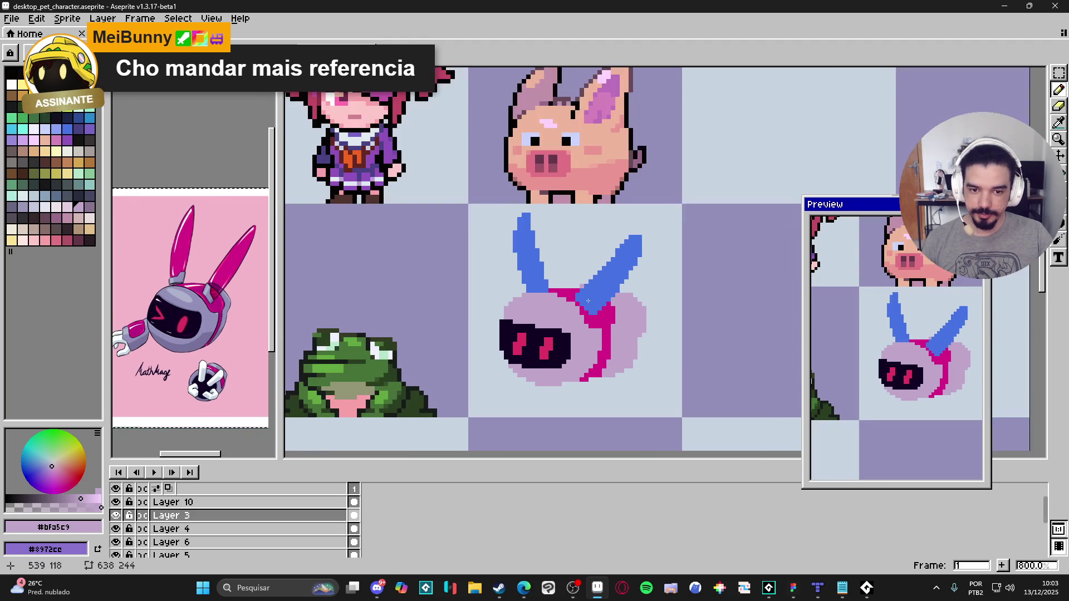
{"action": "left_click", "coordinate": [618, 261], "text": "alt"}
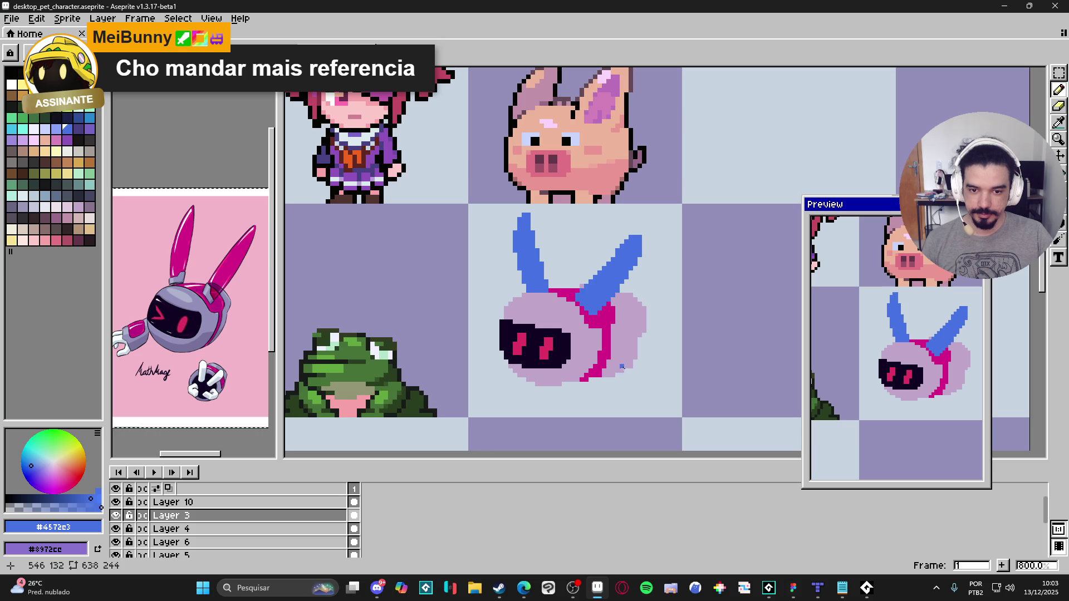
{"action": "left_click", "coordinate": [605, 371]}
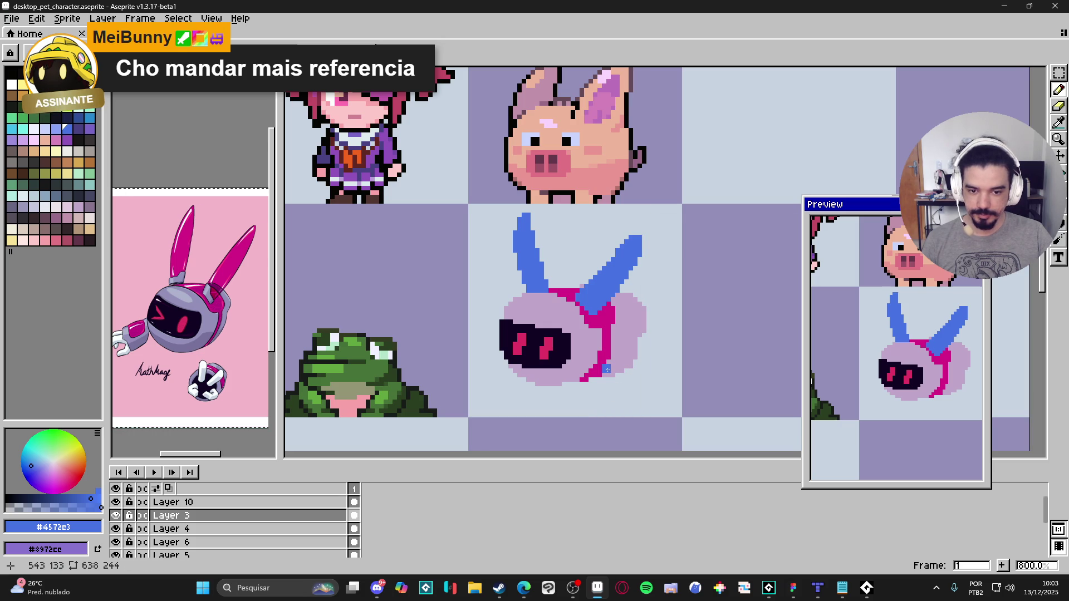
{"action": "left_click_drag", "start_coordinate": [607, 372], "coordinate": [611, 386]}
{"action": "key", "text": "ctrl+z"}
{"action": "key", "text": "ctrl+z"}
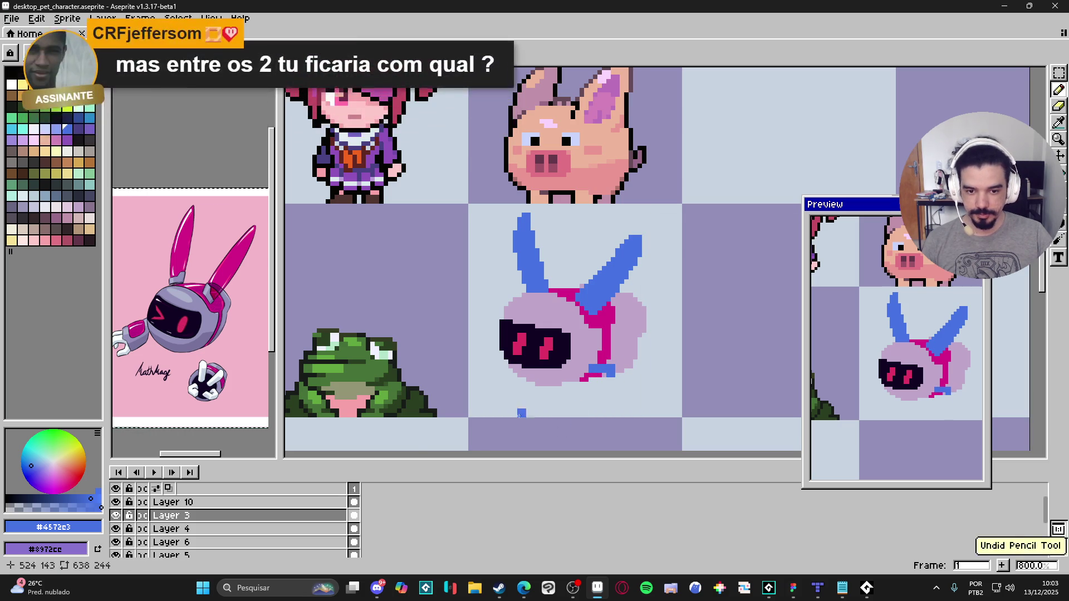
Step: Check Layer 3 and Layer 10 visibility, then add a new empty layer above Layer 3
{"action": "left_click", "coordinate": [115, 515]}
{"action": "left_click", "coordinate": [115, 516]}
{"action": "left_click", "coordinate": [116, 503]}
{"action": "left_click", "coordinate": [115, 503]}
{"action": "double_click", "coordinate": [196, 514]}
{"action": "key", "text": "Escape"}
{"action": "key", "text": "shift+n"}
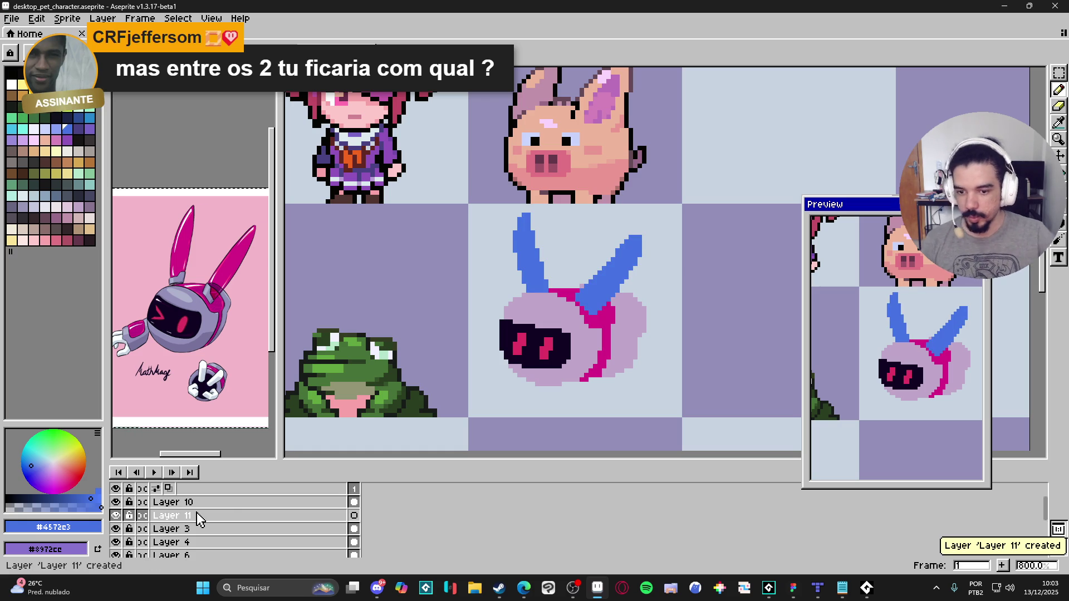
Step: Draw a rounded blue hand below the magenta strap and erase stray edge pixels
{"action": "scroll", "coordinate": [618, 370], "scroll_direction": "up", "scroll_amount": 2}
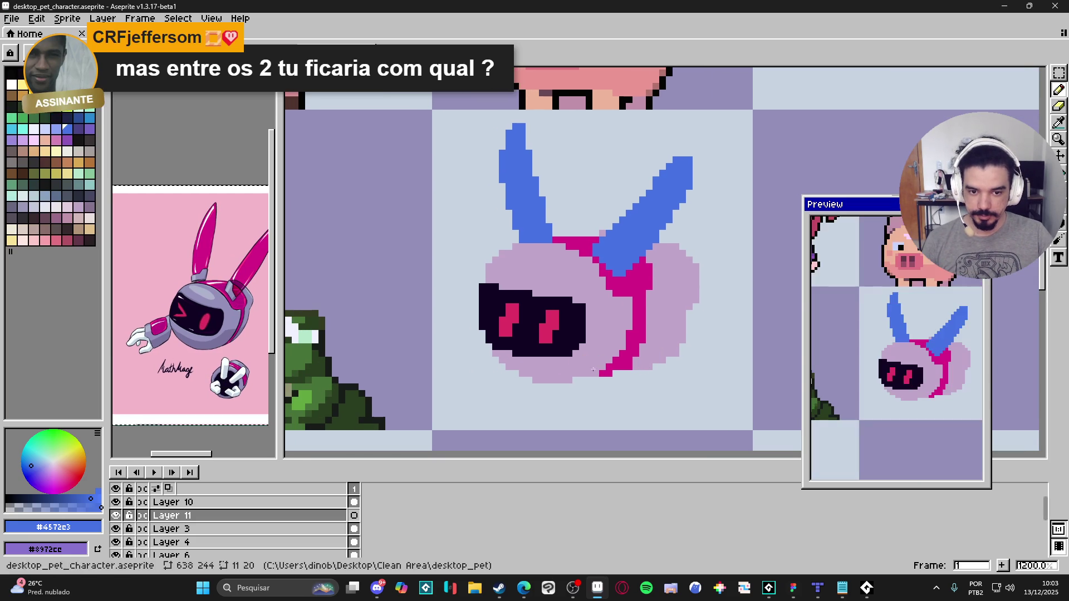
{"action": "mouse_move", "coordinate": [644, 343]}
{"action": "left_mouse_down"}
{"action": "mouse_move", "coordinate": [662, 374]}
{"action": "mouse_move", "coordinate": [632, 398]}
{"action": "left_mouse_up"}
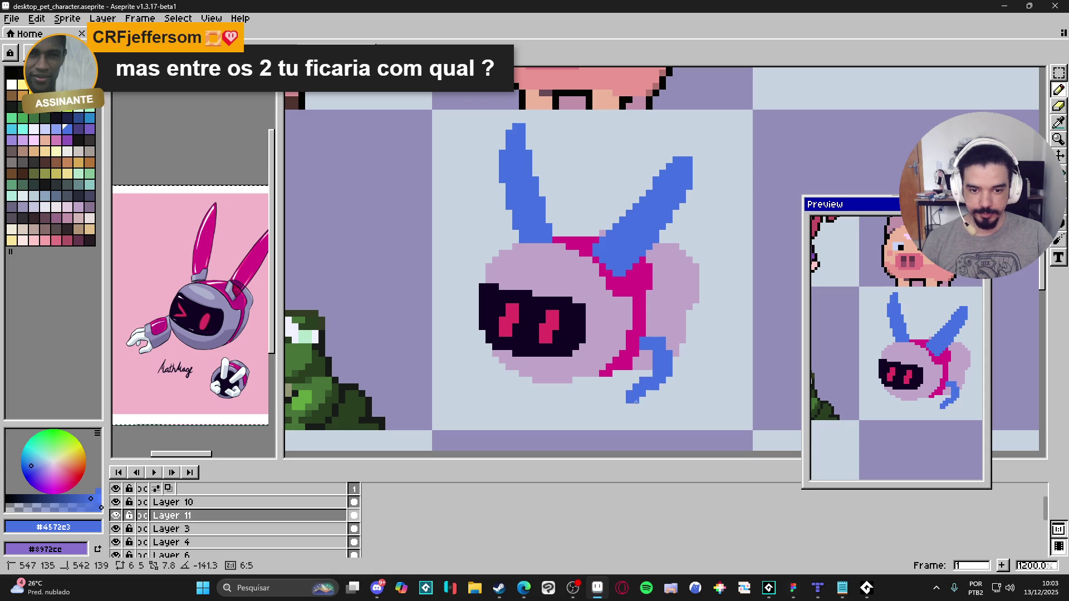
{"action": "left_click", "coordinate": [625, 349]}
{"action": "mouse_move", "coordinate": [631, 353]}
{"action": "left_mouse_down"}
{"action": "mouse_move", "coordinate": [607, 361]}
{"action": "mouse_move", "coordinate": [618, 393]}
{"action": "mouse_move", "coordinate": [645, 360]}
{"action": "left_mouse_up"}
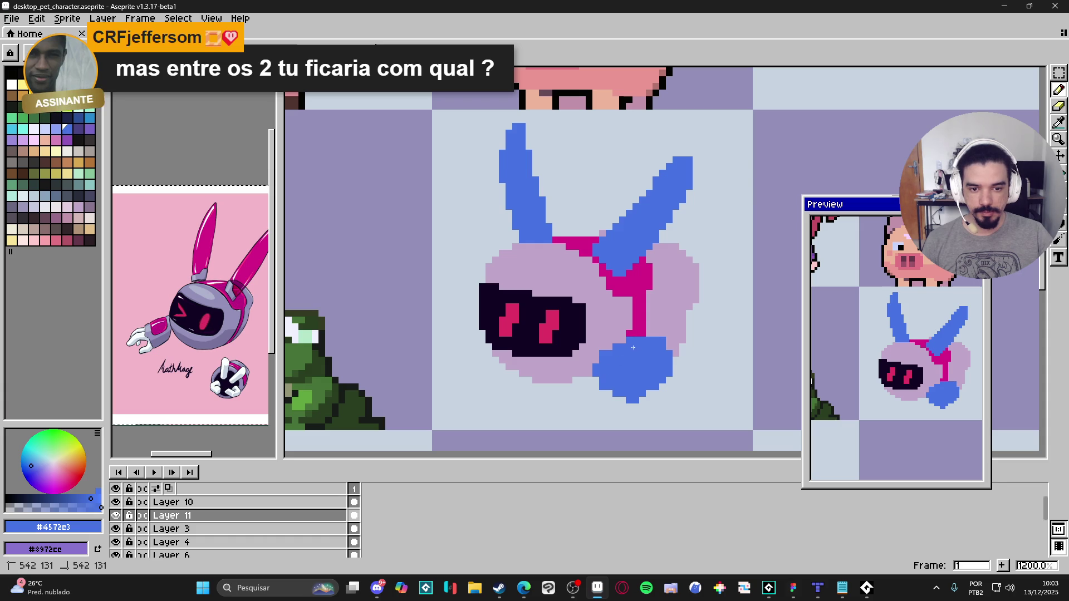
{"action": "key", "text": "e"}
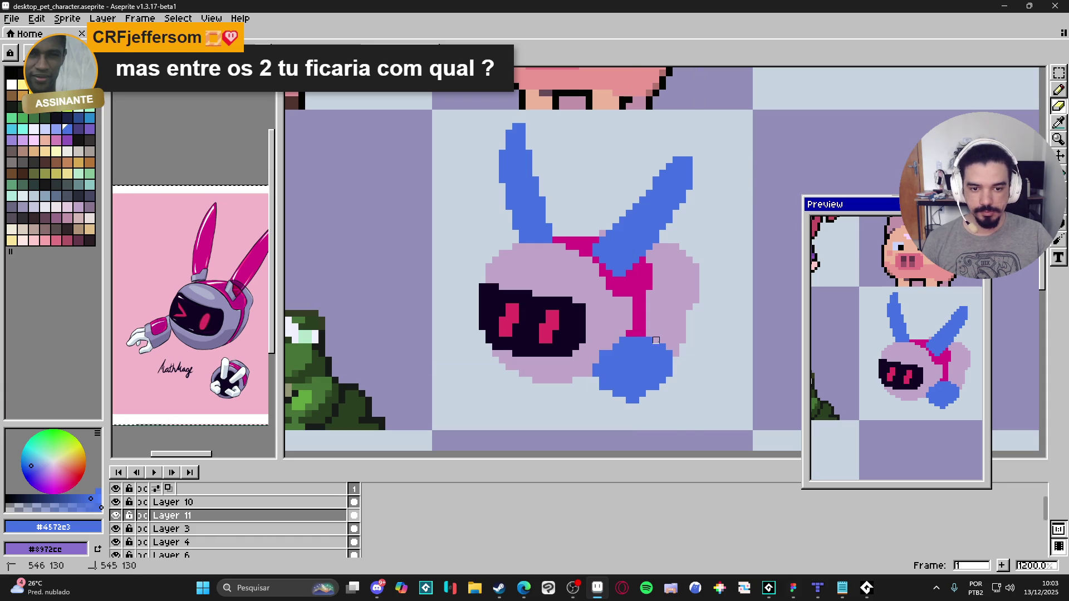
{"action": "key", "text": "b"}
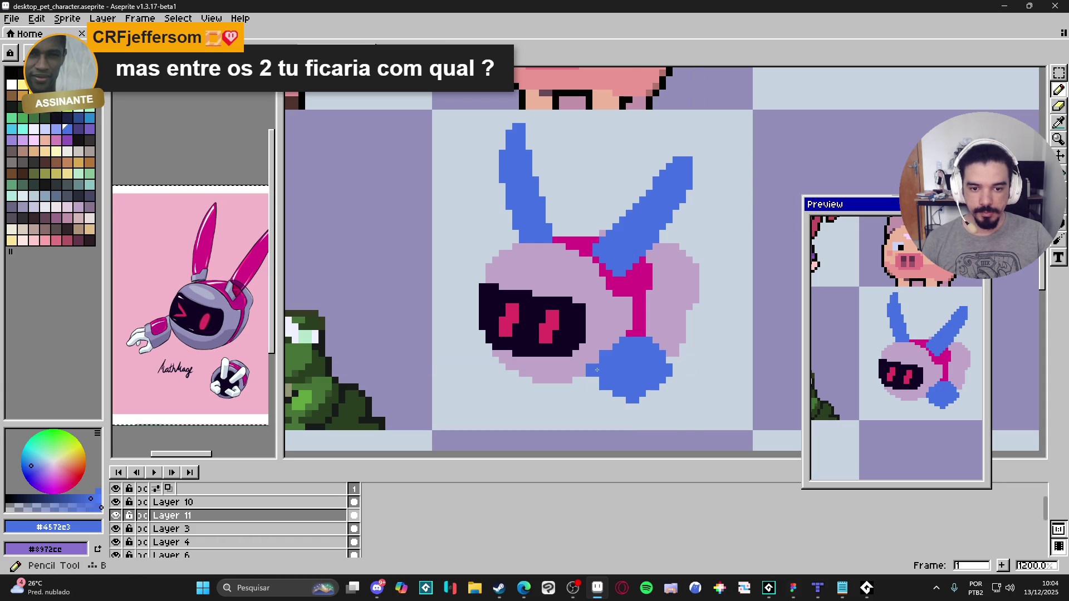
{"action": "key", "text": "e"}
{"action": "left_click_drag", "start_coordinate": [669, 369], "coordinate": [669, 380]}
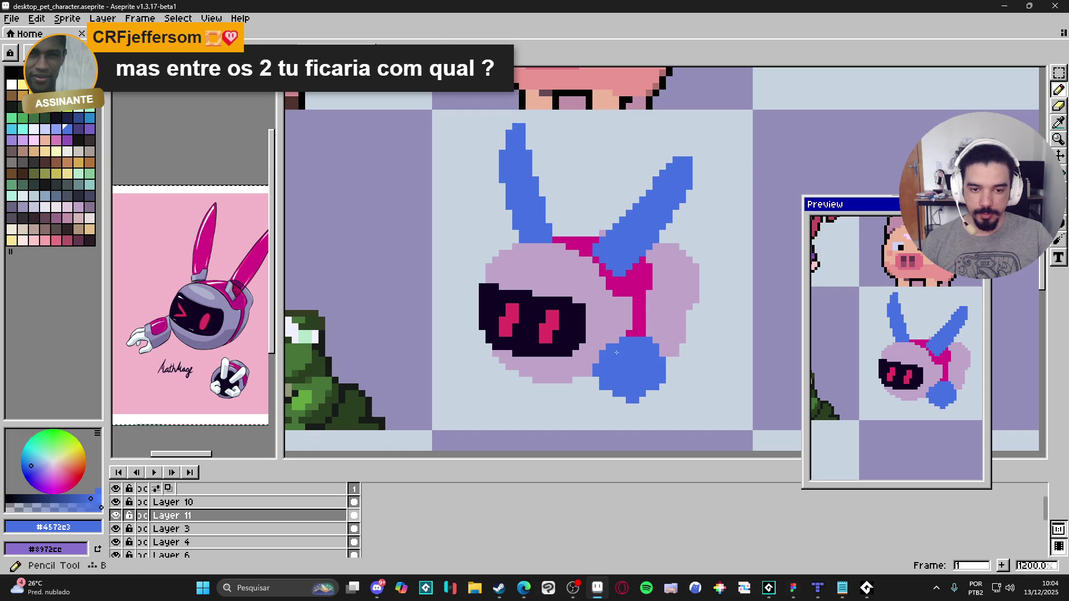
{"action": "key", "text": "b"}
{"action": "scroll", "coordinate": [596, 375], "scroll_direction": "down", "scroll_amount": 1}
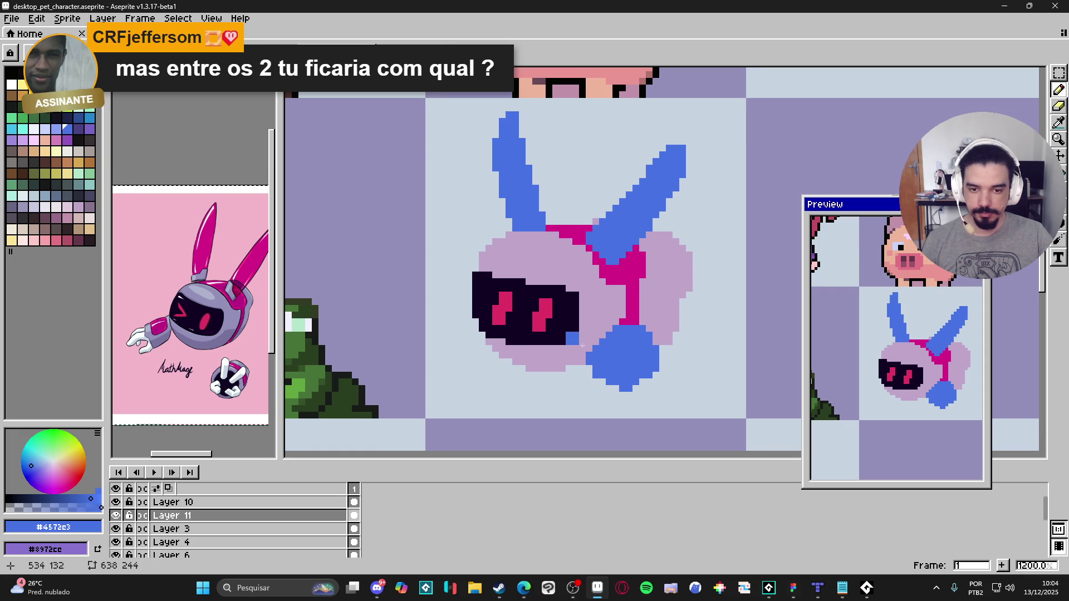
Step: Pick the pink palette swatch and paint a trial patch under the blue hand, undoing it
{"action": "left_click", "coordinate": [23, 129]}
{"action": "left_click", "coordinate": [538, 284]}
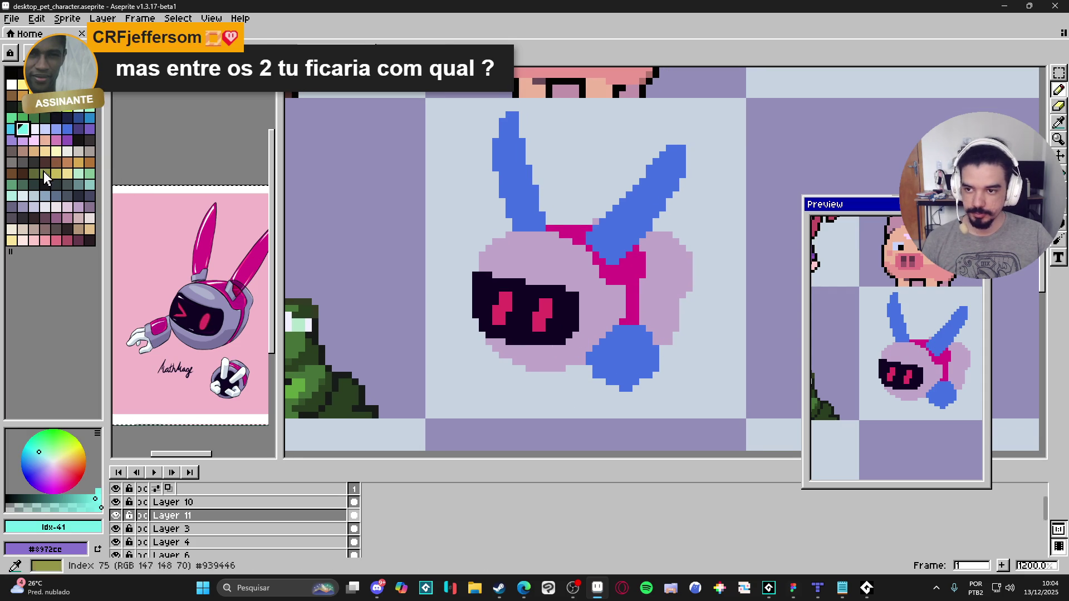
{"action": "left_click", "coordinate": [67, 140]}
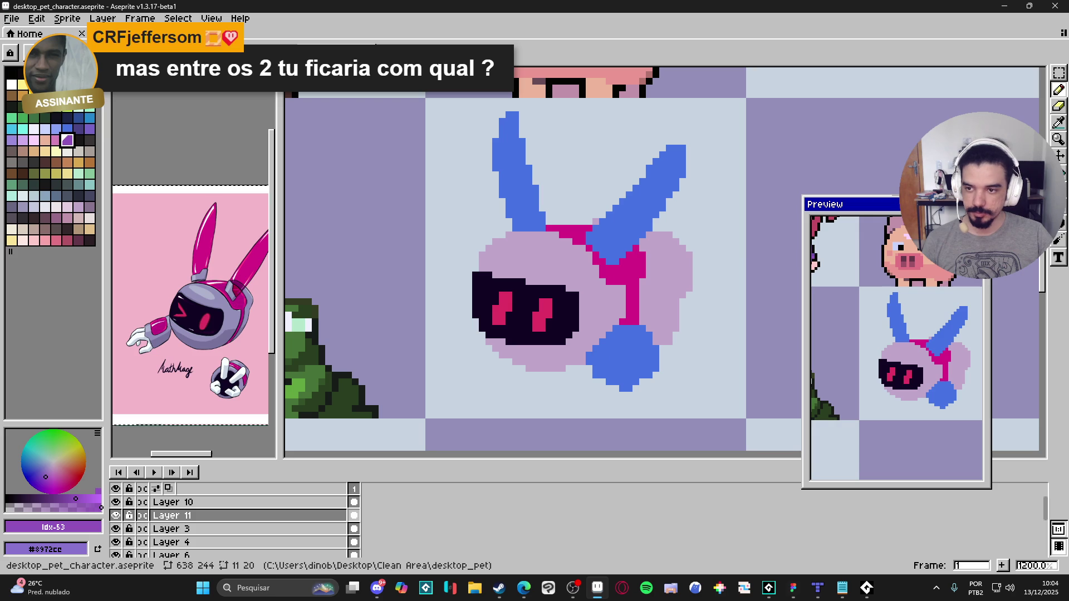
{"action": "left_click", "coordinate": [56, 140]}
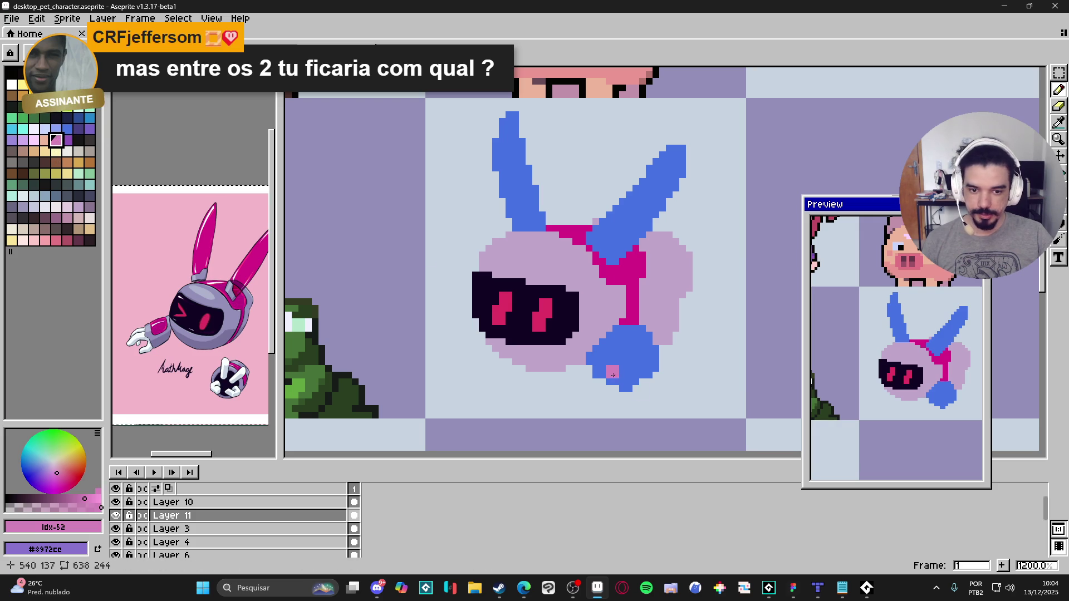
{"action": "mouse_move", "coordinate": [601, 371]}
{"action": "left_mouse_down"}
{"action": "mouse_move", "coordinate": [573, 370]}
{"action": "mouse_move", "coordinate": [576, 384]}
{"action": "left_mouse_up"}
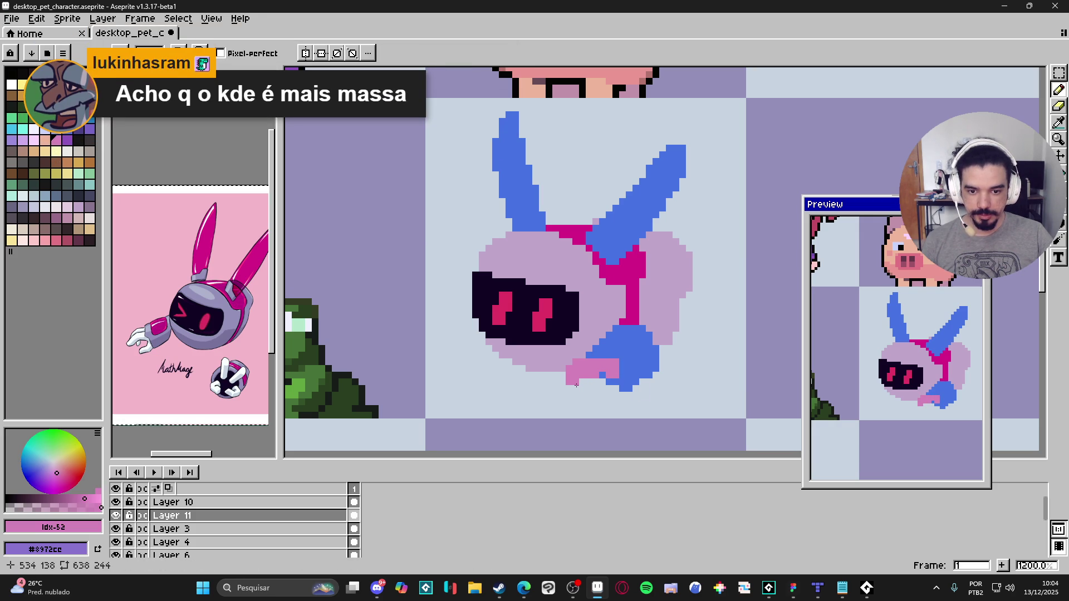
{"action": "key", "text": "ctrl+z"}
{"action": "key", "text": "ctrl+z"}
{"action": "key", "text": "ctrl+z"}
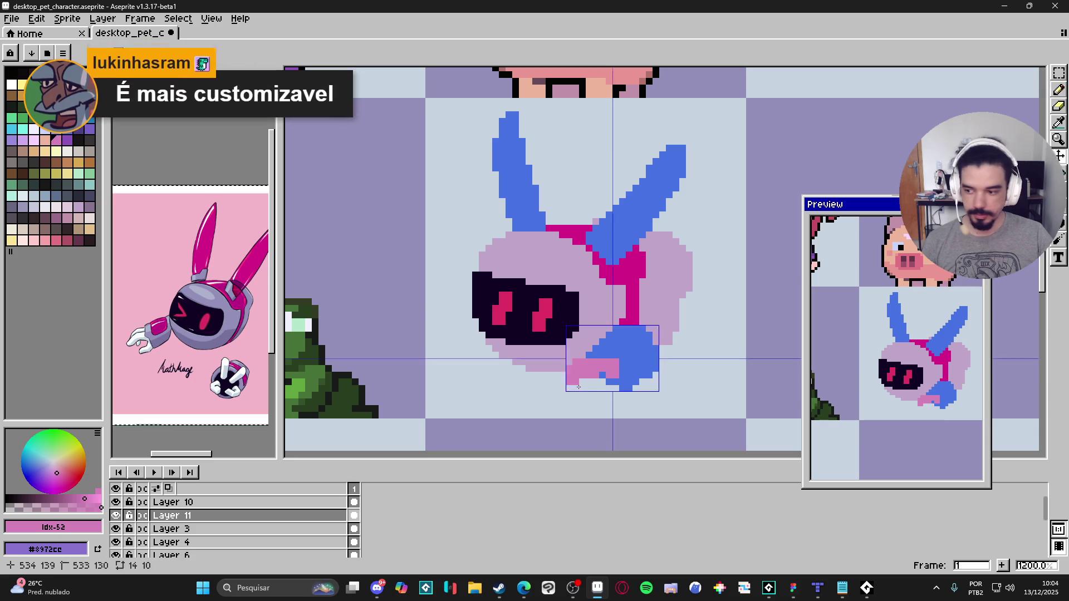
{"action": "key", "text": "ctrl+z"}
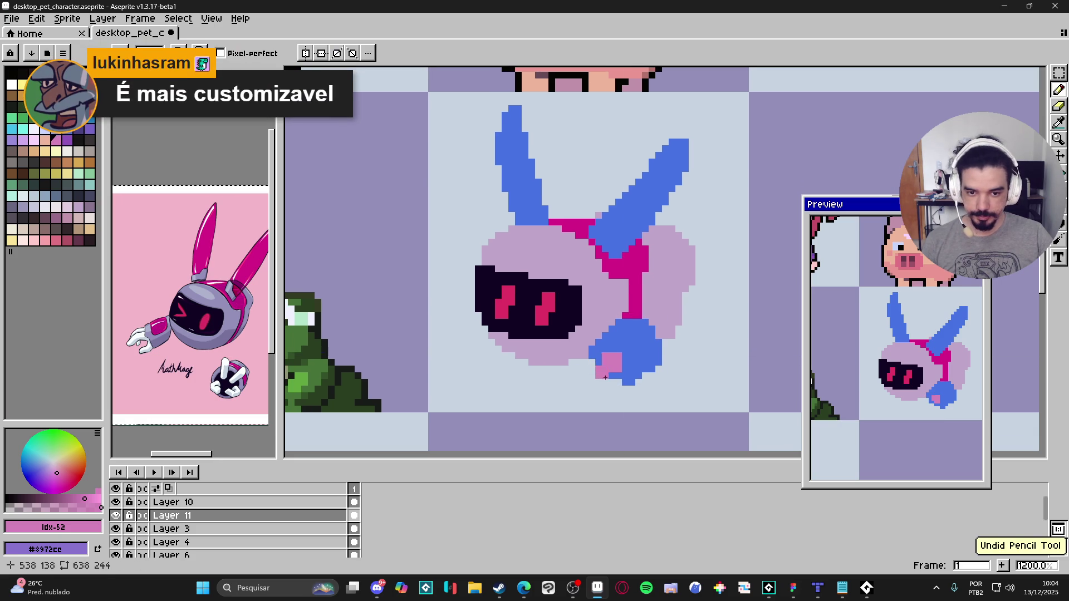
Step: Repaint the pink hand shape extending down and left beneath the blue paw
{"action": "mouse_move", "coordinate": [609, 376]}
{"action": "left_mouse_down"}
{"action": "mouse_move", "coordinate": [586, 368]}
{"action": "mouse_move", "coordinate": [611, 377]}
{"action": "left_mouse_up"}
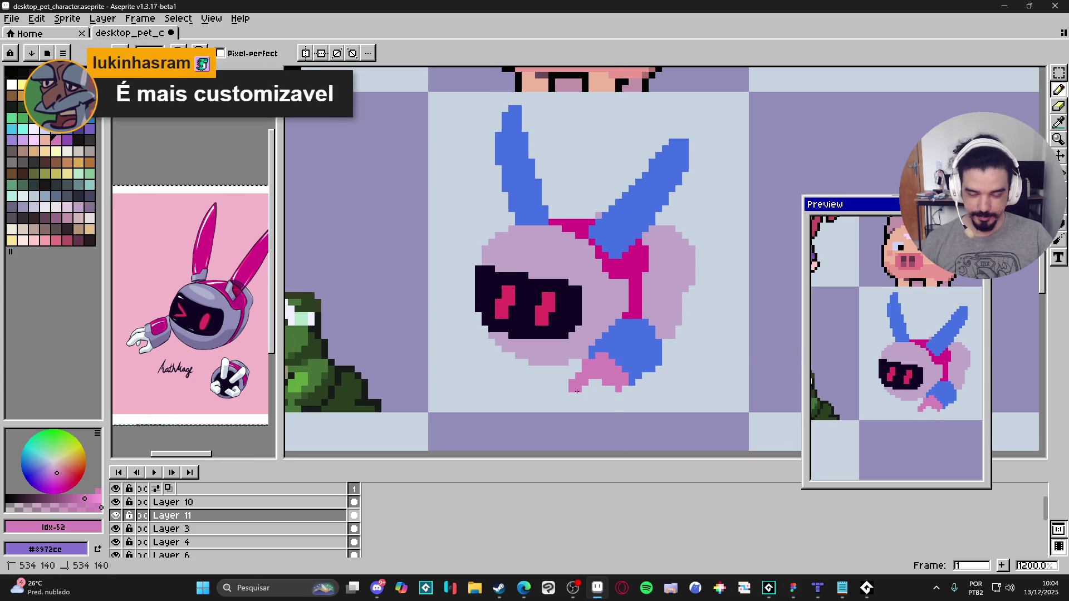
{"action": "left_click", "coordinate": [596, 395]}
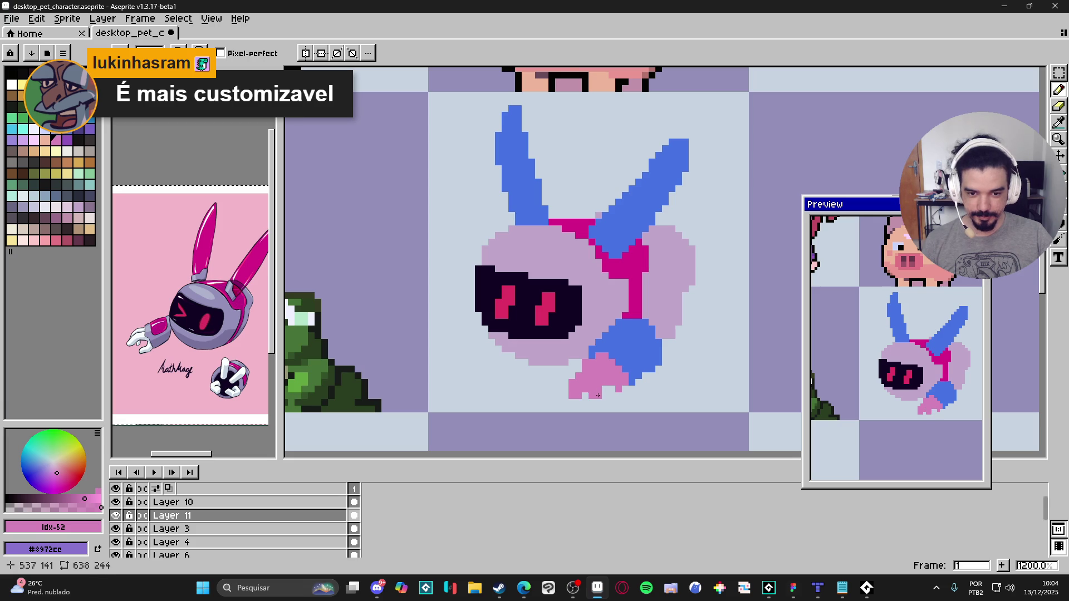
{"action": "left_click", "coordinate": [595, 402]}
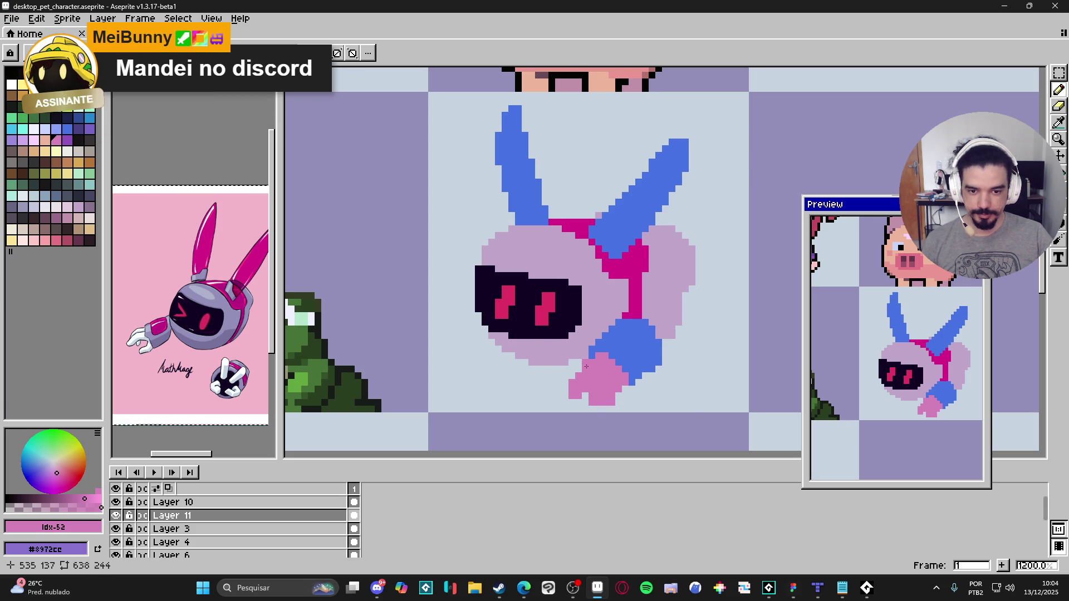
{"action": "scroll", "coordinate": [573, 379], "scroll_direction": "down", "scroll_amount": 2}
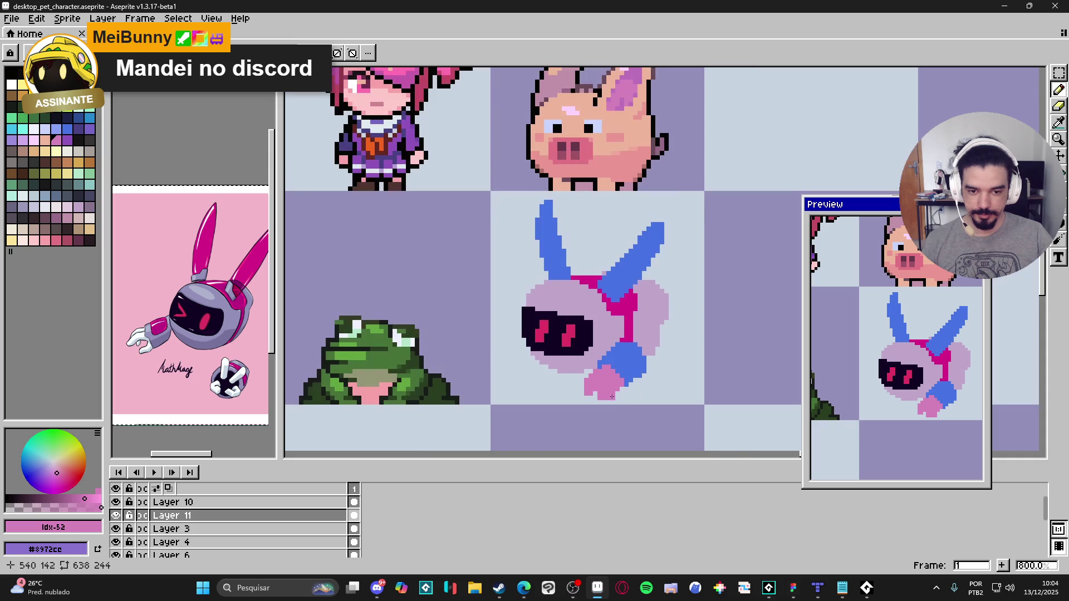
{"action": "scroll", "coordinate": [610, 381], "scroll_direction": "up", "scroll_amount": 2}
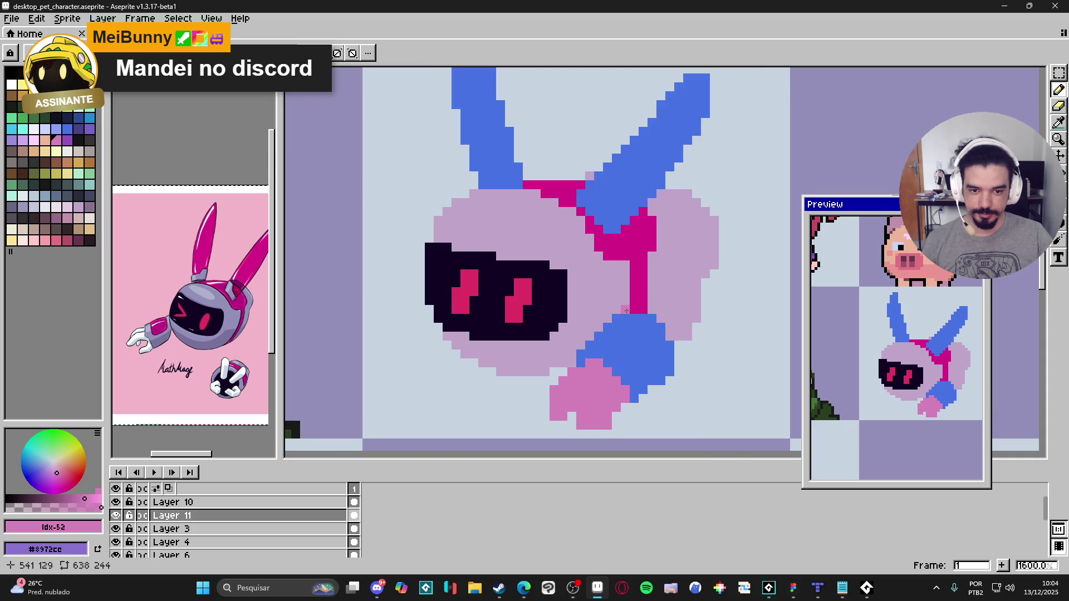
Step: Sample the strap's magenta and paint a diagonal cuff band across the blue hand, undoing a stray block
{"action": "left_click", "coordinate": [624, 315], "text": "alt"}
{"action": "left_click_drag", "start_coordinate": [601, 350], "coordinate": [622, 343]}
{"action": "key", "text": "ctrl+z"}
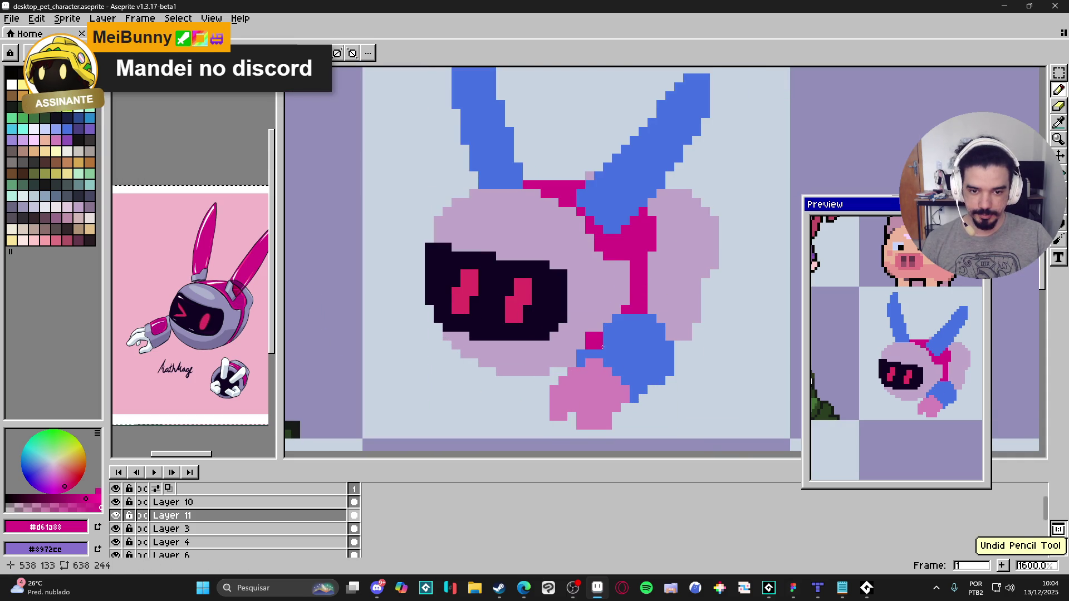
{"action": "left_click_drag", "start_coordinate": [622, 349], "coordinate": [640, 369]}
Step: Fill in the magenta band's left end, then sample the hand's blue
{"action": "left_click", "coordinate": [608, 354]}
{"action": "left_click", "coordinate": [599, 353]}
{"action": "left_click", "coordinate": [598, 355]}
{"action": "left_click_drag", "start_coordinate": [590, 354], "coordinate": [590, 345]}
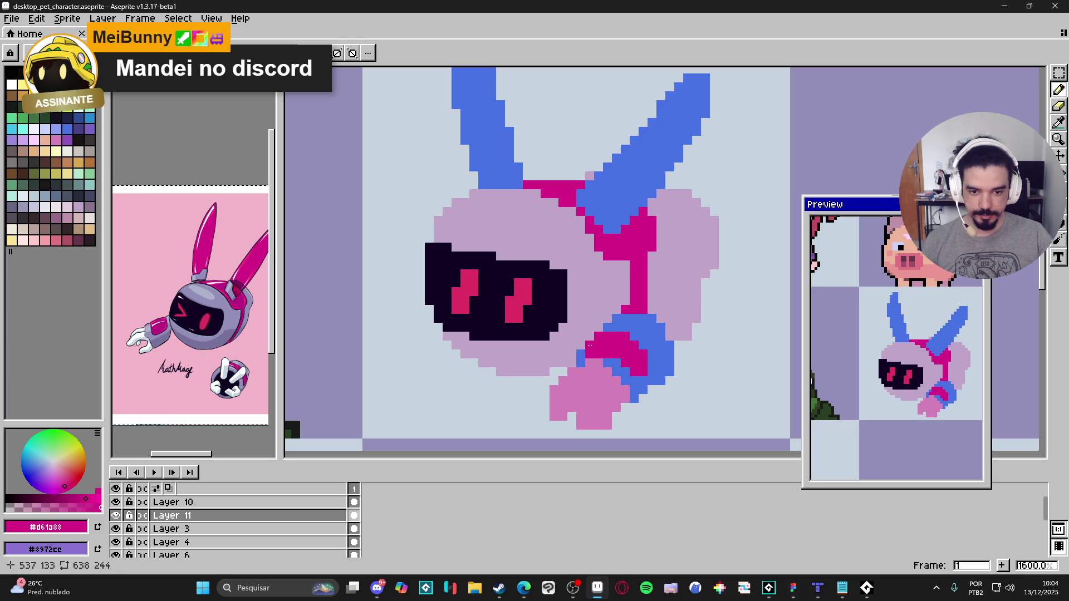
{"action": "left_click", "coordinate": [627, 334], "text": "alt"}
{"action": "scroll", "coordinate": [627, 333], "scroll_direction": "down", "scroll_amount": 3}
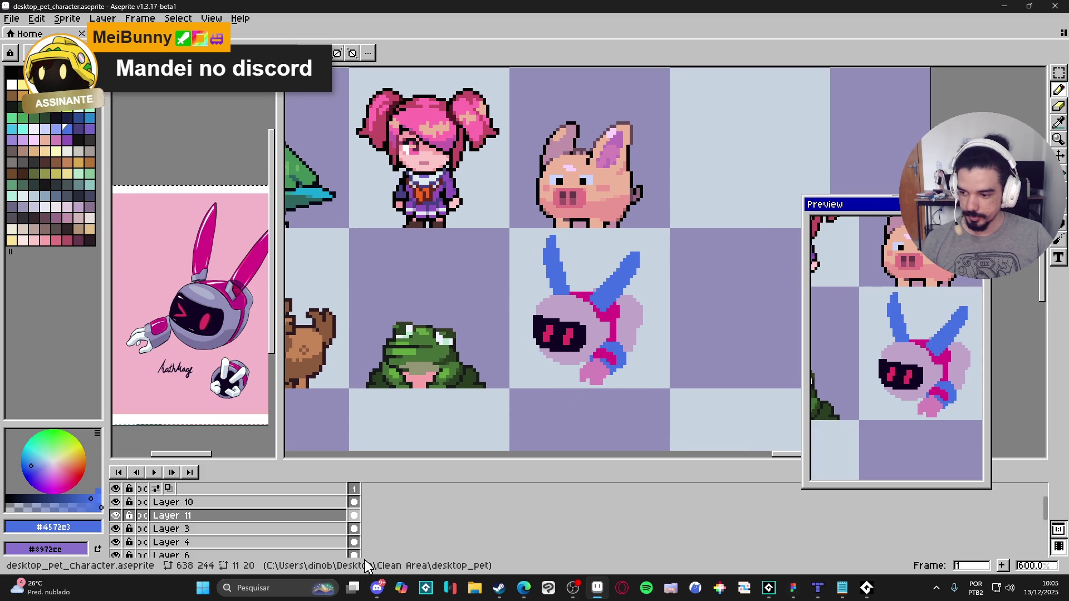
{"action": "left_click", "coordinate": [377, 588]}
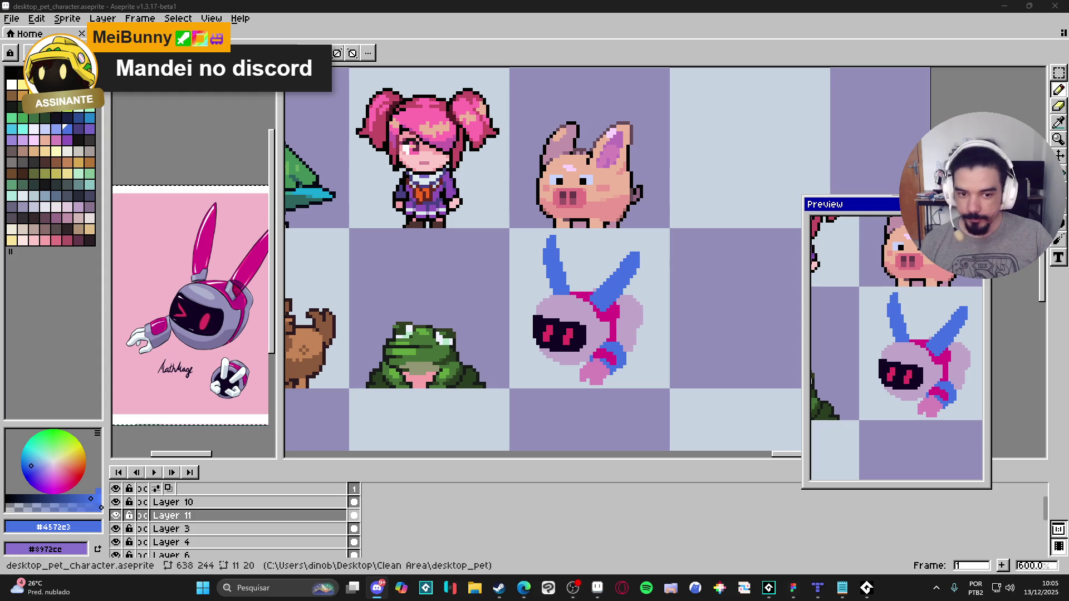
{"action": "scroll", "coordinate": [646, 322], "scroll_direction": "up", "scroll_amount": 3}
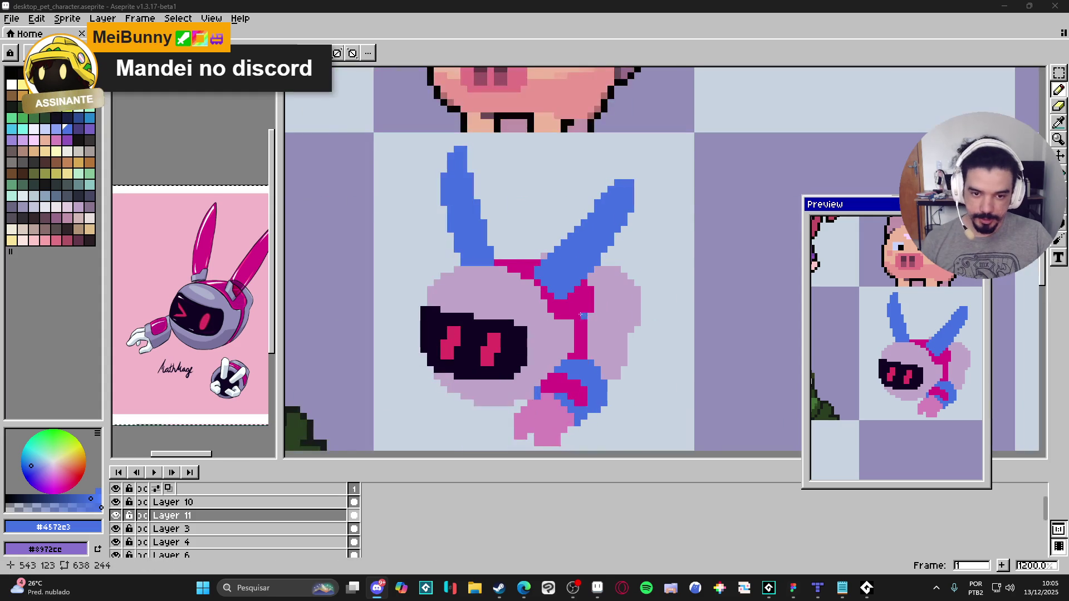
Step: Paint and fill a small magenta shape beside the blue ear, then sample the lavender
{"action": "left_click", "coordinate": [596, 283], "text": "alt"}
{"action": "mouse_move", "coordinate": [607, 271]}
{"action": "left_mouse_down"}
{"action": "mouse_move", "coordinate": [614, 295]}
{"action": "mouse_move", "coordinate": [596, 306]}
{"action": "mouse_move", "coordinate": [595, 275]}
{"action": "left_mouse_up"}
{"action": "left_click", "coordinate": [603, 276]}
{"action": "left_click", "coordinate": [629, 285], "text": "alt"}
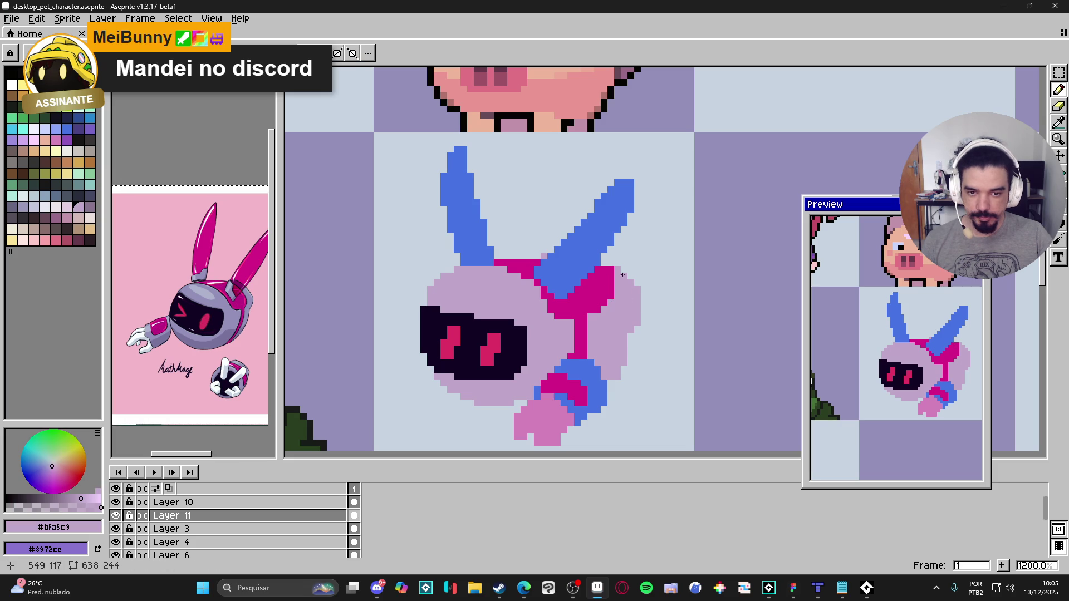
{"action": "key", "text": "alt+Tab"}
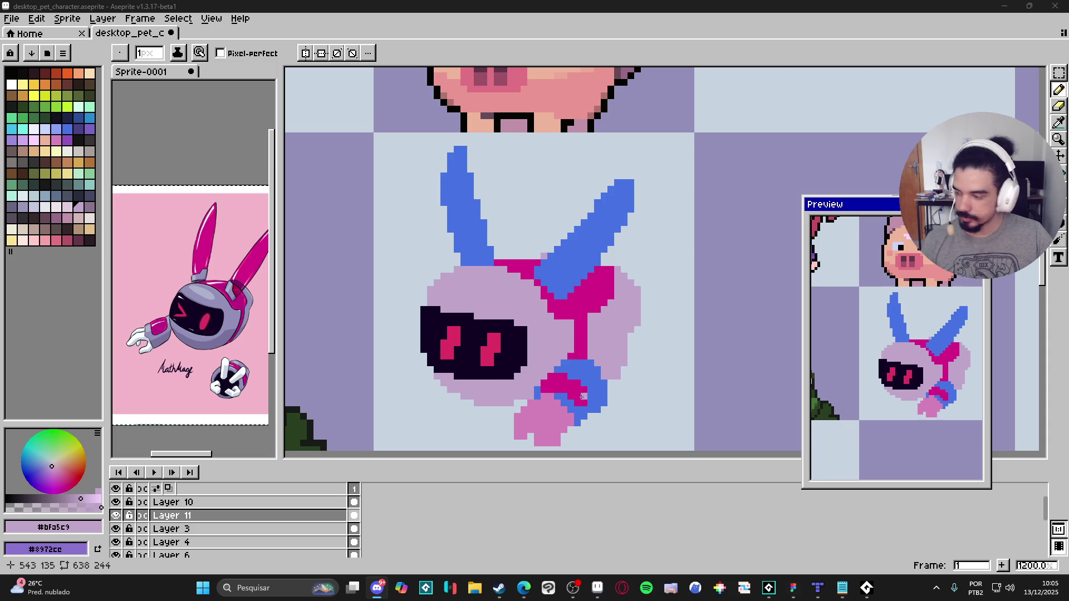
Step: Paint magenta over part of the blue hand and touch up nearby pixels in blue
{"action": "left_click", "coordinate": [564, 390], "text": "alt"}
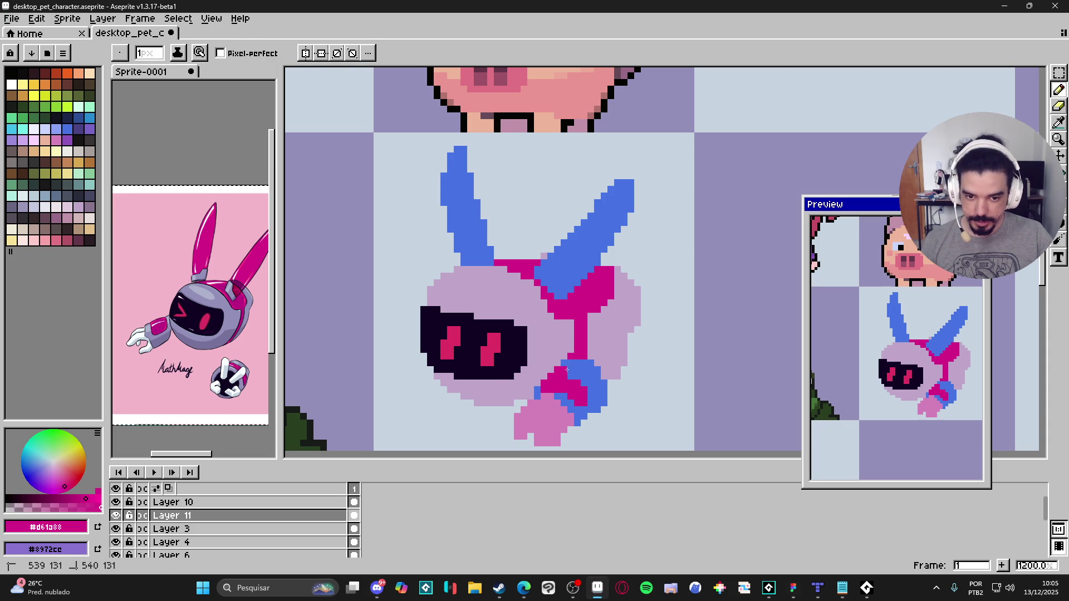
{"action": "left_click_drag", "start_coordinate": [578, 370], "coordinate": [581, 377]}
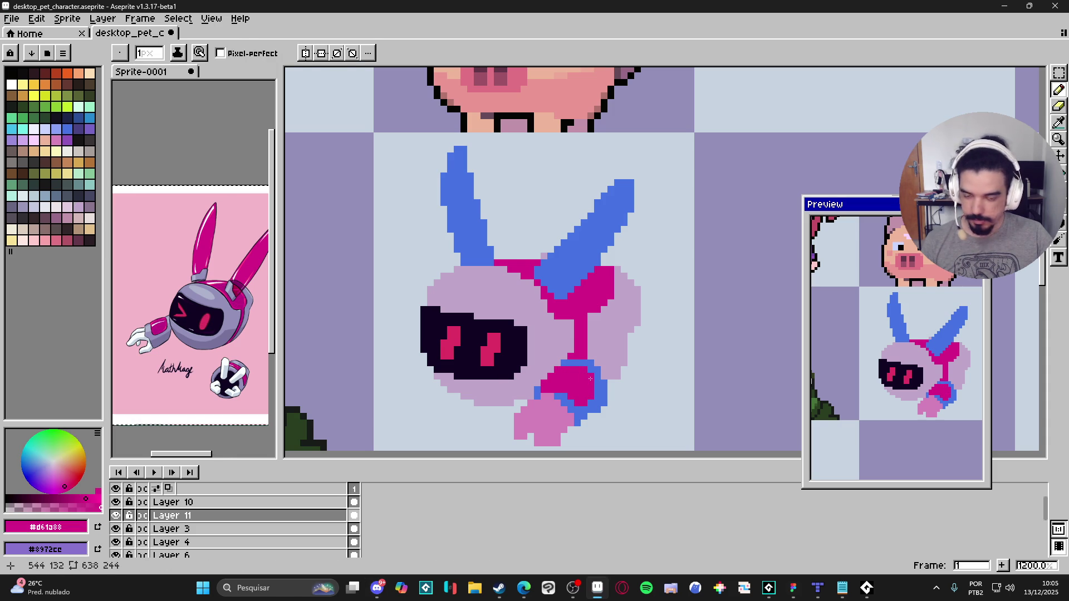
{"action": "left_click", "coordinate": [590, 394], "text": "alt"}
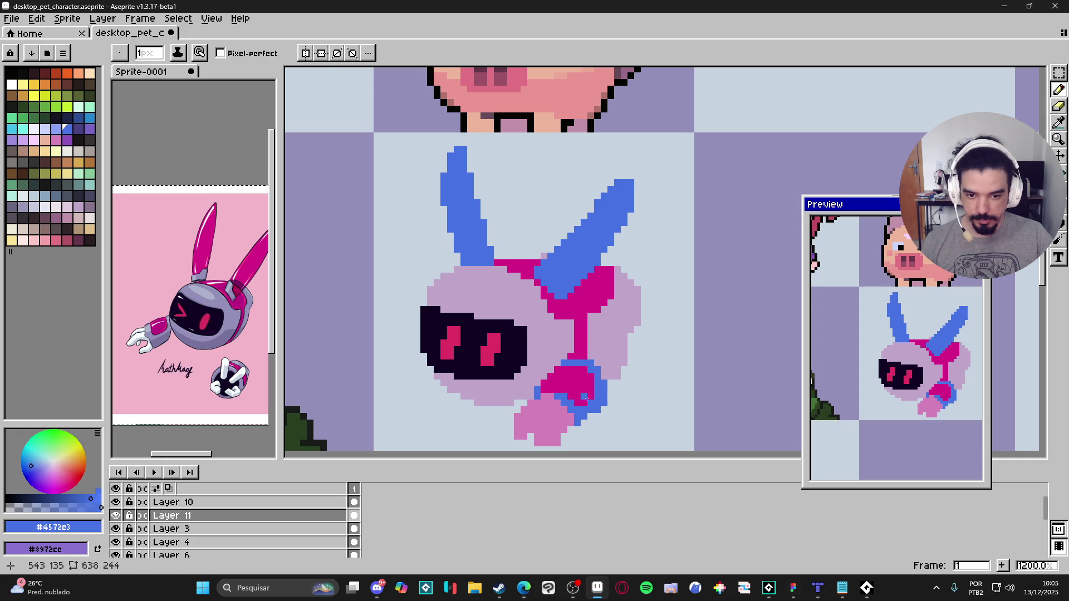
{"action": "left_click", "coordinate": [578, 390], "text": "alt"}
{"action": "left_click", "coordinate": [547, 390], "text": "alt"}
{"action": "left_click", "coordinate": [576, 362], "text": "alt"}
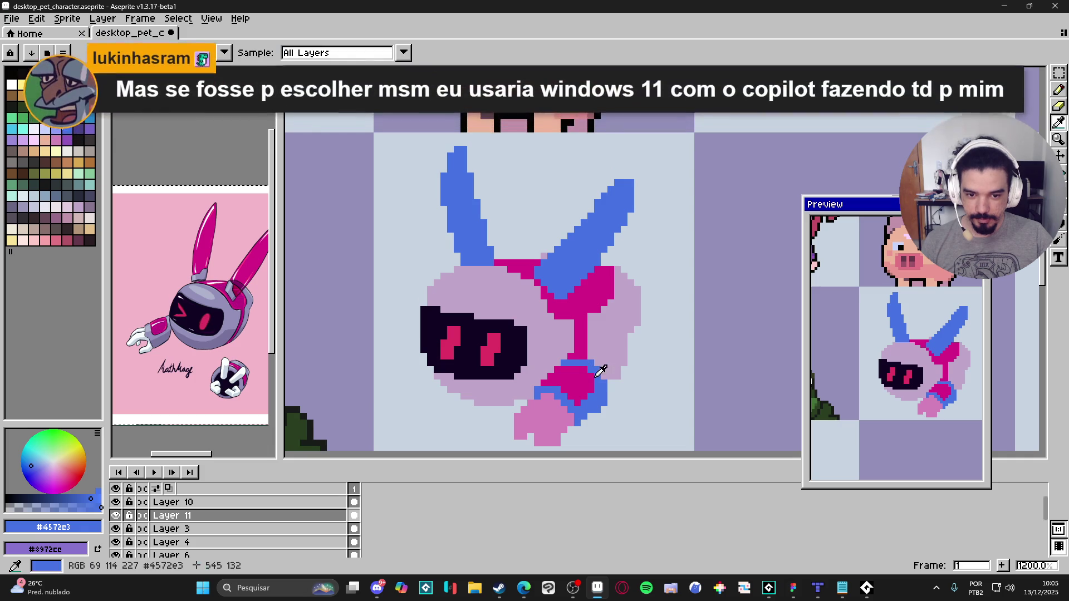
Step: Resample the magenta and the cuff's blue and touch up a pixel by the hand
{"action": "left_click", "coordinate": [591, 380], "text": "alt"}
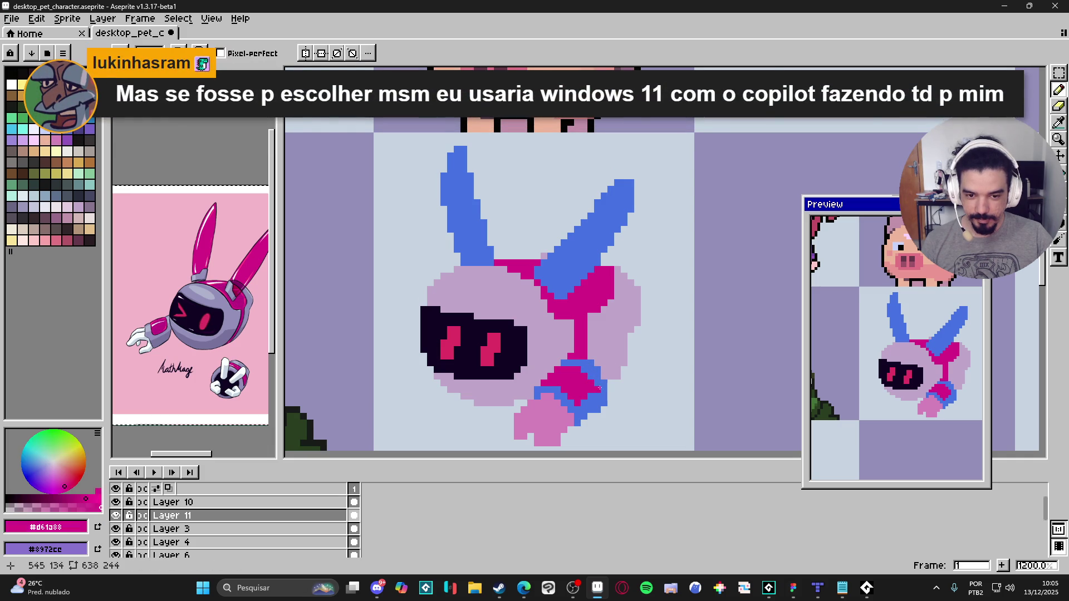
{"action": "scroll", "coordinate": [616, 414], "scroll_direction": "down", "scroll_amount": 4}
{"action": "scroll", "coordinate": [607, 412], "scroll_direction": "up", "scroll_amount": 1}
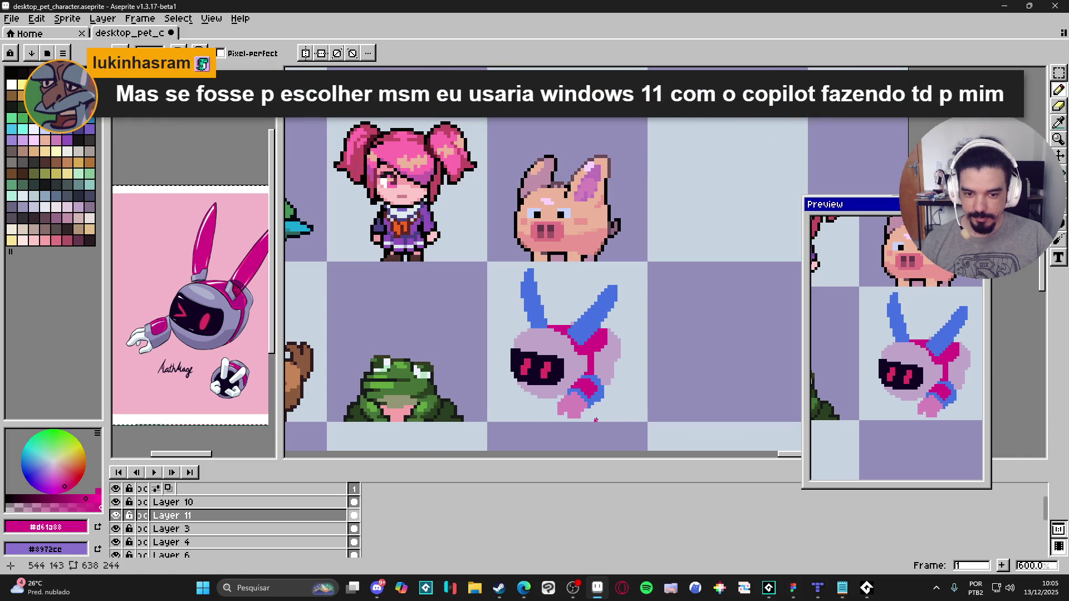
{"action": "scroll", "coordinate": [589, 408], "scroll_direction": "up", "scroll_amount": 3}
{"action": "left_click", "coordinate": [604, 385], "text": "alt"}
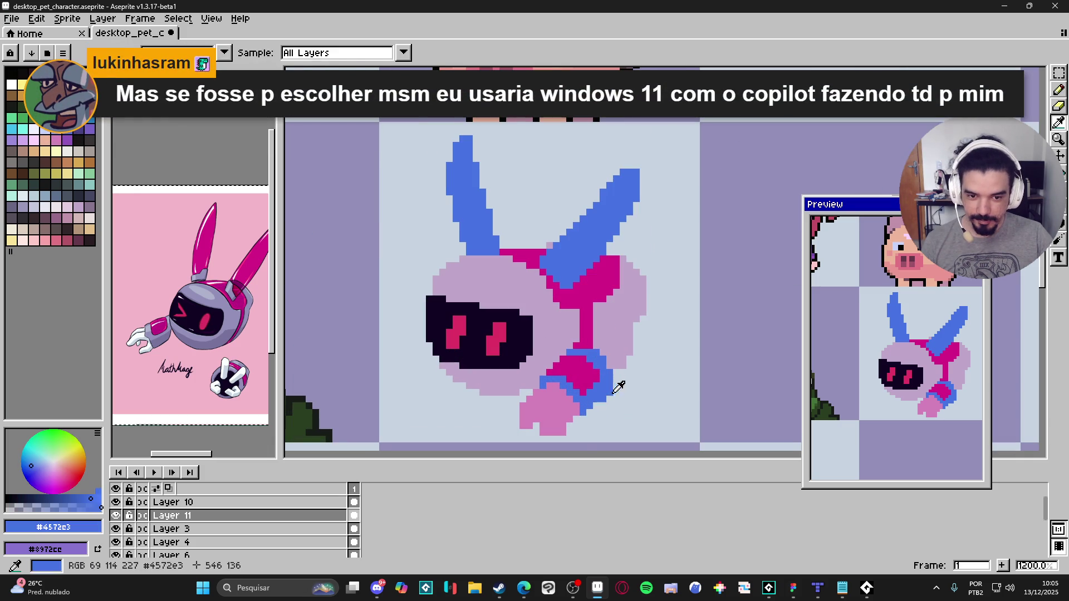
{"action": "left_click_drag", "start_coordinate": [585, 378], "coordinate": [584, 379]}
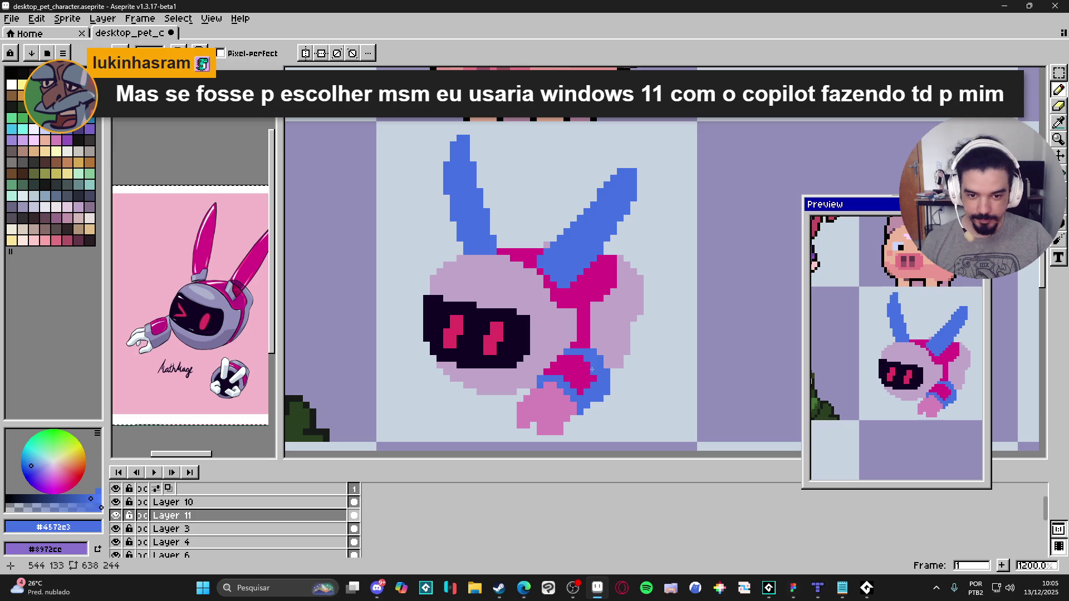
{"action": "scroll", "coordinate": [590, 369], "scroll_direction": "down", "scroll_amount": 3}
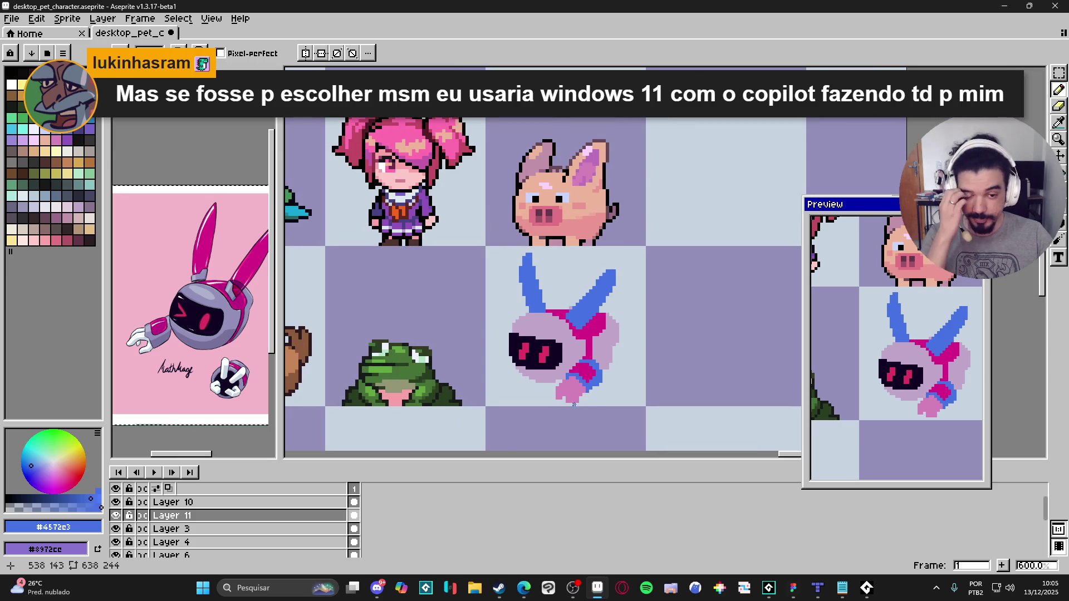
{"action": "scroll", "coordinate": [598, 394], "scroll_direction": "up", "scroll_amount": 5}
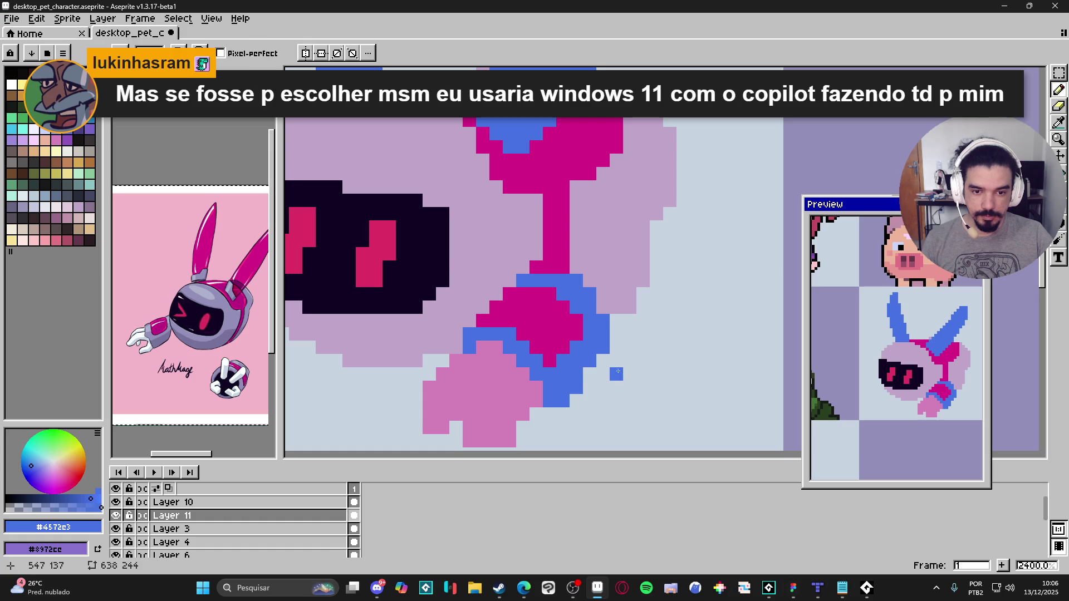
Step: Erase the stray pixel beside the robot's hand with the Eraser
{"action": "key", "text": "e"}
{"action": "scroll", "coordinate": [603, 348], "scroll_direction": "down", "scroll_amount": 5}
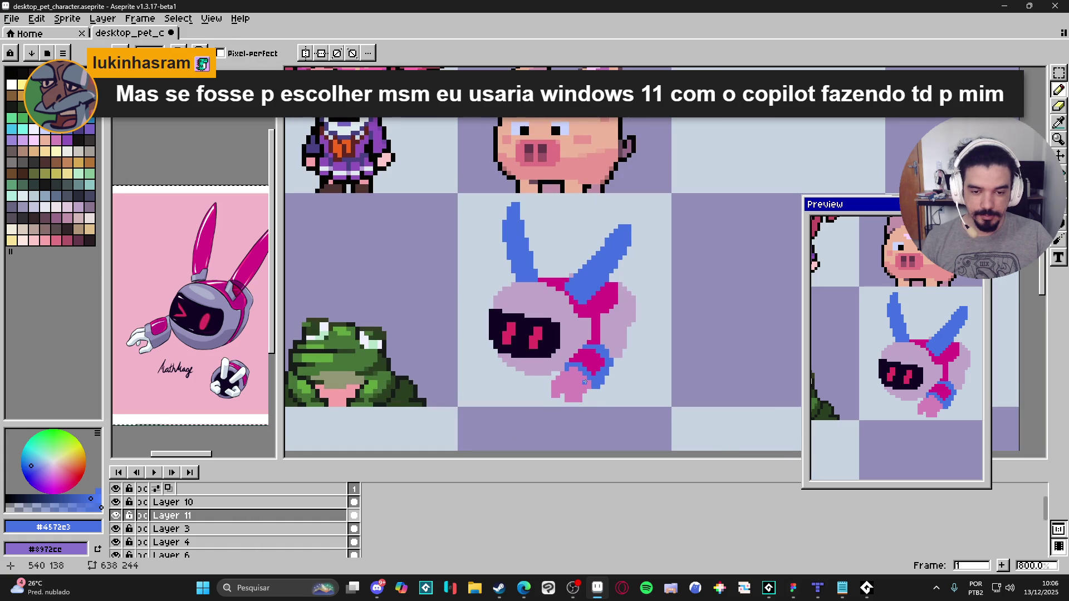
{"action": "scroll", "coordinate": [598, 365], "scroll_direction": "up", "scroll_amount": 1}
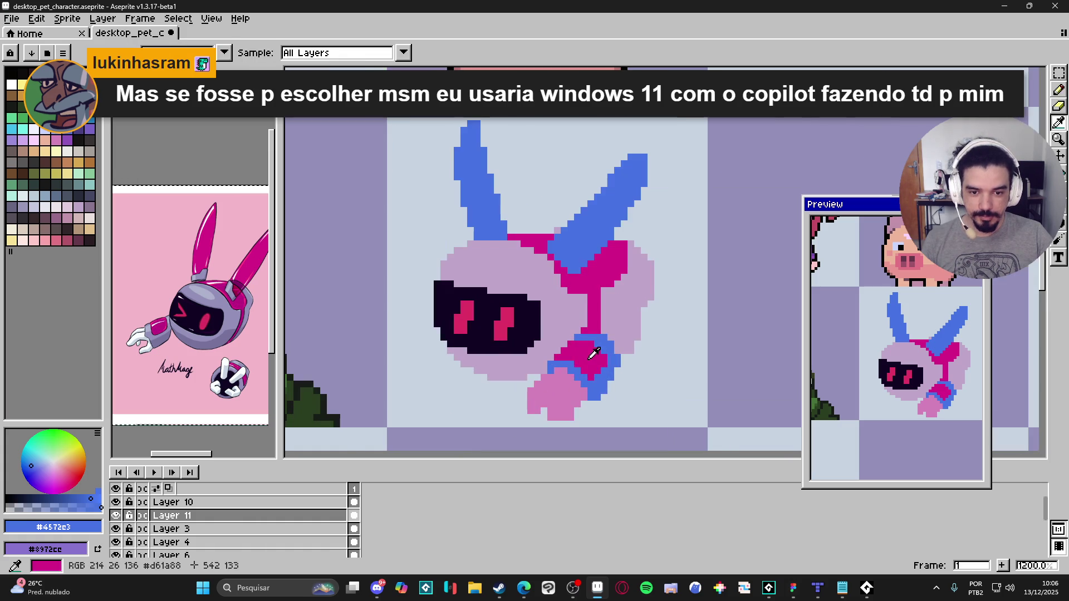
{"action": "left_click", "coordinate": [572, 363], "text": "alt"}
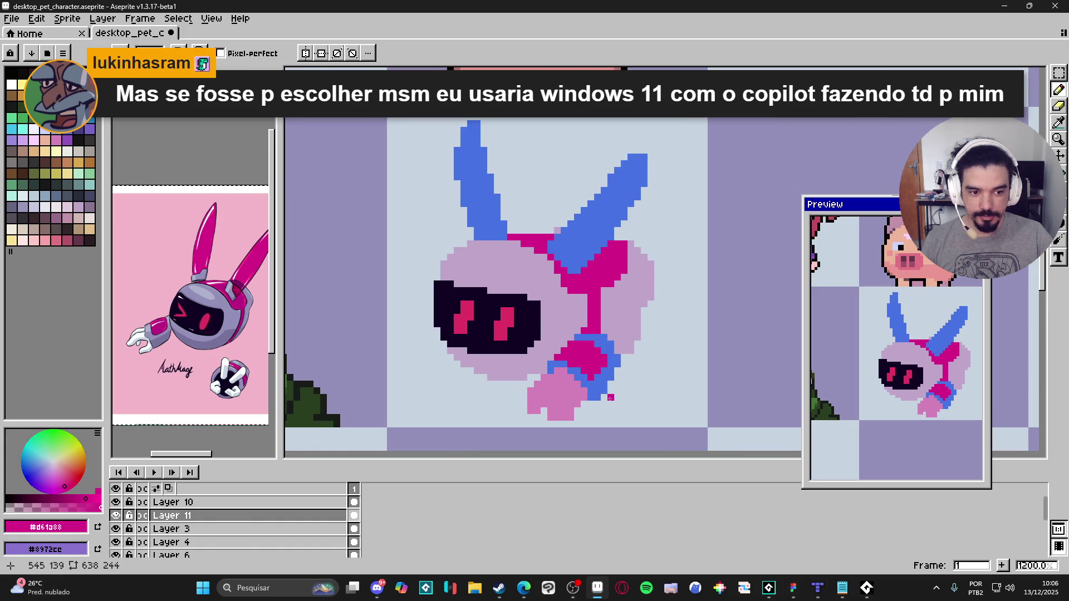
{"action": "left_click", "coordinate": [623, 384]}
{"action": "scroll", "coordinate": [532, 362], "scroll_direction": "up", "scroll_amount": 1}
{"action": "left_click", "coordinate": [529, 364], "text": "alt"}
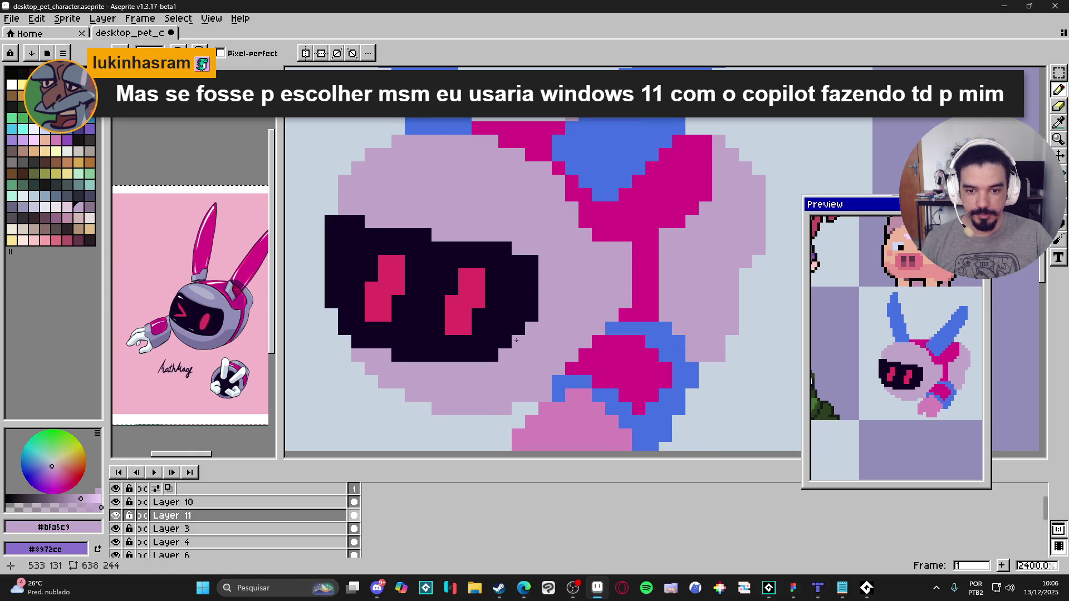
{"action": "scroll", "coordinate": [543, 299], "scroll_direction": "down", "scroll_amount": 1}
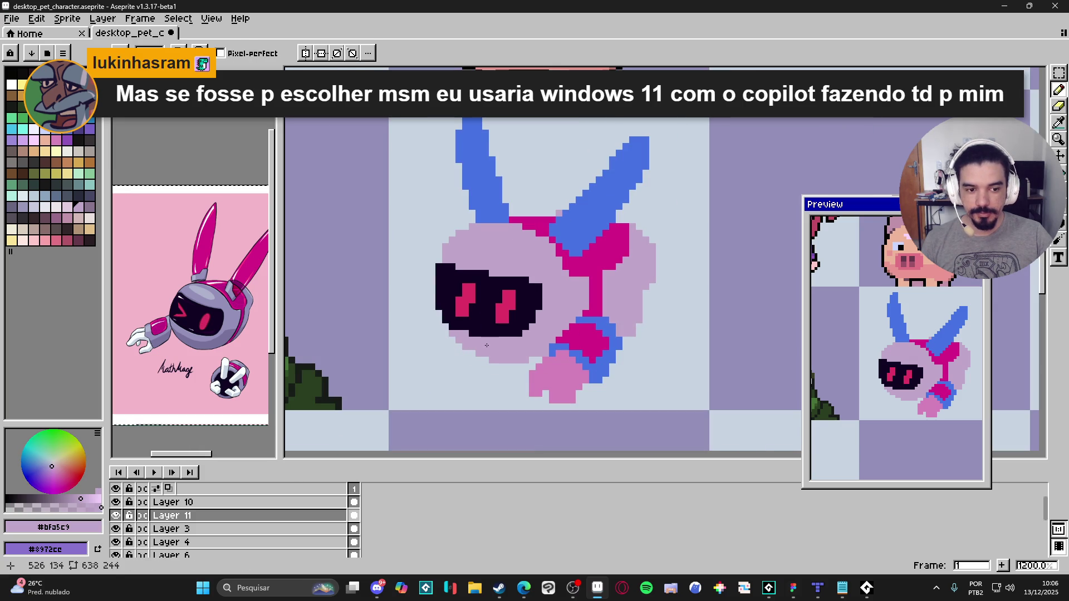
{"action": "scroll", "coordinate": [481, 350], "scroll_direction": "up", "scroll_amount": 1}
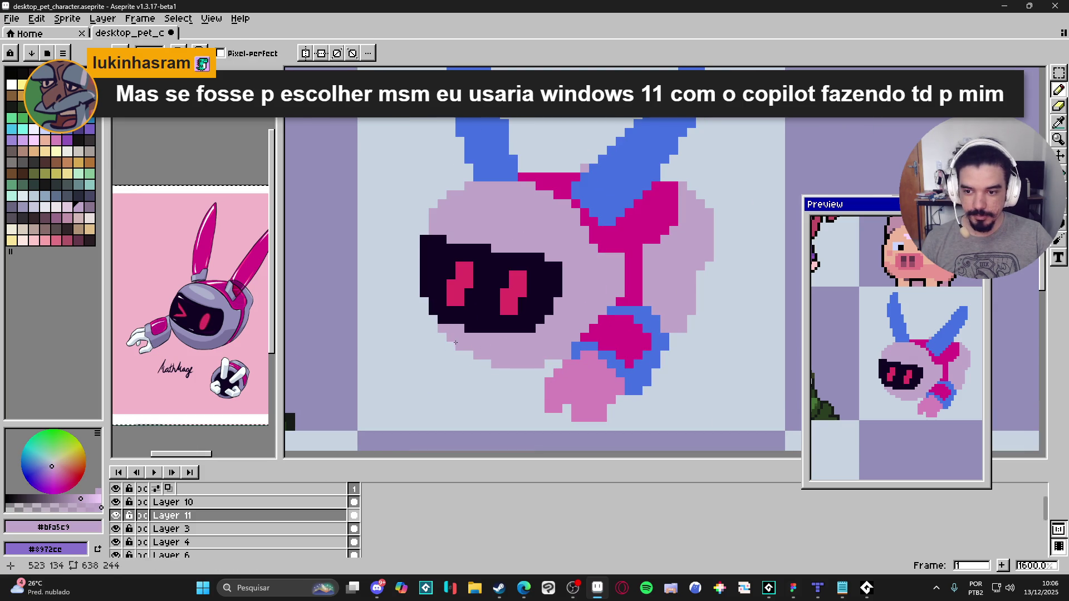
Step: Add lavender #bfa5c9 pixels to fill the gap along the head's lower-left edge
{"action": "left_click_drag", "start_coordinate": [460, 355], "coordinate": [469, 355]}
{"action": "left_click", "coordinate": [488, 364]}
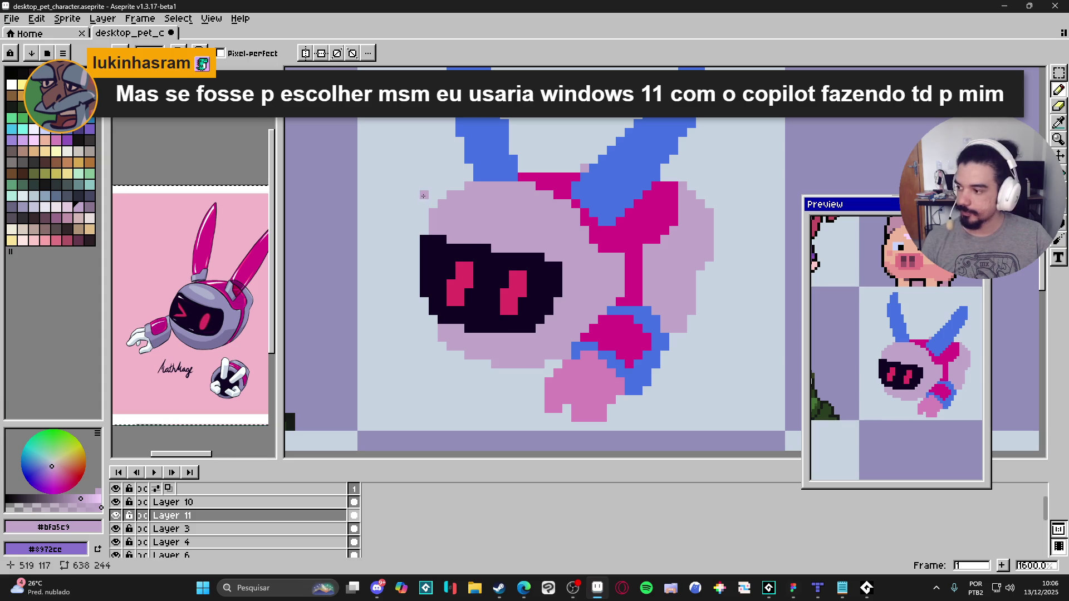
{"action": "left_click", "coordinate": [443, 181], "text": "alt"}
{"action": "key", "text": "e"}
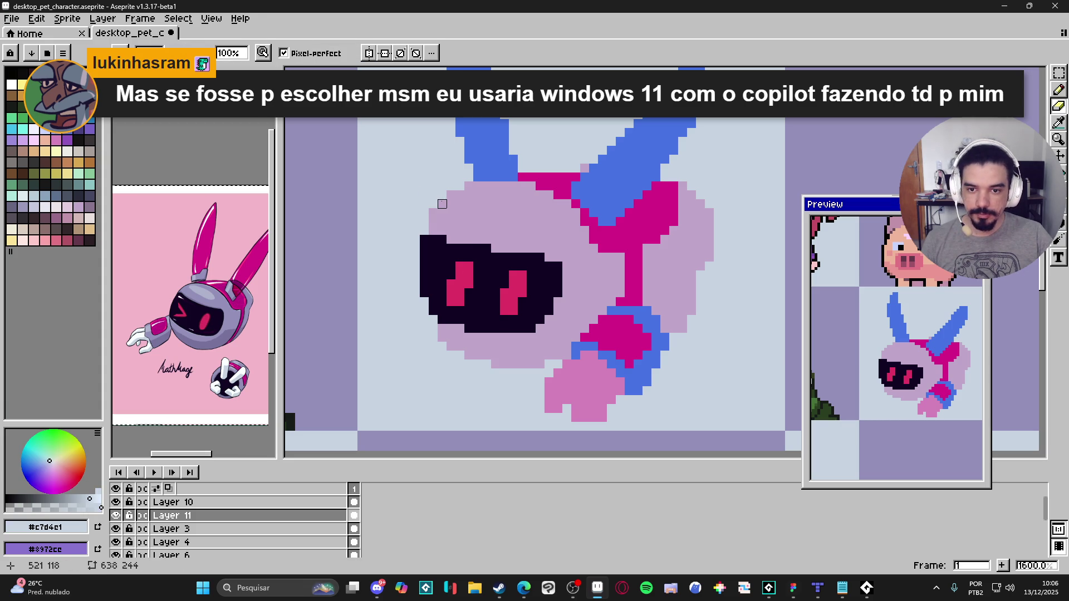
{"action": "key", "text": "Down"}
{"action": "left_click", "coordinate": [115, 516]}
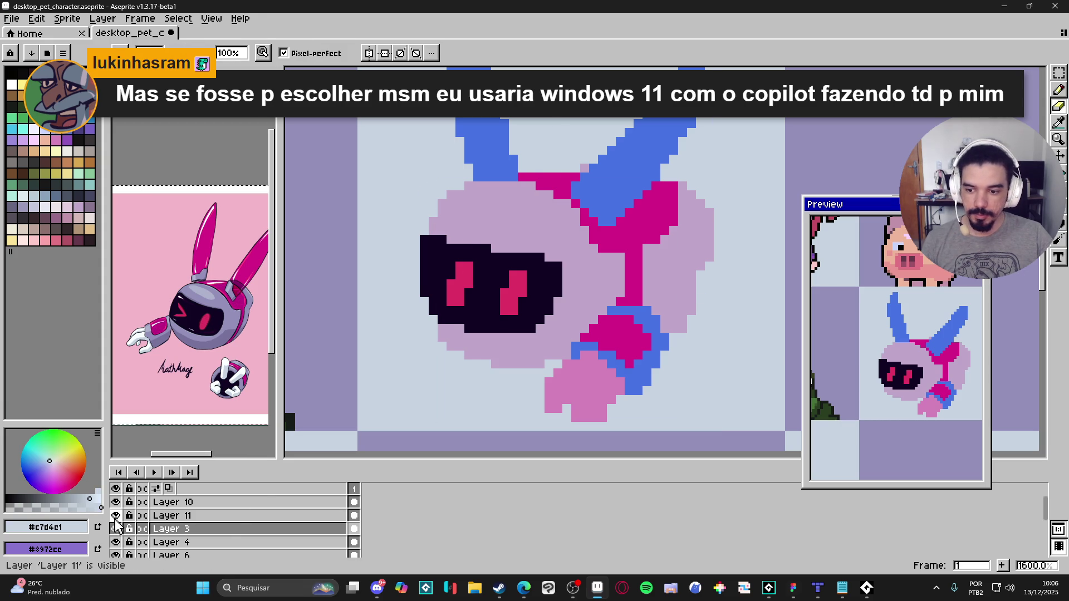
{"action": "left_click", "coordinate": [115, 516]}
{"action": "left_click", "coordinate": [115, 529]}
{"action": "left_click", "coordinate": [115, 529]}
{"action": "left_click", "coordinate": [115, 529]}
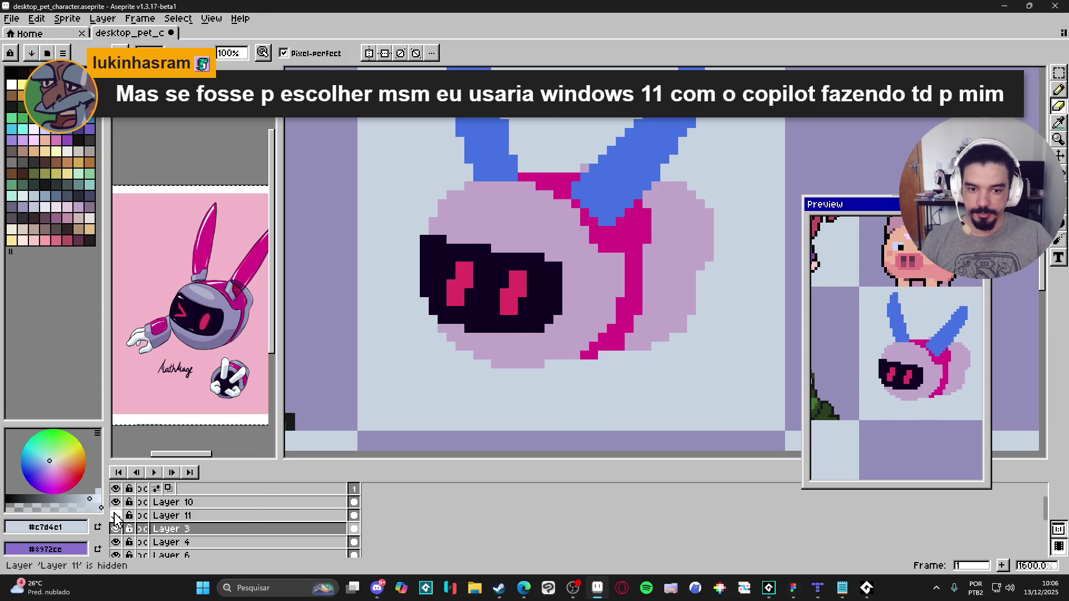
{"action": "left_click", "coordinate": [115, 529]}
{"action": "key", "text": "v"}
{"action": "key", "text": "m"}
{"action": "left_click_drag", "start_coordinate": [394, 245], "coordinate": [535, 395]}
{"action": "left_click_drag", "start_coordinate": [750, 139], "coordinate": [544, 298]}
{"action": "key", "text": "Delete"}
{"action": "key", "text": "ctrl+z"}
{"action": "key", "text": "ctrl+d"}
{"action": "key", "text": "v"}
{"action": "mouse_move", "coordinate": [643, 238]}
{"action": "left_mouse_down"}
{"action": "mouse_move", "coordinate": [675, 238]}
{"action": "mouse_move", "coordinate": [643, 238]}
{"action": "left_mouse_up"}
{"action": "mouse_move", "coordinate": [446, 349]}
{"action": "left_mouse_down"}
{"action": "mouse_move", "coordinate": [477, 358]}
{"action": "mouse_move", "coordinate": [461, 359]}
{"action": "left_mouse_up"}
{"action": "key", "text": "ctrl+z"}
{"action": "key", "text": "ctrl+z"}
{"action": "key", "text": "ctrl+z"}
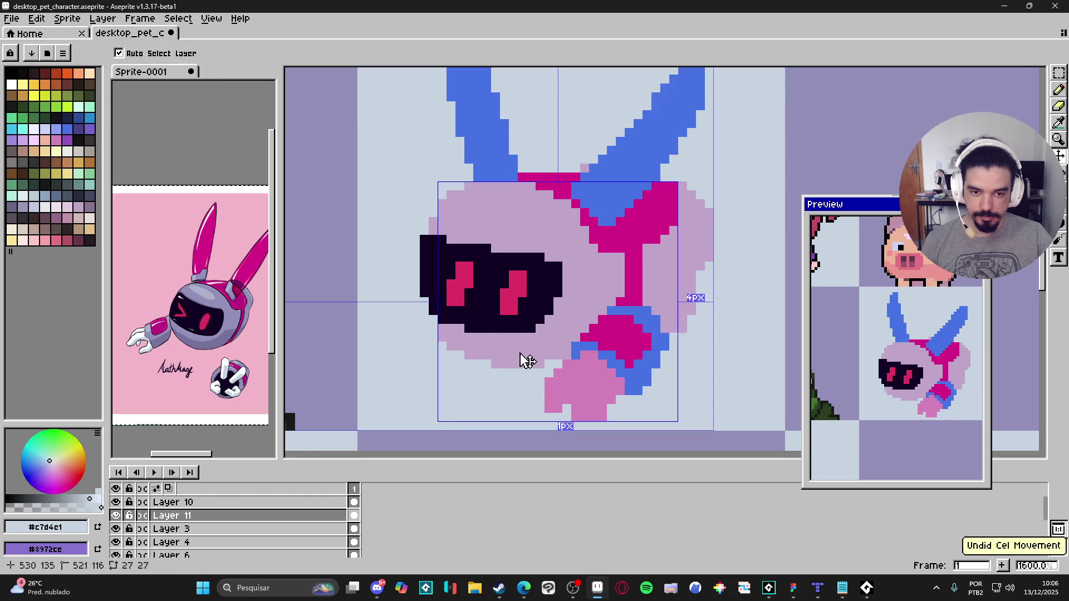
{"action": "key", "text": "m"}
{"action": "left_click_drag", "start_coordinate": [731, 137], "coordinate": [462, 308]}
{"action": "left_click_drag", "start_coordinate": [397, 185], "coordinate": [523, 384]}
{"action": "mouse_move", "coordinate": [501, 282]}
{"action": "left_mouse_down"}
{"action": "mouse_move", "coordinate": [564, 353]}
{"action": "mouse_move", "coordinate": [585, 312]}
{"action": "left_mouse_up"}
{"action": "key", "text": "ctrl+d"}
{"action": "left_click", "coordinate": [573, 327], "text": "ctrl"}
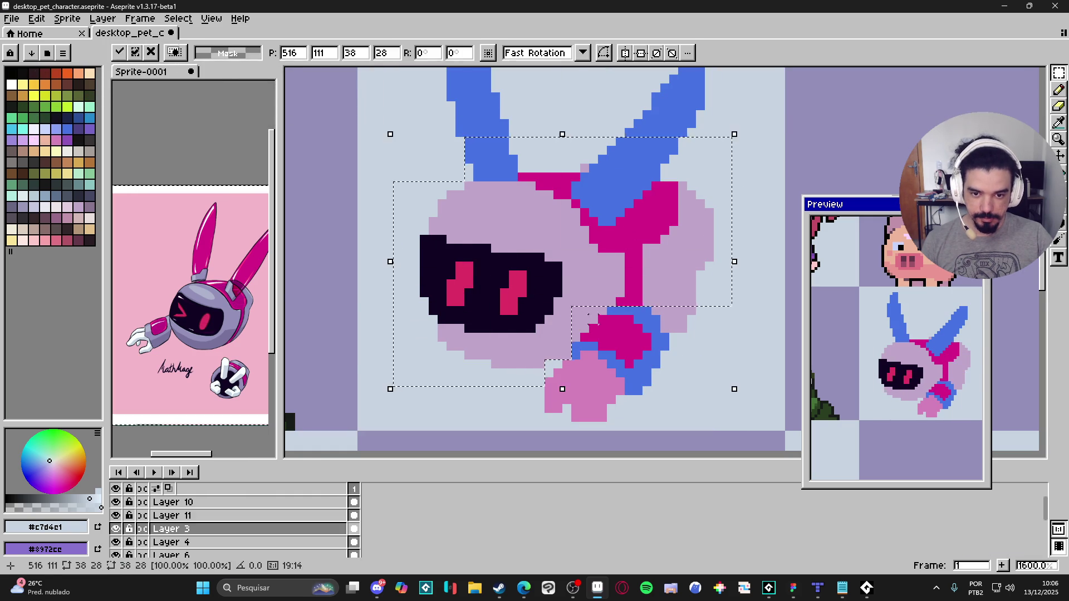
{"action": "scroll", "coordinate": [623, 330], "scroll_direction": "down", "scroll_amount": 3}
{"action": "scroll", "coordinate": [660, 347], "scroll_direction": "right", "scroll_amount": 2}
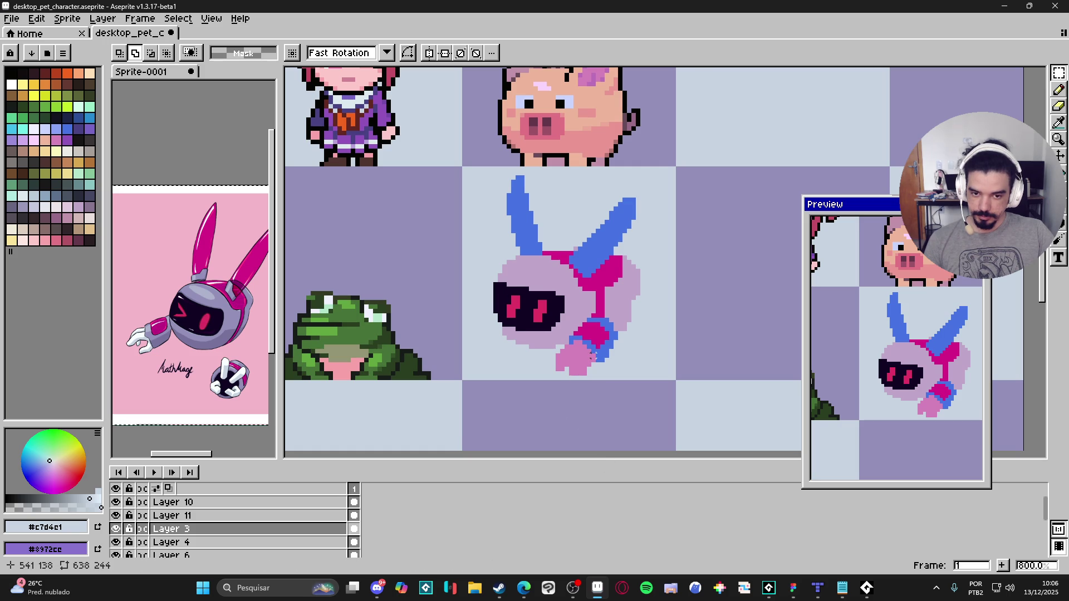
{"action": "scroll", "coordinate": [599, 354], "scroll_direction": "up", "scroll_amount": 2}
{"action": "left_click", "coordinate": [603, 353], "text": "ctrl"}
{"action": "left_click_drag", "start_coordinate": [649, 288], "coordinate": [553, 396]}
{"action": "key", "text": "ctrl+d"}
{"action": "left_click", "coordinate": [115, 516]}
{"action": "left_click", "coordinate": [116, 515]}
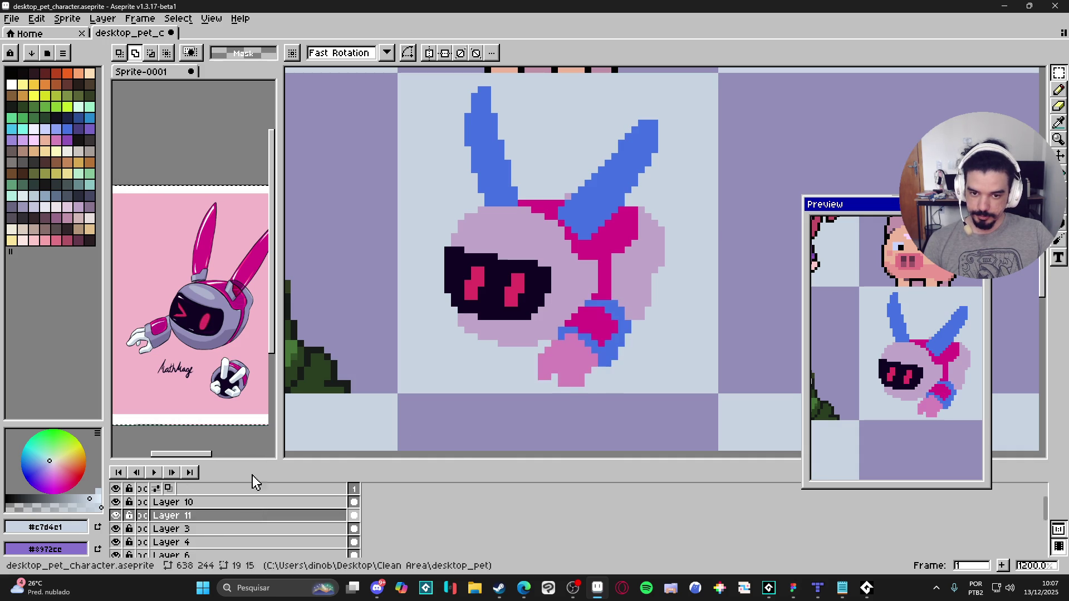
Step: Select Layer 3 and toggle the face layer's visibility to check it
{"action": "key", "text": "v"}
{"action": "left_click", "coordinate": [536, 325], "text": "ctrl"}
{"action": "left_click", "coordinate": [116, 529]}
{"action": "left_click", "coordinate": [115, 529]}
{"action": "left_click", "coordinate": [115, 529]}
{"action": "left_click", "coordinate": [115, 529]}
{"action": "left_click", "coordinate": [191, 543]}
Step: Paste a horizontally flipped paw copy onto new Layer 12 under the visor, at the lower left
{"action": "key", "text": "shift+n"}
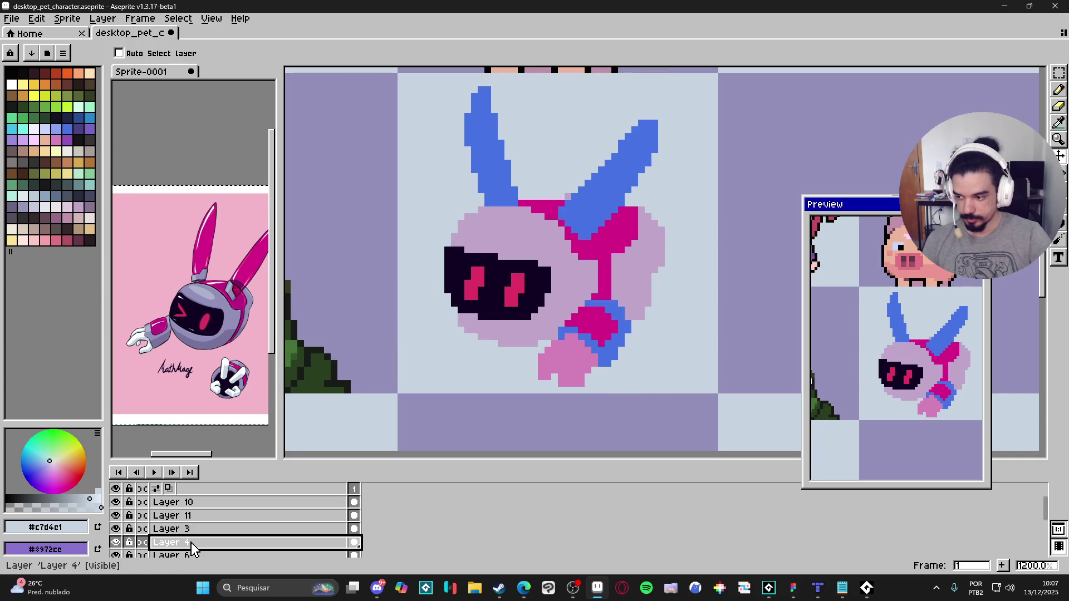
{"action": "key", "text": "ctrl+v"}
{"action": "key", "text": "shift+h"}
{"action": "mouse_move", "coordinate": [556, 365]}
{"action": "left_mouse_down"}
{"action": "mouse_move", "coordinate": [501, 340]}
{"action": "mouse_move", "coordinate": [516, 319]}
{"action": "mouse_move", "coordinate": [507, 324]}
{"action": "left_mouse_up"}
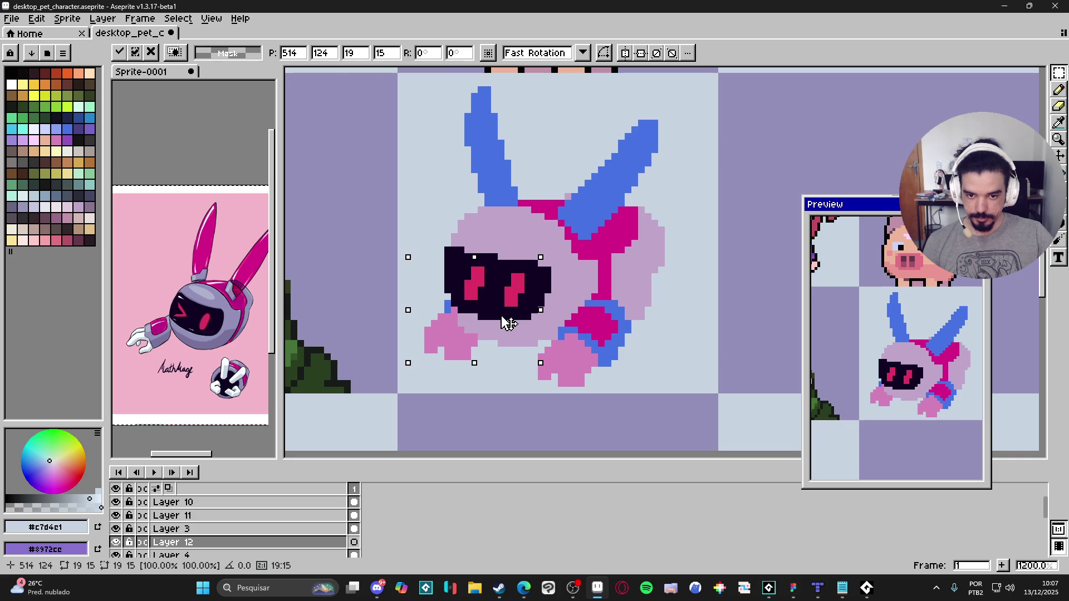
{"action": "key", "text": "Return"}
{"action": "scroll", "coordinate": [506, 323], "scroll_direction": "down", "scroll_amount": 2}
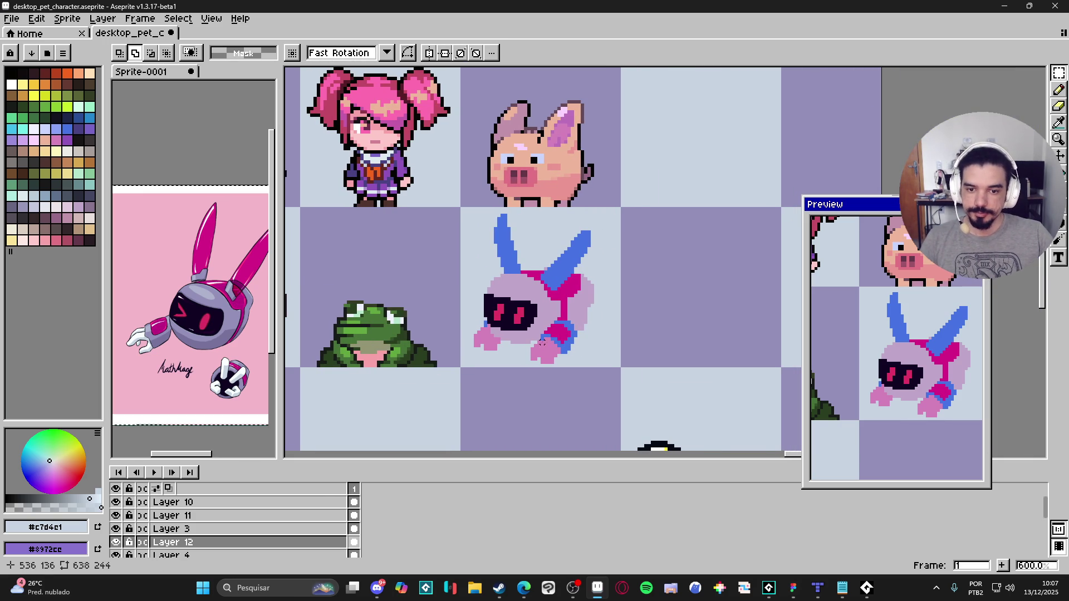
{"action": "scroll", "coordinate": [542, 325], "scroll_direction": "right", "scroll_amount": 1}
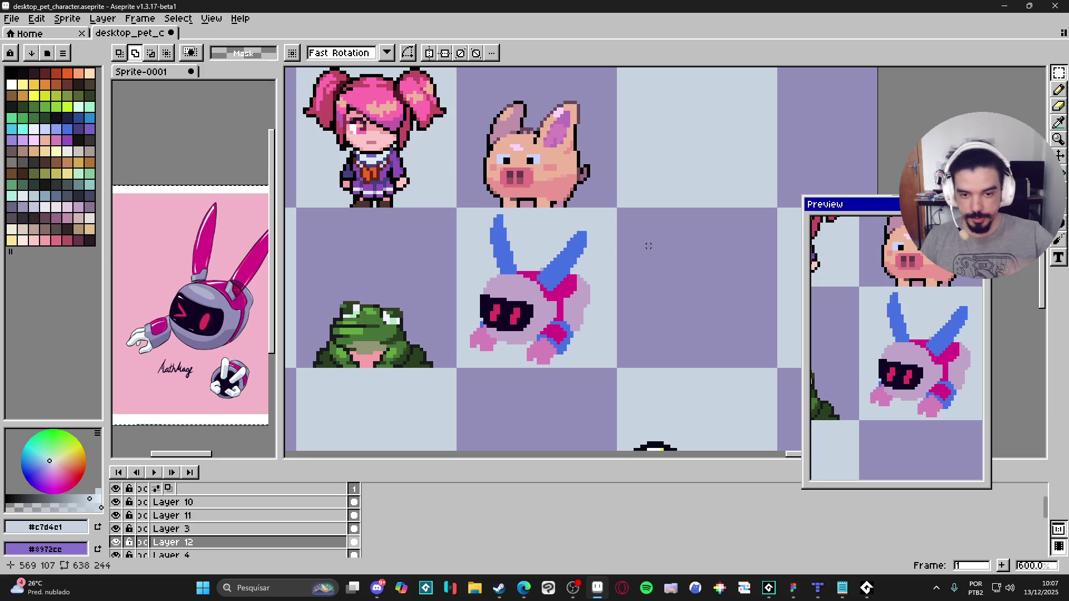
{"action": "scroll", "coordinate": [571, 274], "scroll_direction": "down", "scroll_amount": 3}
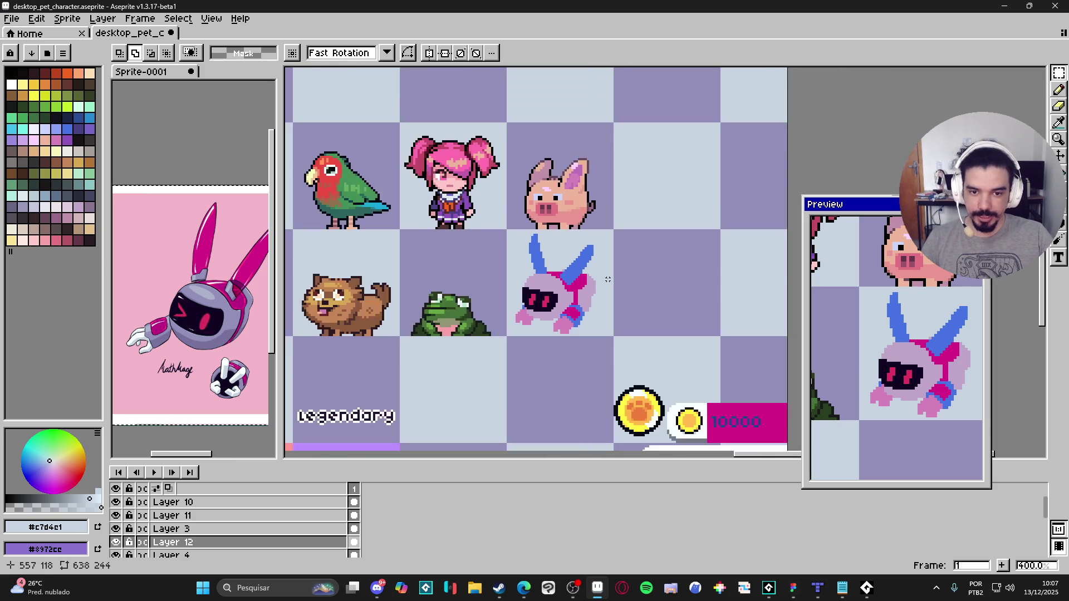
{"action": "scroll", "coordinate": [610, 272], "scroll_direction": "up", "scroll_amount": 4}
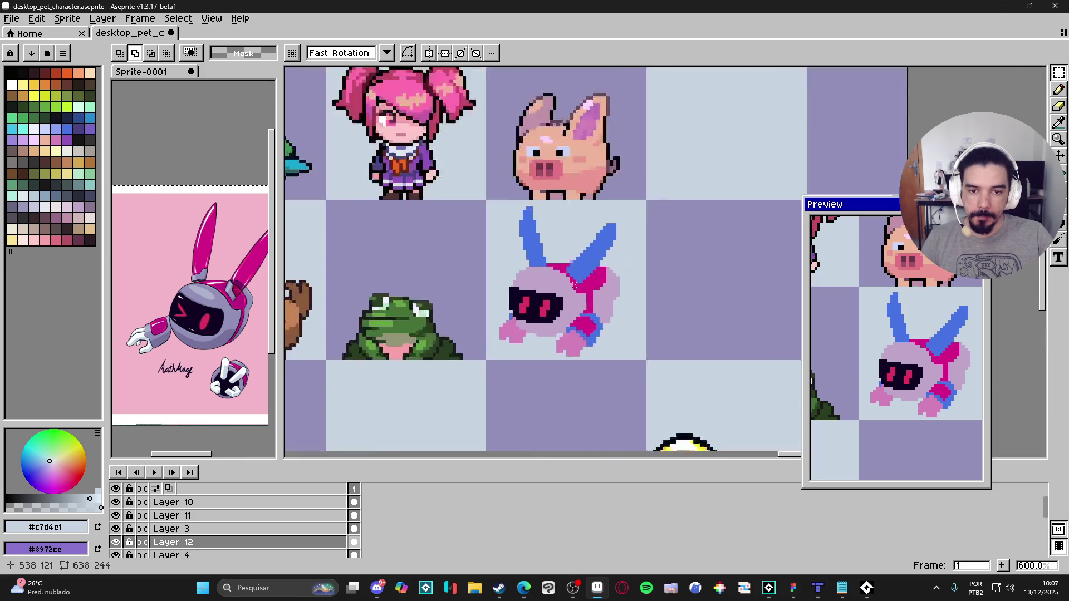
{"action": "left_click", "coordinate": [575, 305], "text": "ctrl"}
Step: Sample the visor's dark #110524 and draw a dark outline on the head's top-left
{"action": "key", "text": "b"}
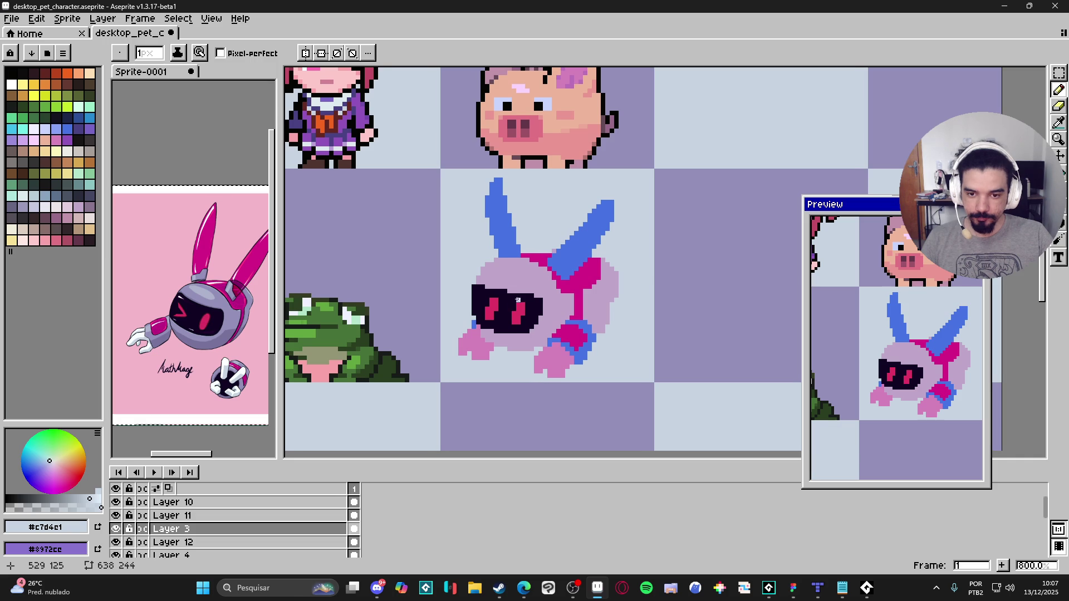
{"action": "key", "text": "e"}
{"action": "scroll", "coordinate": [480, 276], "scroll_direction": "up", "scroll_amount": 3}
{"action": "scroll", "coordinate": [480, 276], "scroll_direction": "down", "scroll_amount": 3}
{"action": "key", "text": "i"}
{"action": "left_click", "coordinate": [485, 288]}
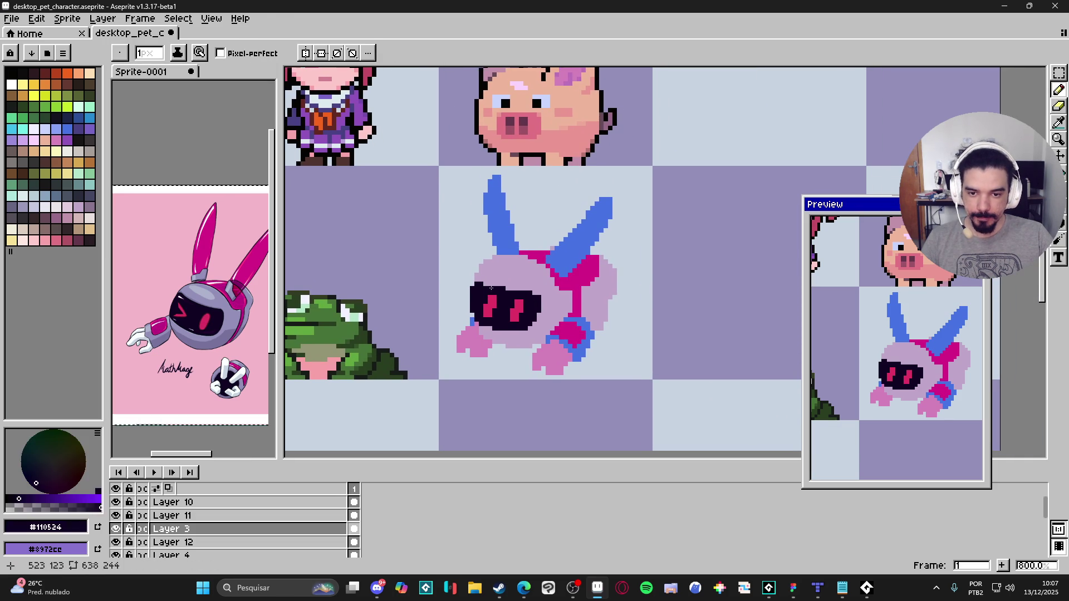
{"action": "key", "text": "b"}
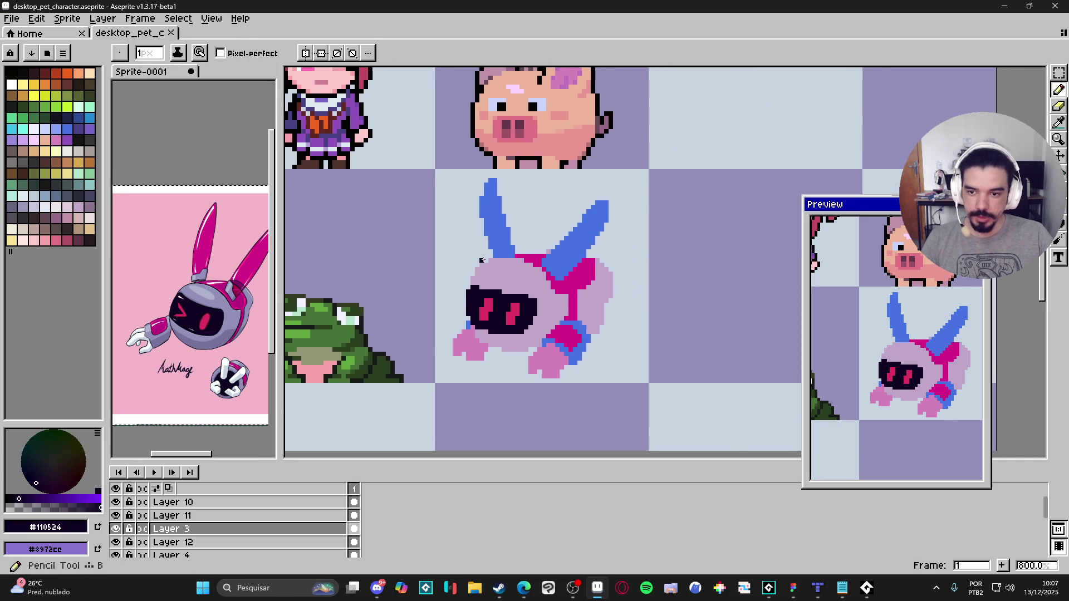
{"action": "scroll", "coordinate": [481, 260], "scroll_direction": "up", "scroll_amount": 2}
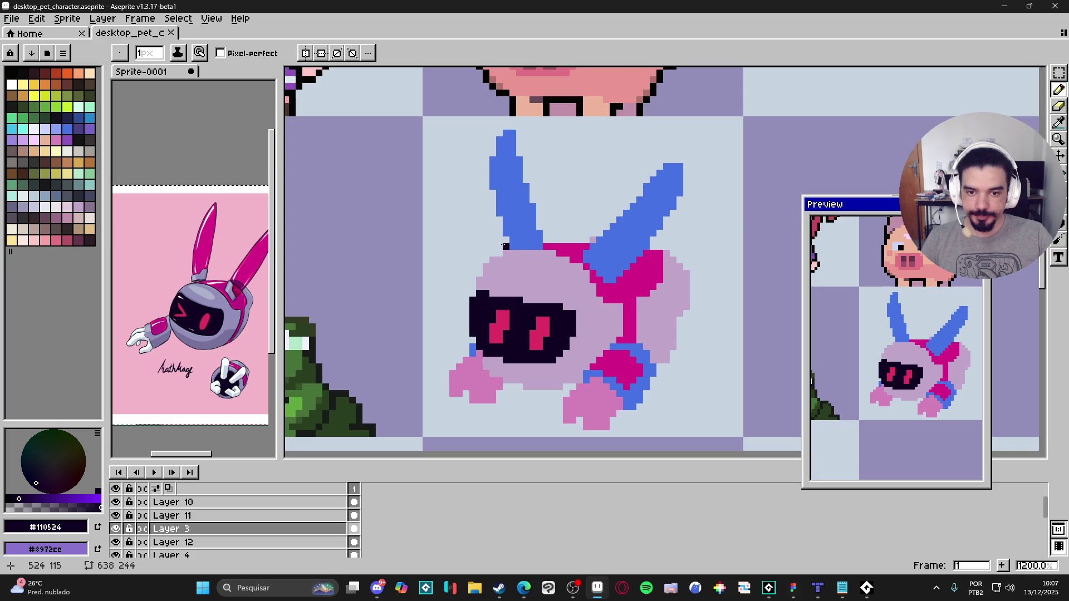
{"action": "mouse_move", "coordinate": [499, 253]}
{"action": "left_mouse_down"}
{"action": "mouse_move", "coordinate": [476, 274]}
{"action": "mouse_move", "coordinate": [479, 292]}
{"action": "left_mouse_up"}
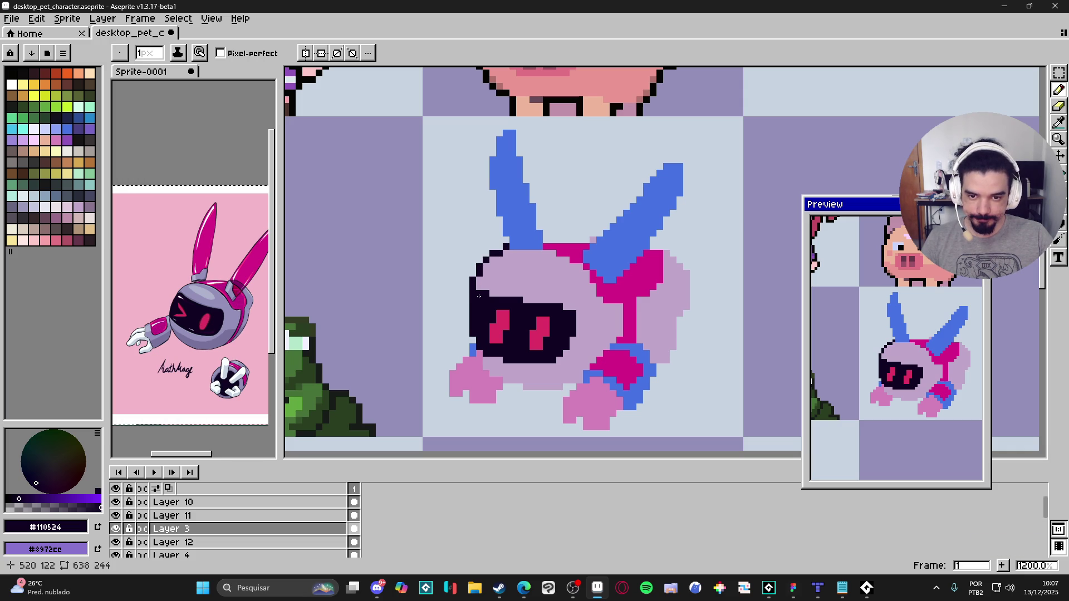
Step: Draw a dark pixel outline along the body's underside
{"action": "key", "text": "e"}
{"action": "scroll", "coordinate": [473, 297], "scroll_direction": "down", "scroll_amount": 3}
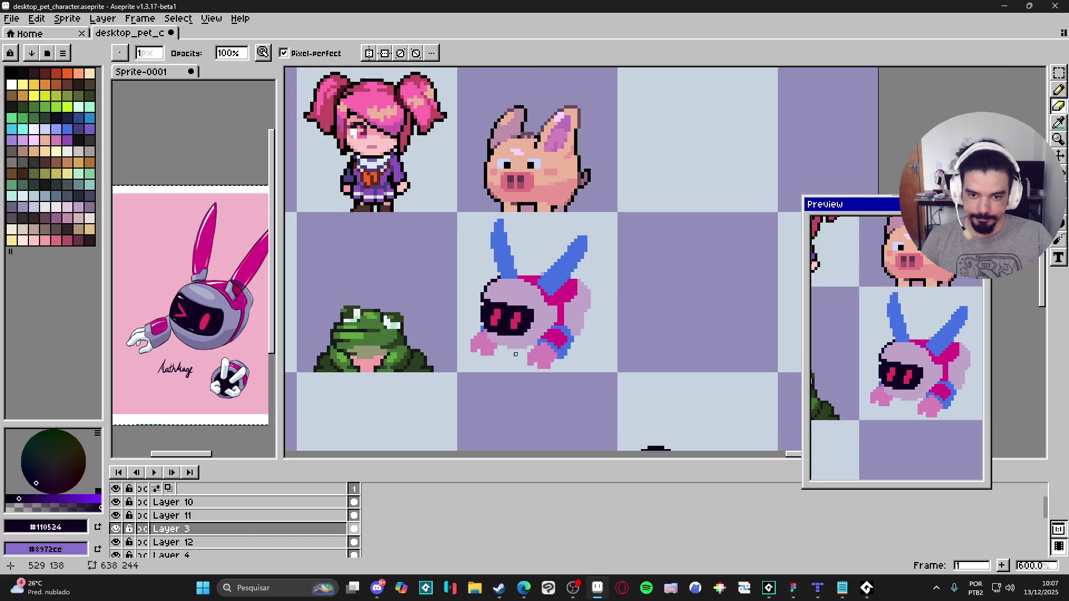
{"action": "left_click_drag", "start_coordinate": [516, 337], "coordinate": [520, 327]}
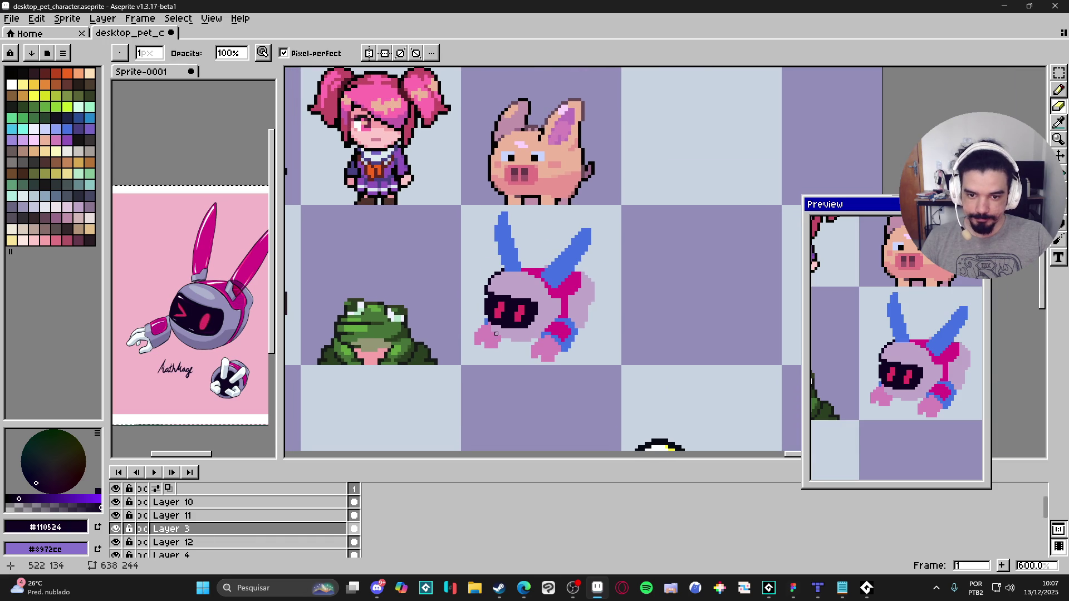
{"action": "scroll", "coordinate": [496, 334], "scroll_direction": "up", "scroll_amount": 3}
{"action": "key", "text": "e"}
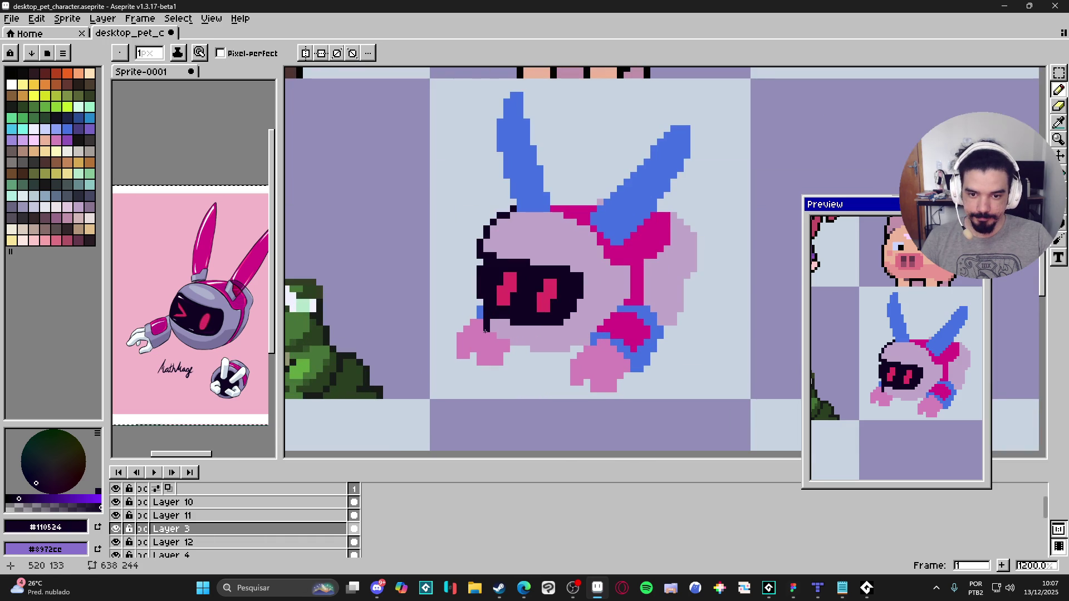
{"action": "left_click_drag", "start_coordinate": [492, 335], "coordinate": [525, 349]}
{"action": "left_click", "coordinate": [513, 349]}
{"action": "left_click_drag", "start_coordinate": [533, 356], "coordinate": [572, 353]}
{"action": "left_click", "coordinate": [573, 349]}
{"action": "left_click", "coordinate": [542, 342]}
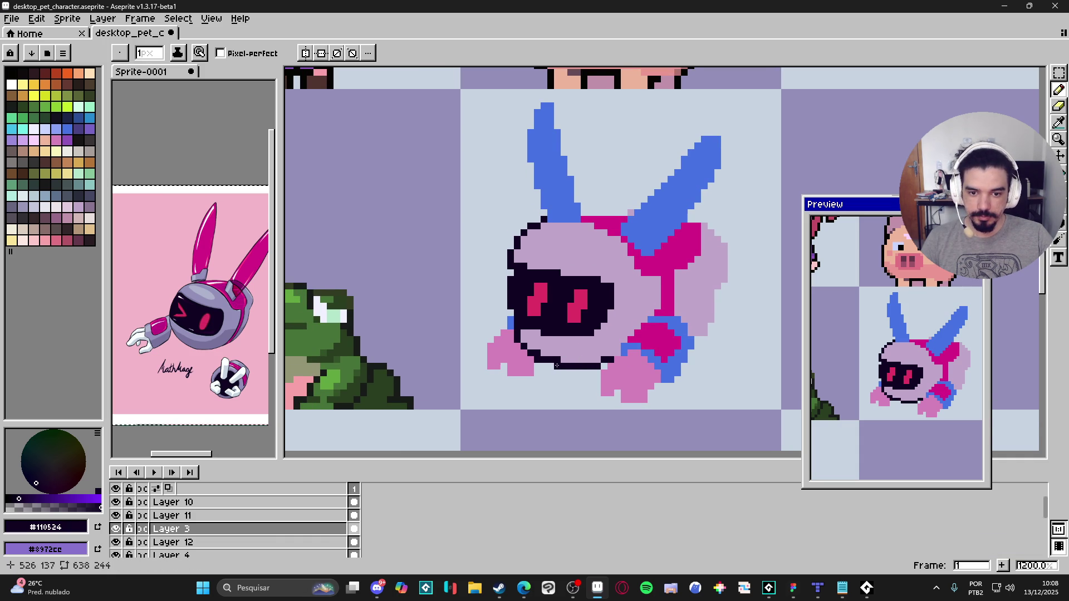
Step: Resample the lavender body and dark outline colours around the body's bottom
{"action": "left_click", "coordinate": [560, 360], "text": "alt"}
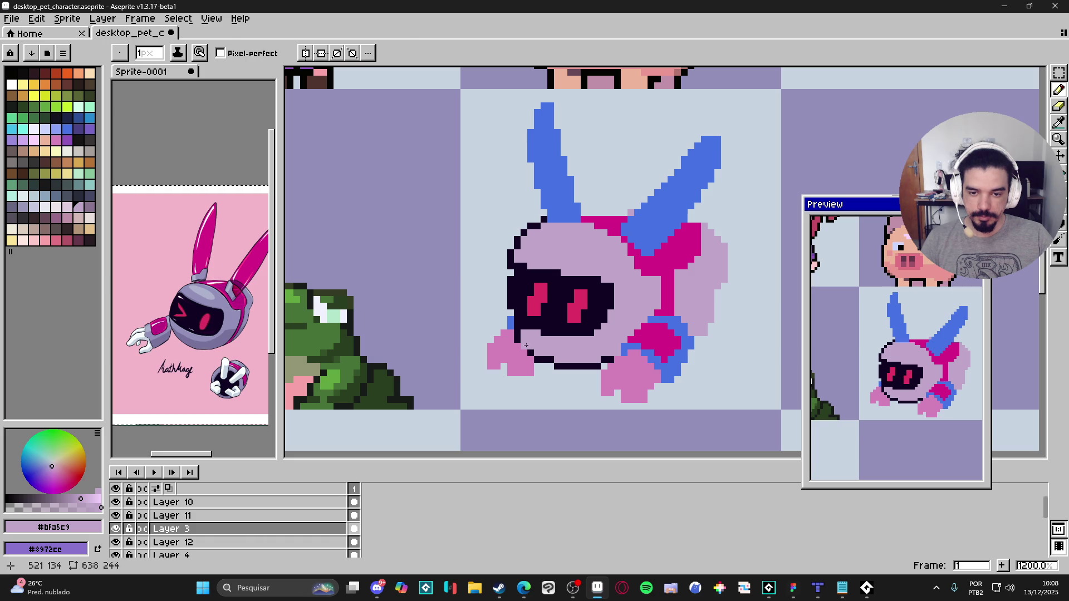
{"action": "left_click", "coordinate": [523, 346], "text": "alt"}
{"action": "scroll", "coordinate": [522, 342], "scroll_direction": "down", "scroll_amount": 1}
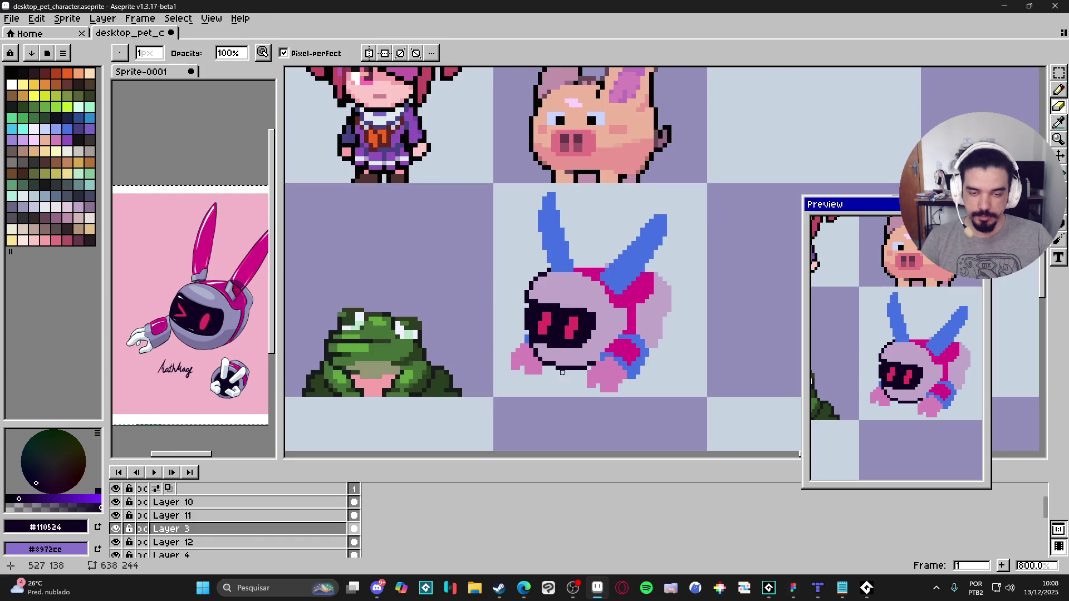
{"action": "scroll", "coordinate": [531, 351], "scroll_direction": "up", "scroll_amount": 1}
{"action": "left_click", "coordinate": [546, 350], "text": "alt"}
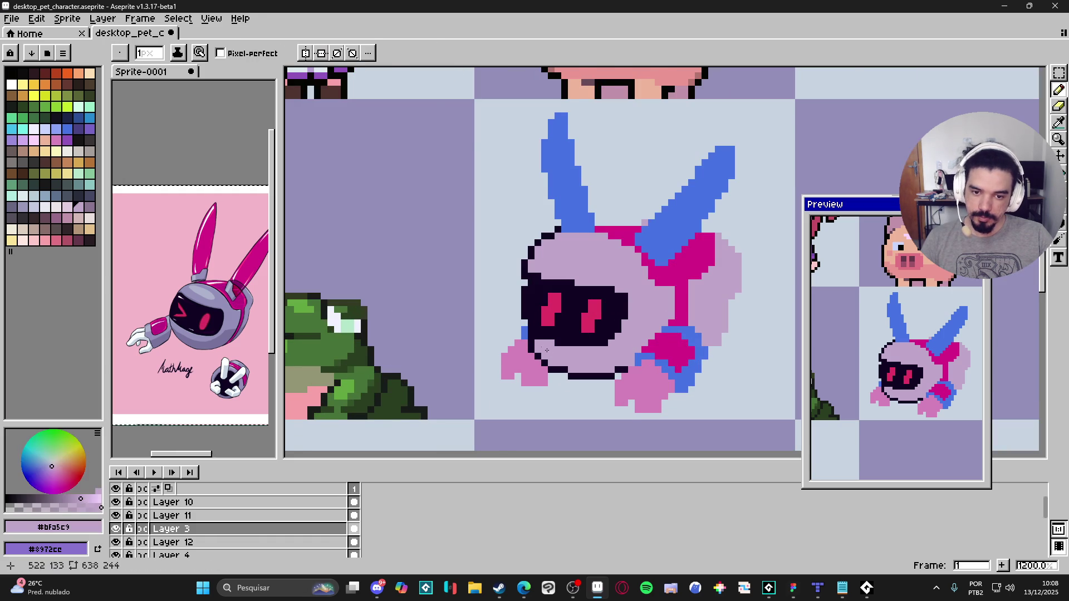
{"action": "scroll", "coordinate": [546, 350], "scroll_direction": "down", "scroll_amount": 1}
{"action": "scroll", "coordinate": [547, 349], "scroll_direction": "up", "scroll_amount": 1}
{"action": "left_click", "coordinate": [544, 354], "text": "alt"}
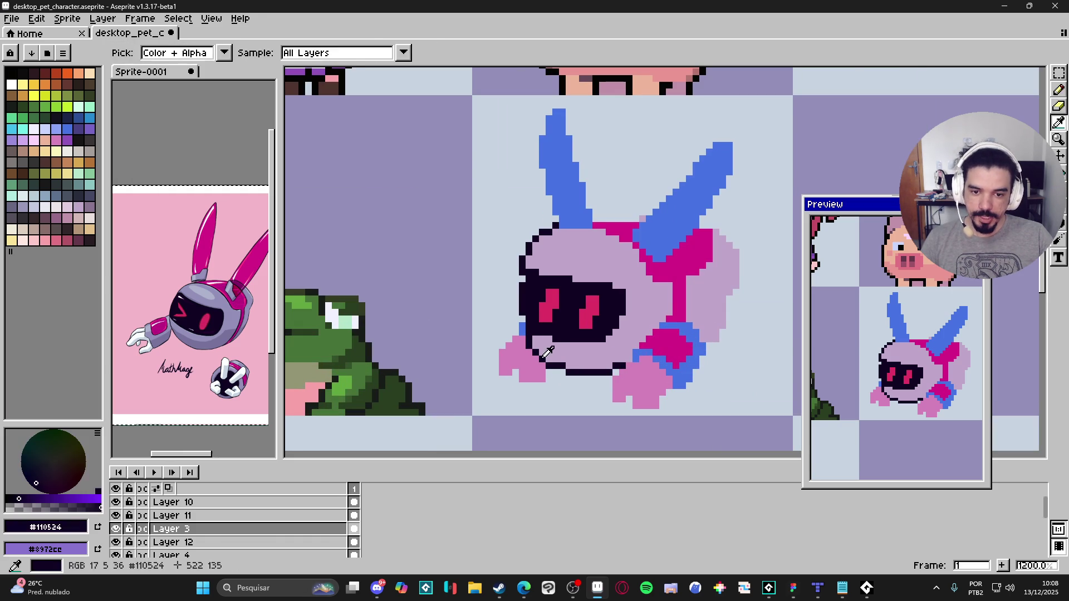
Step: Undo an eraser stroke under the body and return to the Pencil
{"action": "key", "text": "e"}
{"action": "scroll", "coordinate": [568, 379], "scroll_direction": "down", "scroll_amount": 1}
{"action": "scroll", "coordinate": [571, 382], "scroll_direction": "up", "scroll_amount": 1}
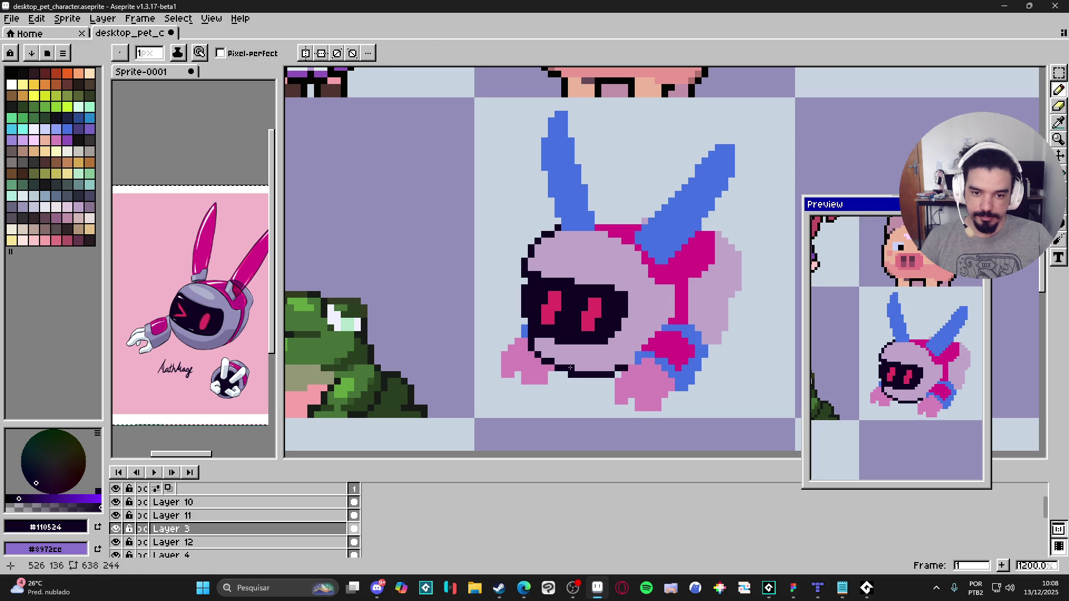
{"action": "key", "text": "ctrl+z"}
{"action": "scroll", "coordinate": [571, 375], "scroll_direction": "down", "scroll_amount": 4}
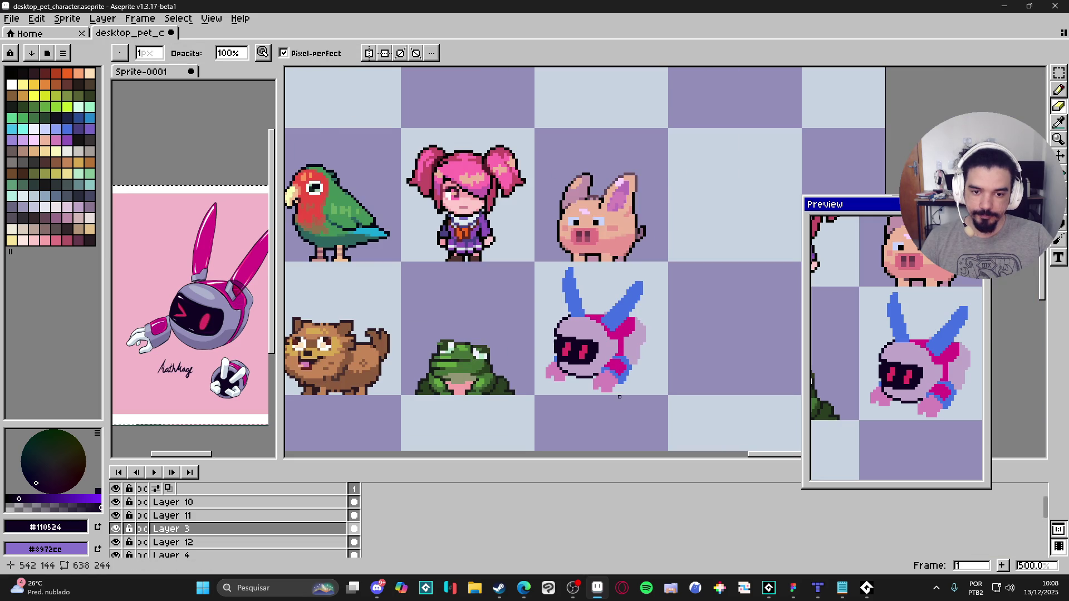
{"action": "key", "text": "b"}
{"action": "scroll", "coordinate": [619, 396], "scroll_direction": "up", "scroll_amount": 4}
Step: Draw a short dark line down beside the pink hand, then zoom out
{"action": "key", "text": "alt"}
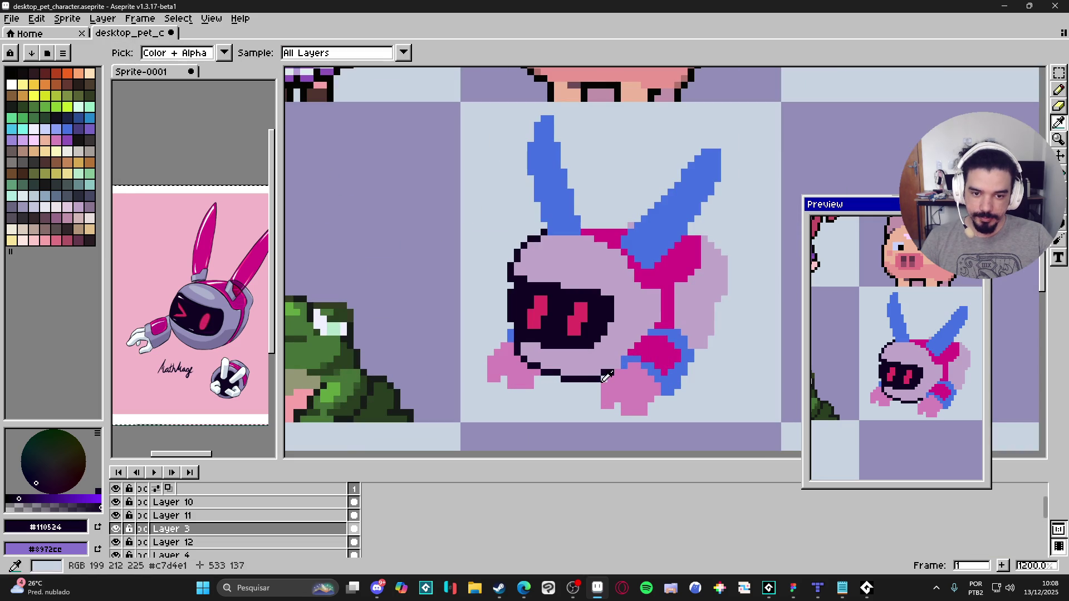
{"action": "left_click", "coordinate": [599, 374], "text": "alt"}
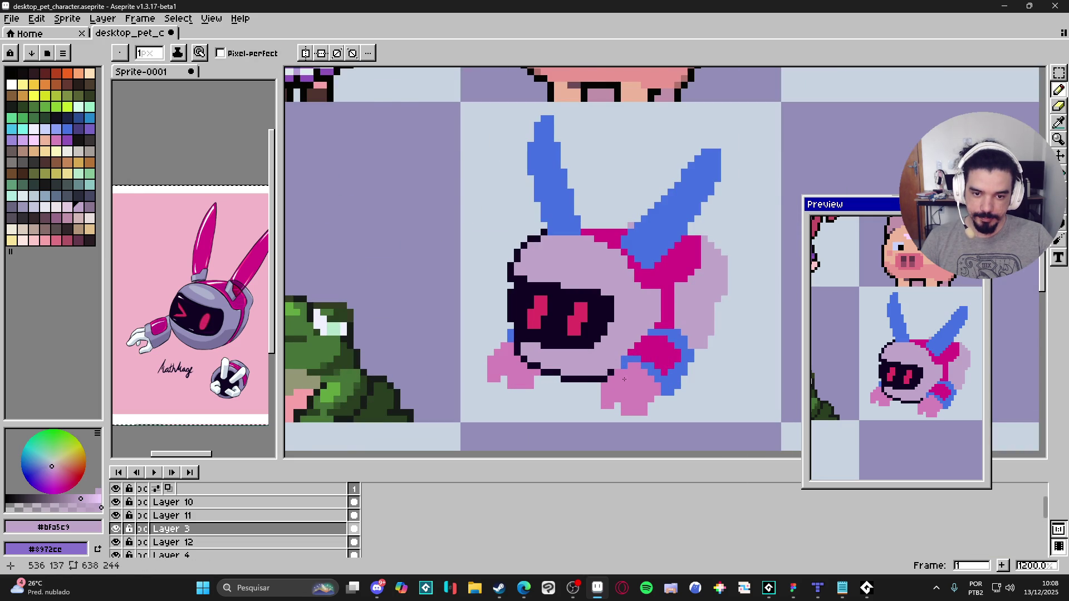
{"action": "scroll", "coordinate": [623, 376], "scroll_direction": "down", "scroll_amount": 2}
{"action": "scroll", "coordinate": [619, 368], "scroll_direction": "up", "scroll_amount": 3}
{"action": "left_click", "coordinate": [619, 366], "text": "alt"}
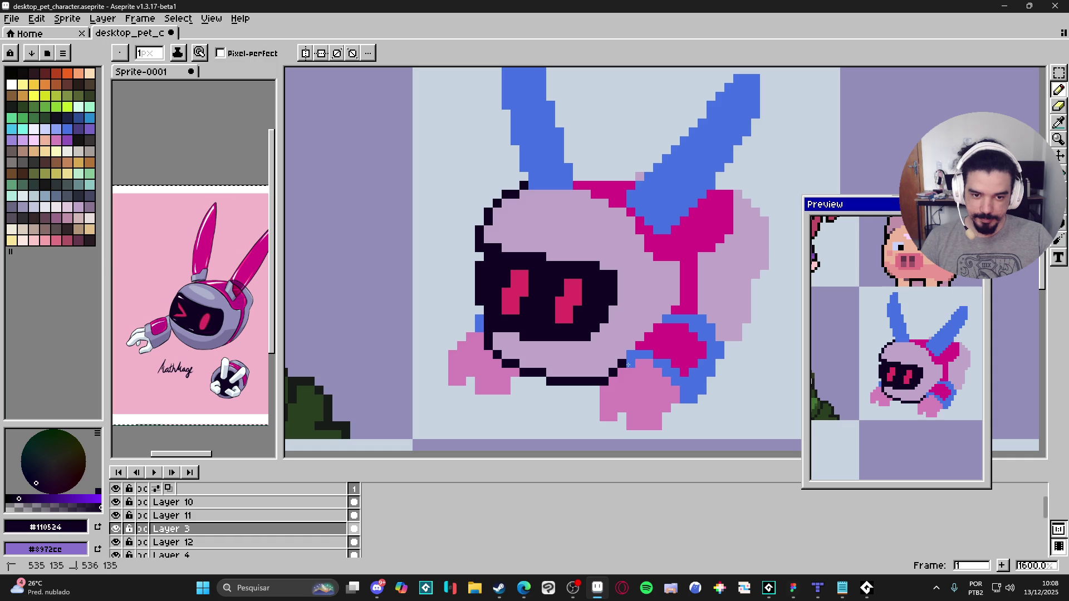
{"action": "mouse_move", "coordinate": [599, 388]}
{"action": "left_mouse_down"}
{"action": "mouse_move", "coordinate": [598, 413]}
{"action": "mouse_move", "coordinate": [623, 417]}
{"action": "left_mouse_up"}
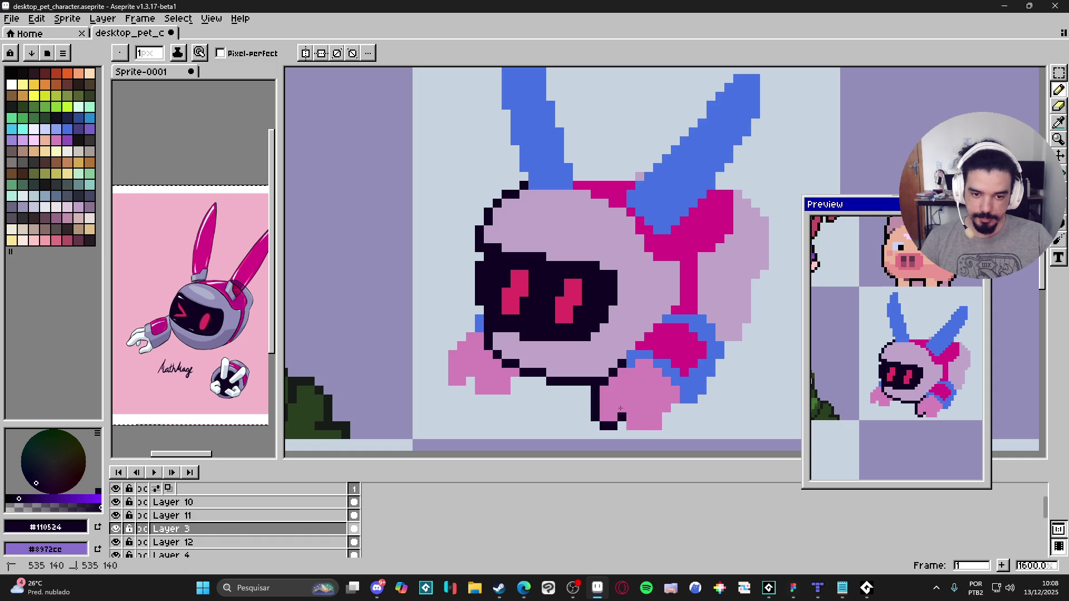
{"action": "scroll", "coordinate": [620, 415], "scroll_direction": "down", "scroll_amount": 1}
{"action": "scroll", "coordinate": [612, 401], "scroll_direction": "down", "scroll_amount": 1}
{"action": "scroll", "coordinate": [611, 398], "scroll_direction": "up", "scroll_amount": 1}
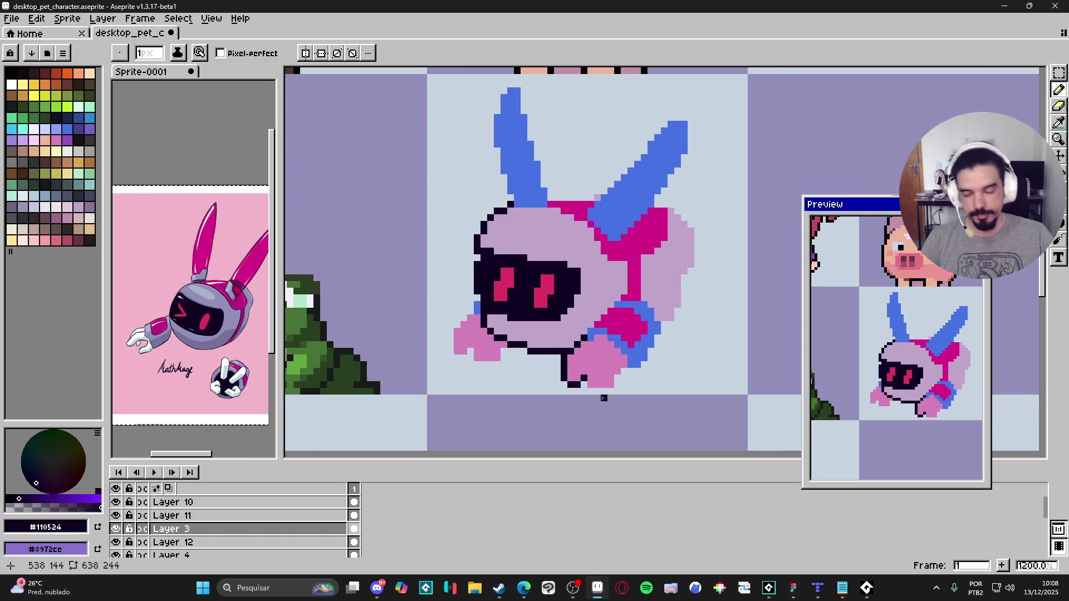
{"action": "scroll", "coordinate": [606, 372], "scroll_direction": "down", "scroll_amount": 4}
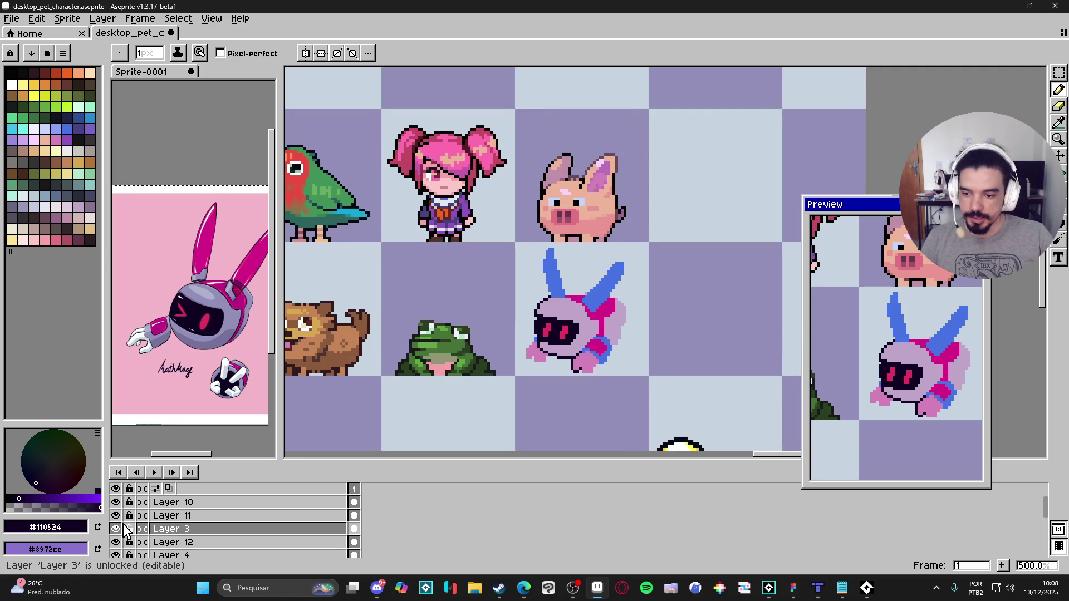
Step: Select the block of four sprites on the robot's layer, then drop the selection
{"action": "key", "text": "v"}
{"action": "left_click", "coordinate": [606, 309], "text": "ctrl"}
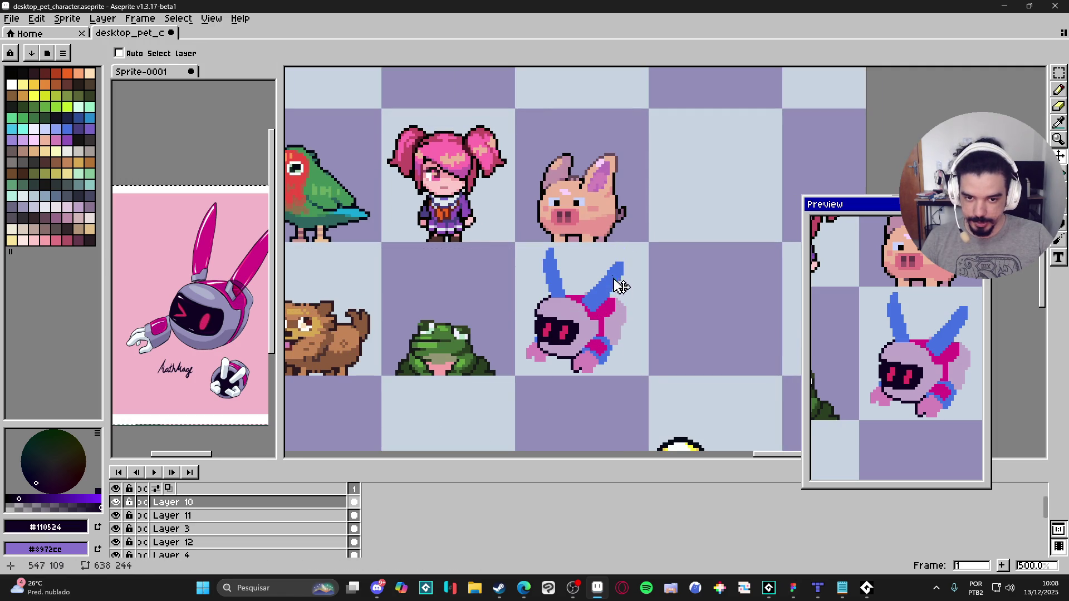
{"action": "key", "text": "m"}
{"action": "mouse_move", "coordinate": [522, 246]}
{"action": "left_mouse_down"}
{"action": "mouse_move", "coordinate": [647, 365]}
{"action": "mouse_move", "coordinate": [652, 386]}
{"action": "left_mouse_up"}
{"action": "left_click", "coordinate": [594, 337], "text": "ctrl"}
{"action": "key", "text": "ctrl+d"}
Step: On Layer 11, delete the robot's pink lower pixels and paste them back onto the lower body
{"action": "left_click", "coordinate": [607, 350], "text": "ctrl"}
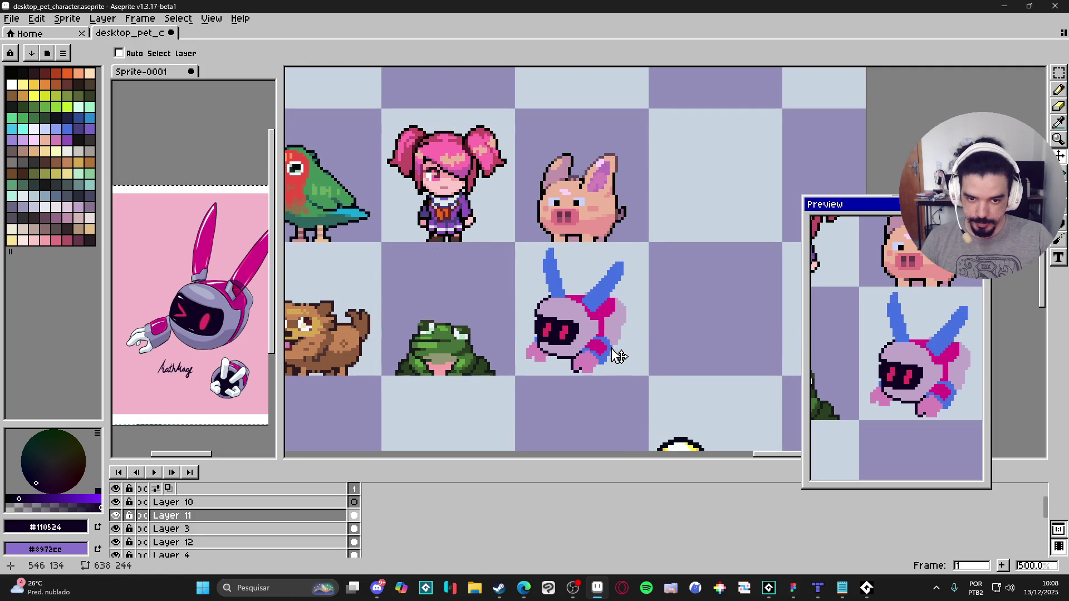
{"action": "key", "text": "m"}
{"action": "left_click_drag", "start_coordinate": [621, 331], "coordinate": [567, 384]}
{"action": "key", "text": "Delete"}
{"action": "key", "text": "ctrl+d"}
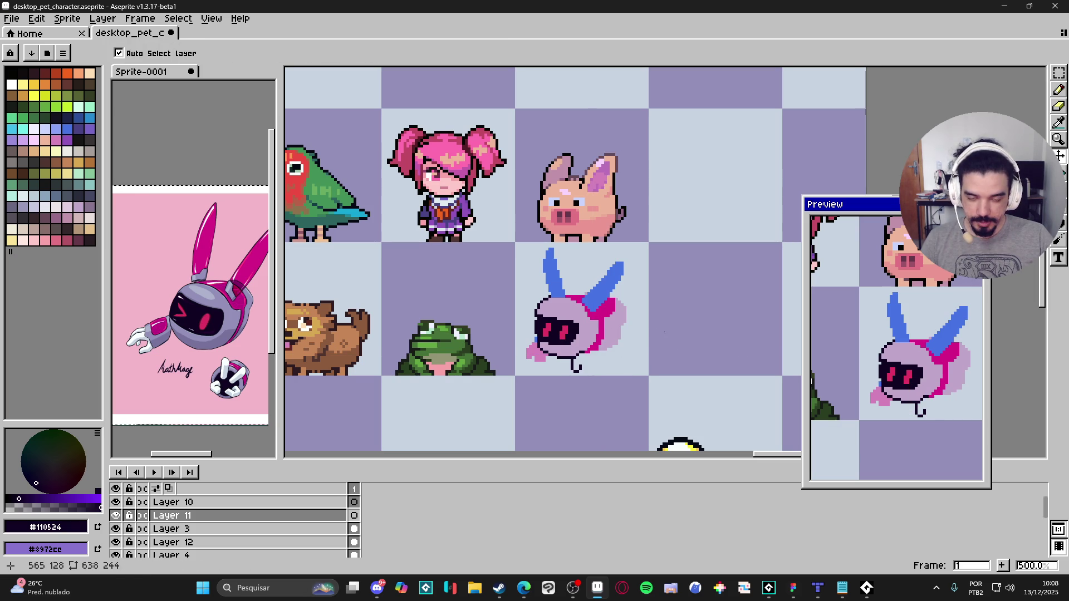
{"action": "key", "text": "ctrl+v"}
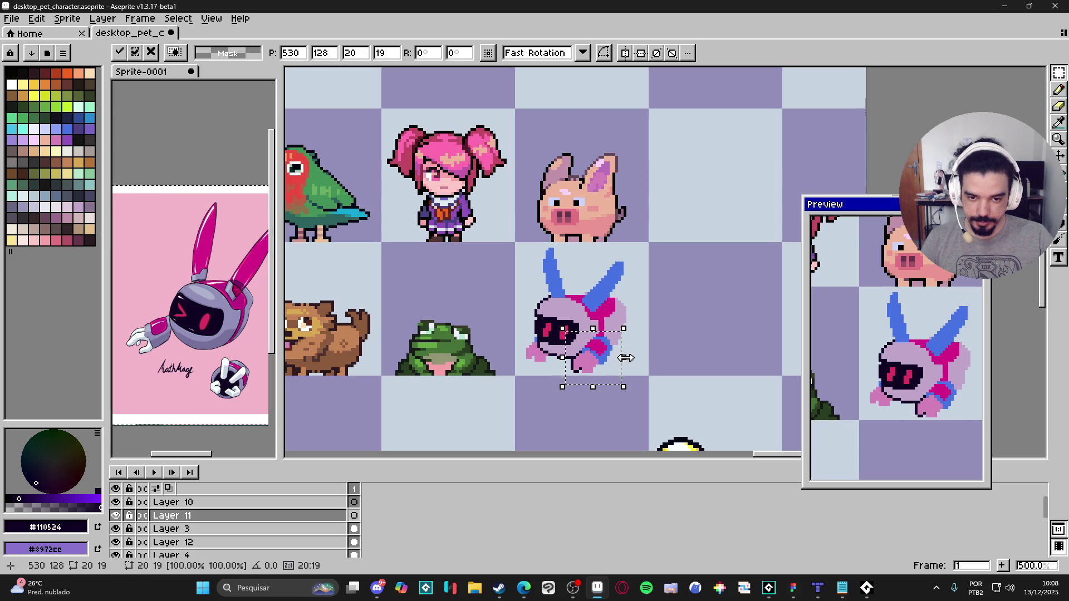
{"action": "key", "text": "Escape"}
{"action": "key", "text": "ctrl+v"}
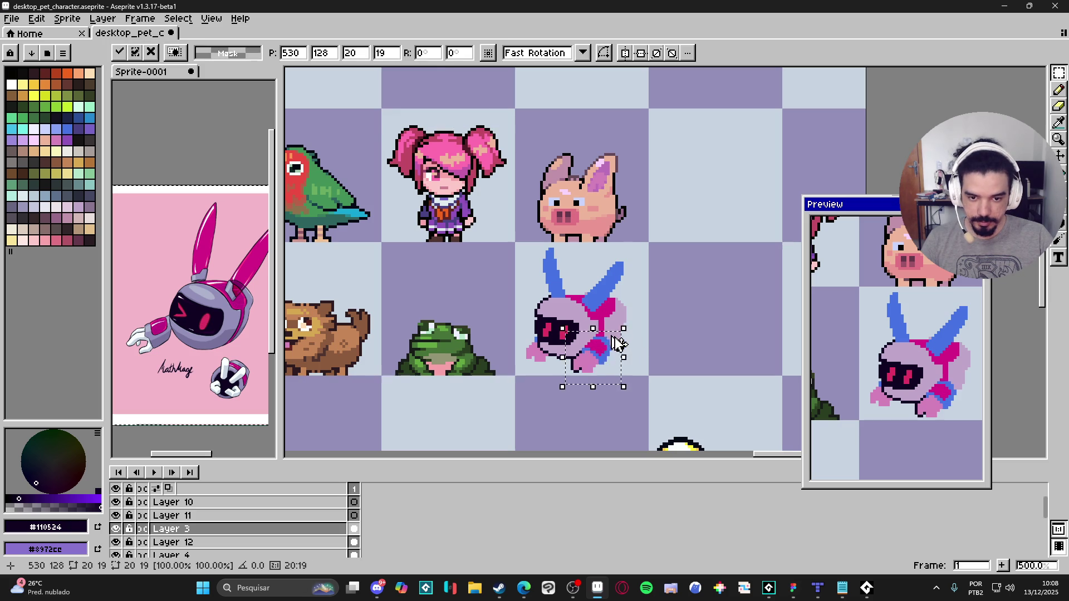
{"action": "key", "text": "Return"}
Step: Switch from Layer 12 to Layer 3 and undo the cut and selection
{"action": "left_click", "coordinate": [545, 362], "text": "ctrl"}
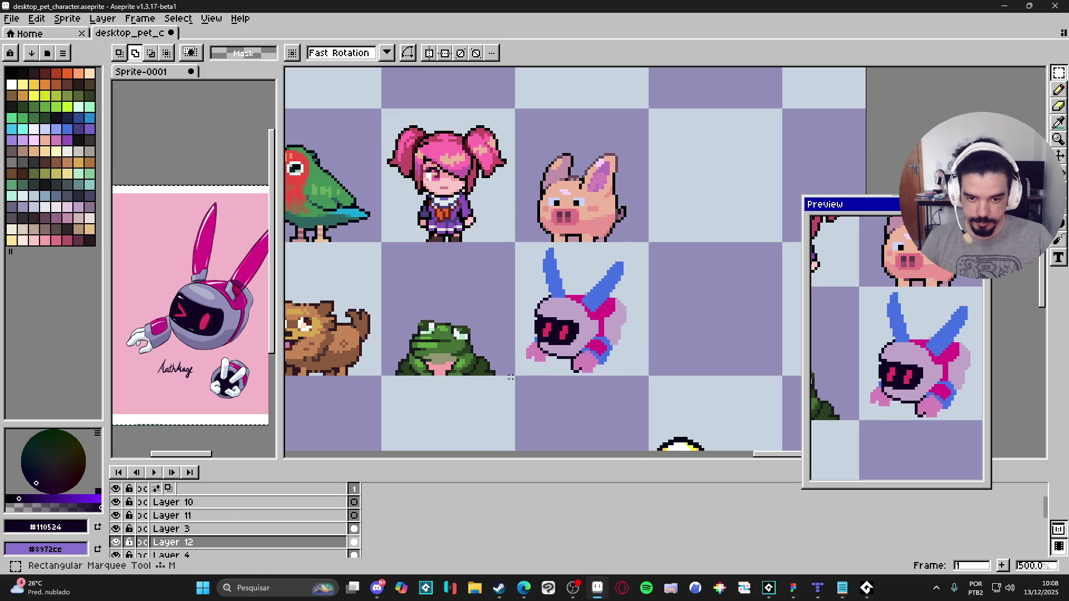
{"action": "left_click", "coordinate": [567, 361], "text": "ctrl"}
{"action": "key", "text": "ctrl+z"}
{"action": "key", "text": "ctrl+z"}
{"action": "key", "text": "ctrl+z"}
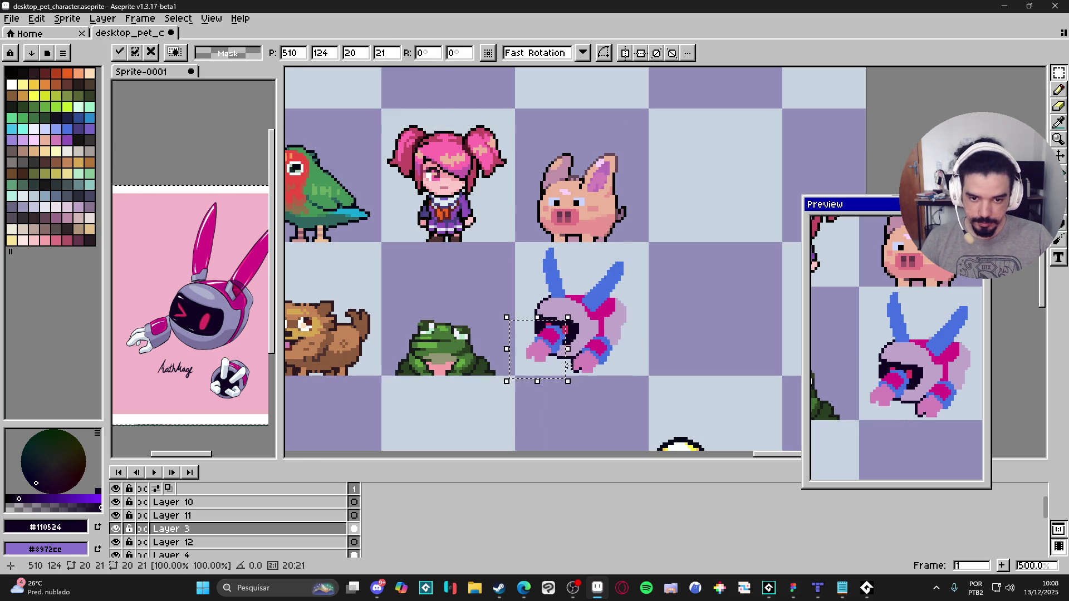
{"action": "key", "text": "ctrl+z"}
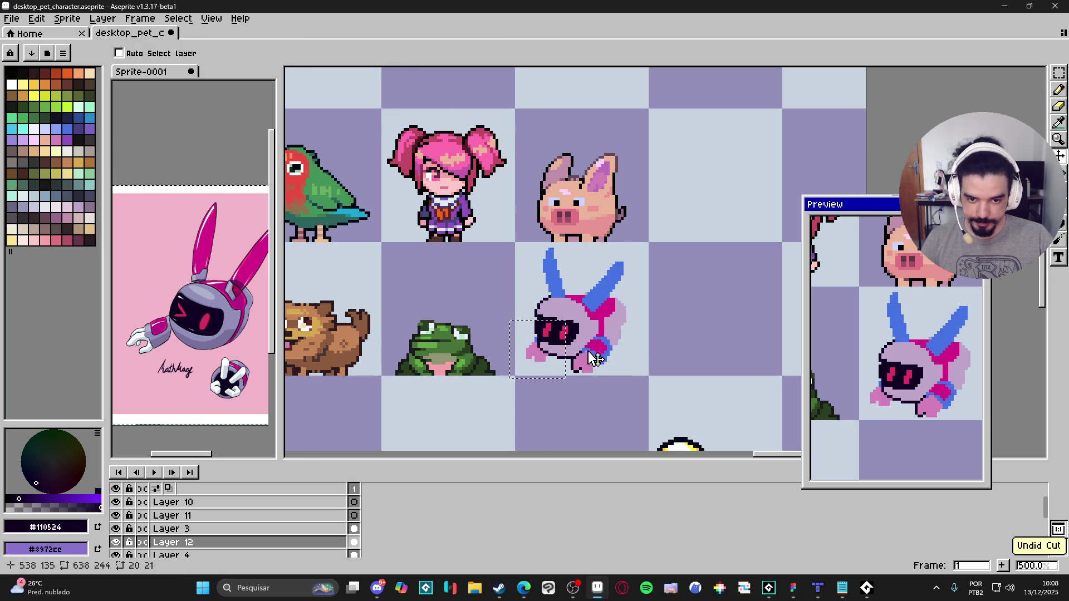
Step: Cut the blue-eared character from Layer 3, then restore it and clear the selection
{"action": "key", "text": "m"}
{"action": "left_click_drag", "start_coordinate": [519, 243], "coordinate": [646, 384]}
{"action": "key", "text": "ctrl+x"}
{"action": "key", "text": "v"}
{"action": "key", "text": "ctrl+z"}
{"action": "key", "text": "ctrl+d"}
Step: Select the 48x48 area around the character and try shifting it right, then cancel
{"action": "key", "text": "m"}
{"action": "left_click_drag", "start_coordinate": [516, 246], "coordinate": [649, 374]}
{"action": "key", "text": "ctrl+d"}
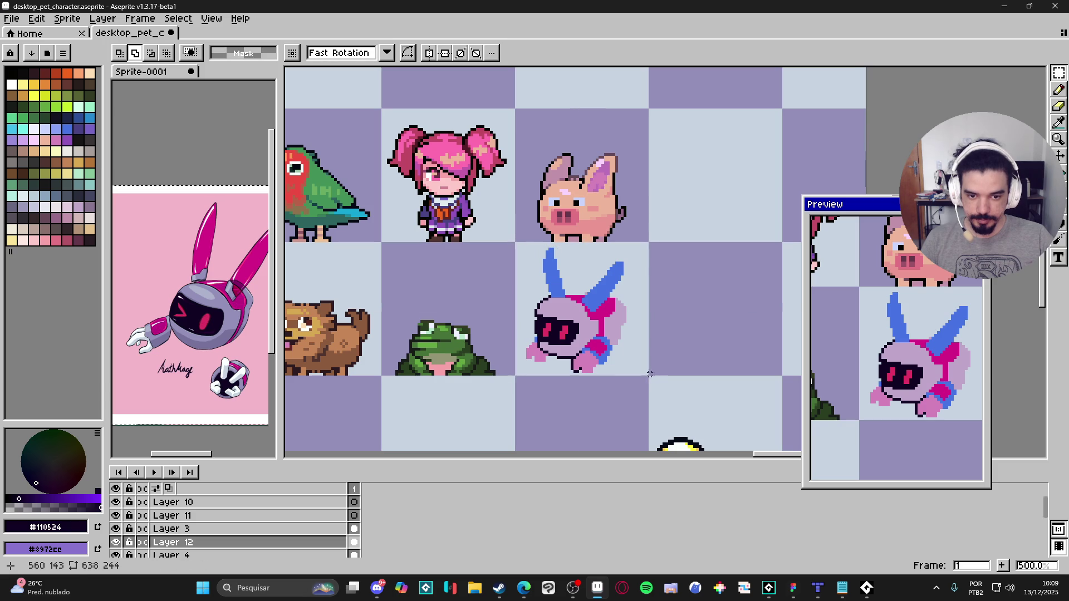
{"action": "mouse_move", "coordinate": [647, 374]}
{"action": "left_mouse_down"}
{"action": "mouse_move", "coordinate": [529, 243]}
{"action": "mouse_move", "coordinate": [516, 244]}
{"action": "left_mouse_up"}
{"action": "key", "text": "v"}
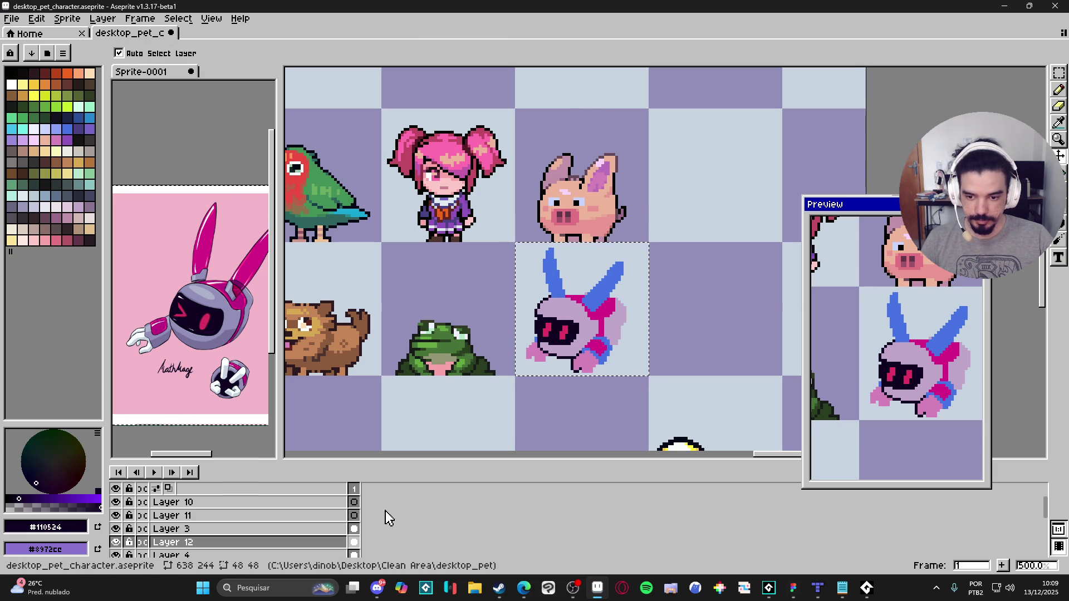
{"action": "left_click_drag", "start_coordinate": [590, 355], "coordinate": [613, 352]}
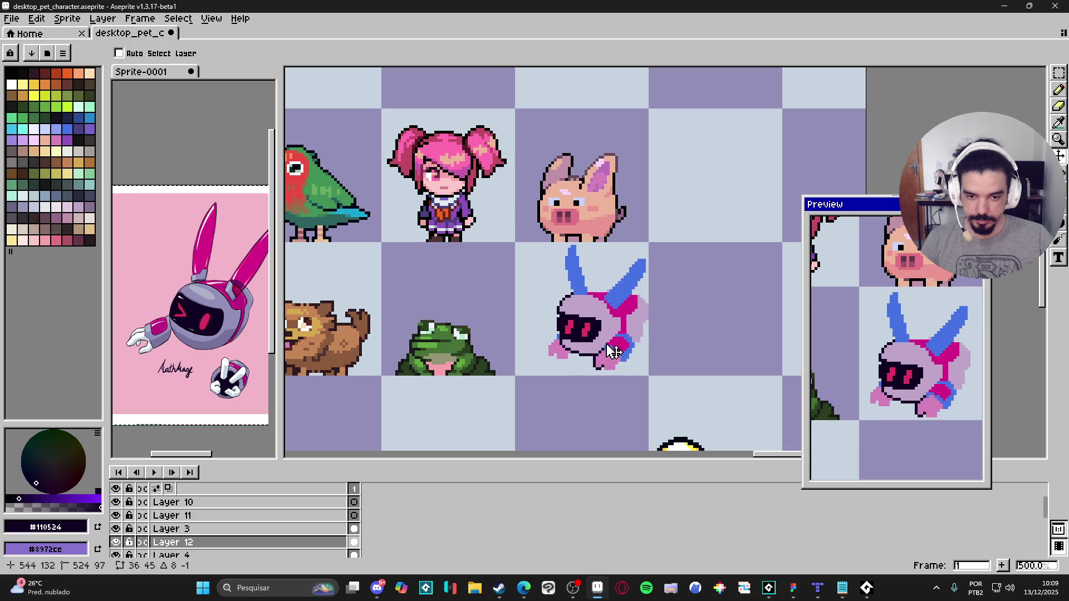
{"action": "key", "text": "Escape"}
Step: Switch between Layer 11 and Layer 3, reselecting and then clearing the character selection
{"action": "left_click", "coordinate": [354, 516]}
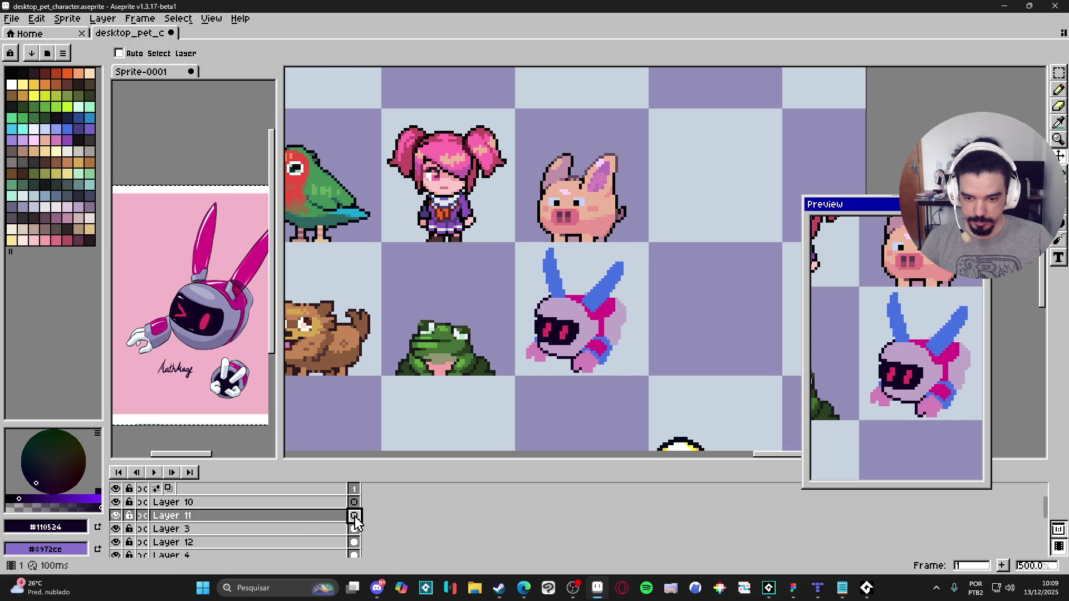
{"action": "left_click", "coordinate": [478, 368], "text": "ctrl"}
{"action": "key", "text": "ctrl+shift+d"}
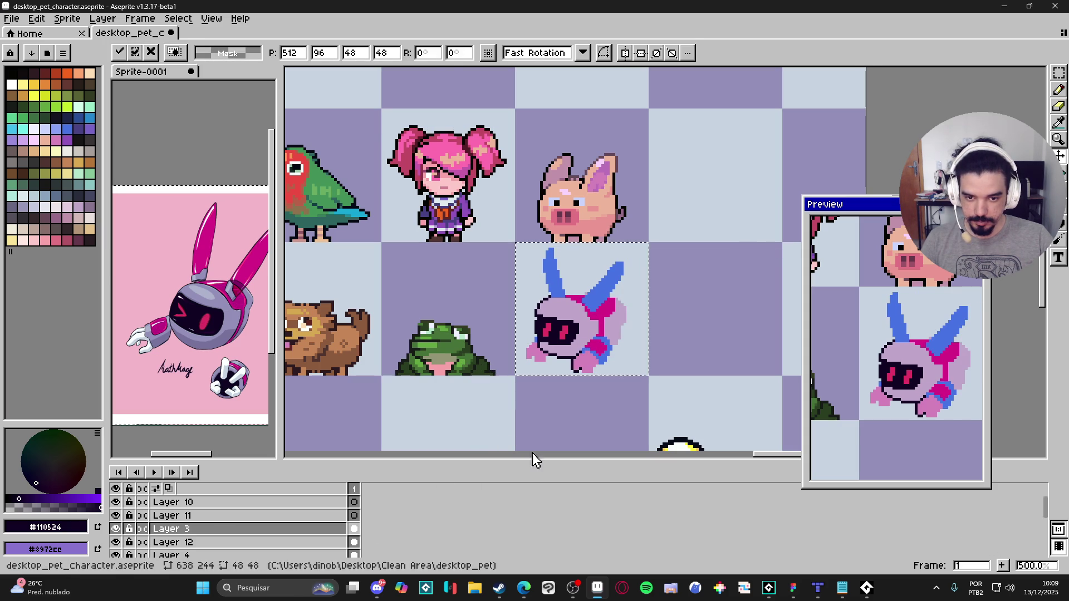
{"action": "key", "text": "ctrl+d"}
Step: Hide Layer 3, clear the 48x48 character area from Layer 12, then show Layer 3 again
{"action": "left_click", "coordinate": [115, 529]}
{"action": "left_click", "coordinate": [116, 529]}
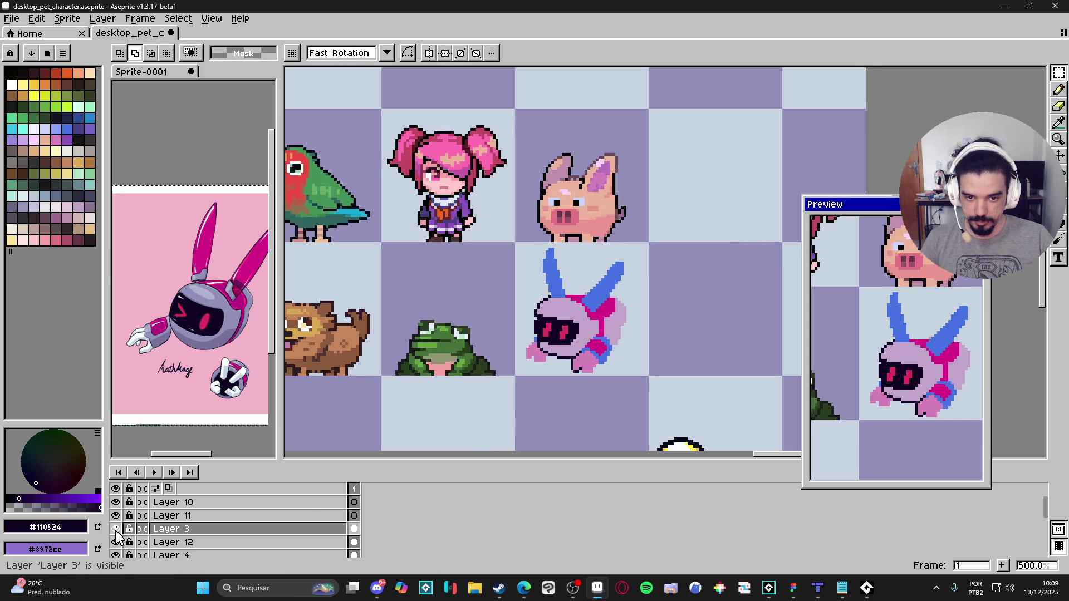
{"action": "left_click", "coordinate": [115, 543]}
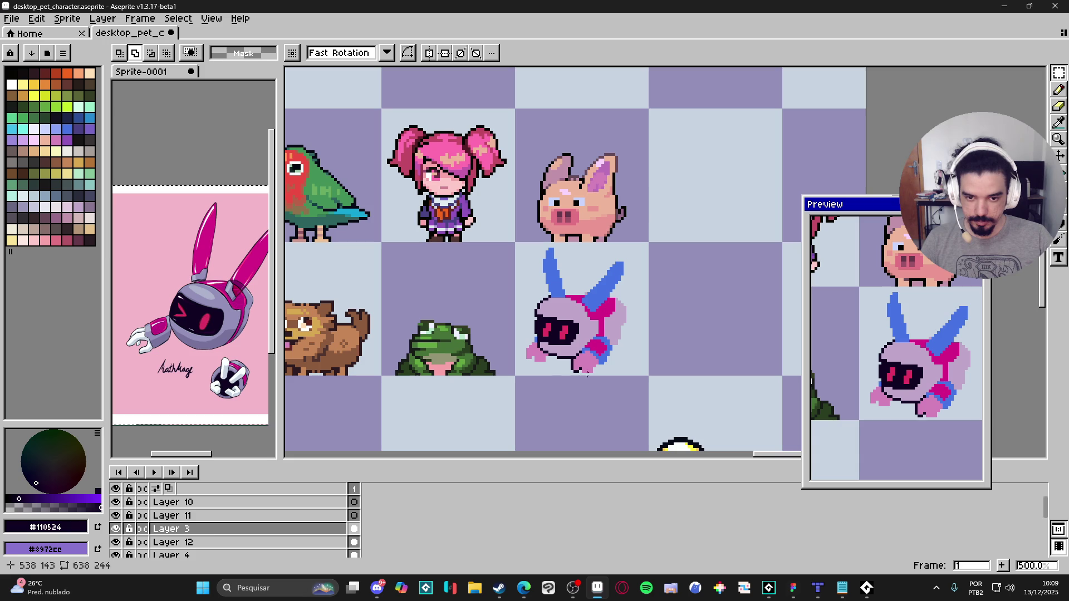
{"action": "left_click", "coordinate": [116, 529]}
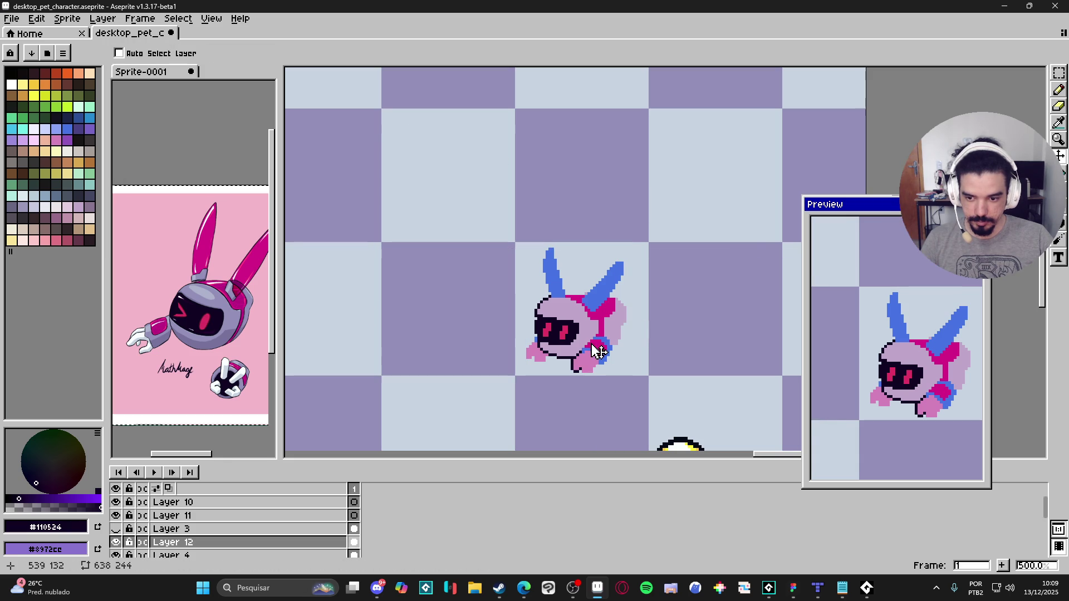
{"action": "key", "text": "m"}
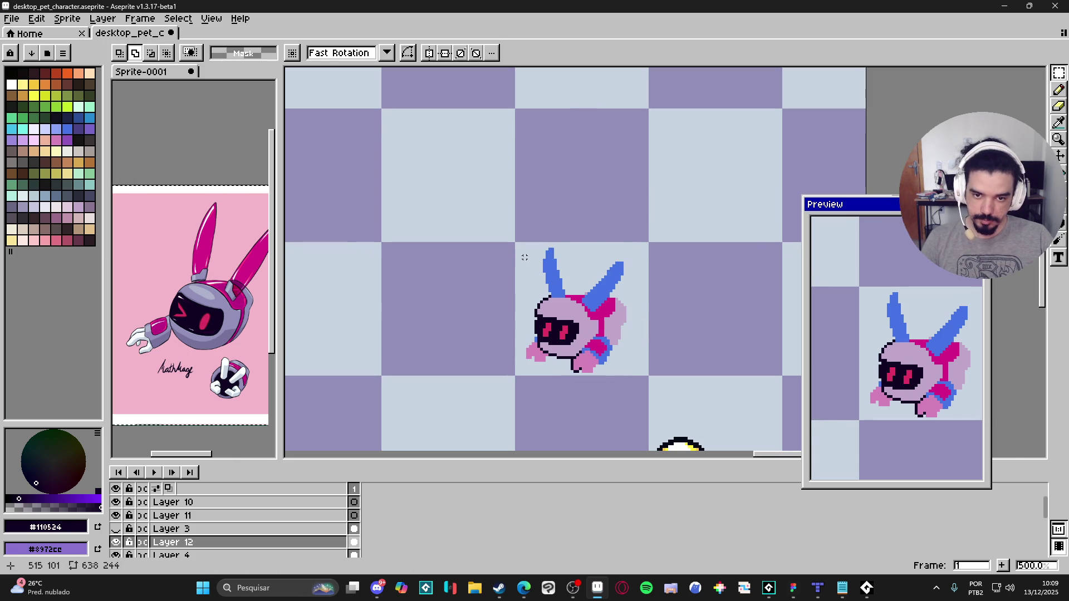
{"action": "left_click_drag", "start_coordinate": [522, 251], "coordinate": [616, 360]}
{"action": "key", "text": "Delete"}
{"action": "left_click", "coordinate": [115, 529]}
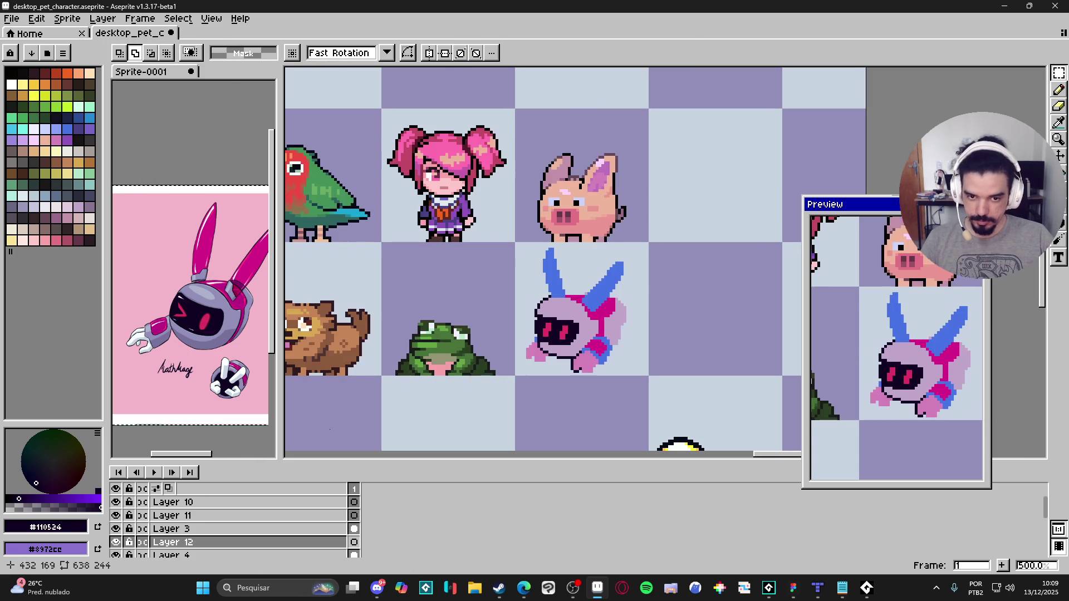
Step: Make Layer 3 active and save desktop_pet_character.aseprite
{"action": "left_click_drag", "start_coordinate": [593, 308], "coordinate": [605, 314]}
{"action": "left_click", "coordinate": [607, 354], "text": "ctrl"}
{"action": "key", "text": "ctrl+s"}
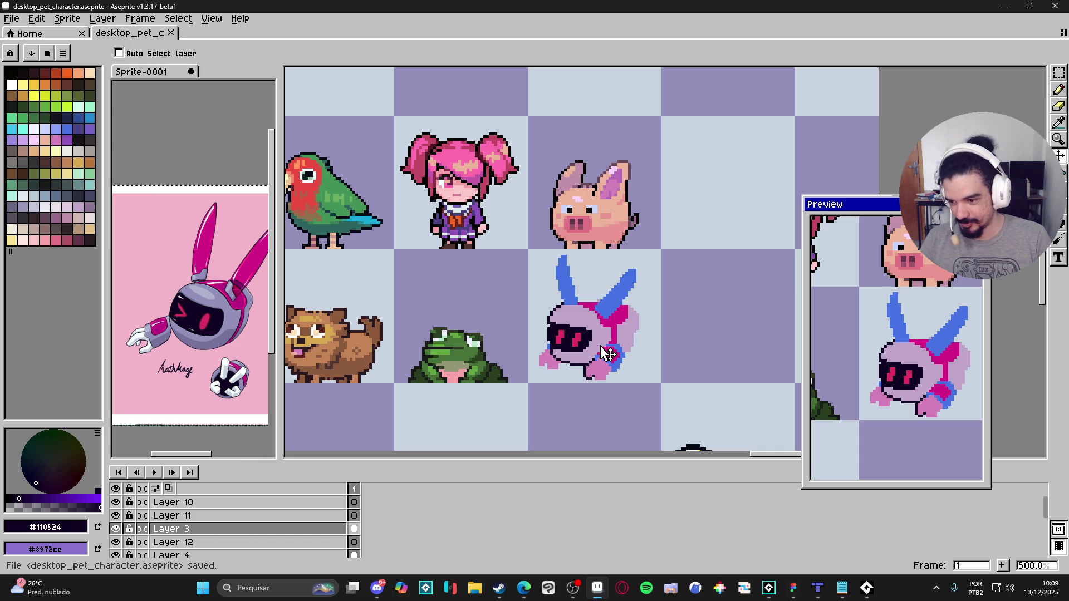
Step: Zoom in on the robot's face and hand and add a dark outline pixel at the eye's edge
{"action": "scroll", "coordinate": [606, 354], "scroll_direction": "up", "scroll_amount": 2}
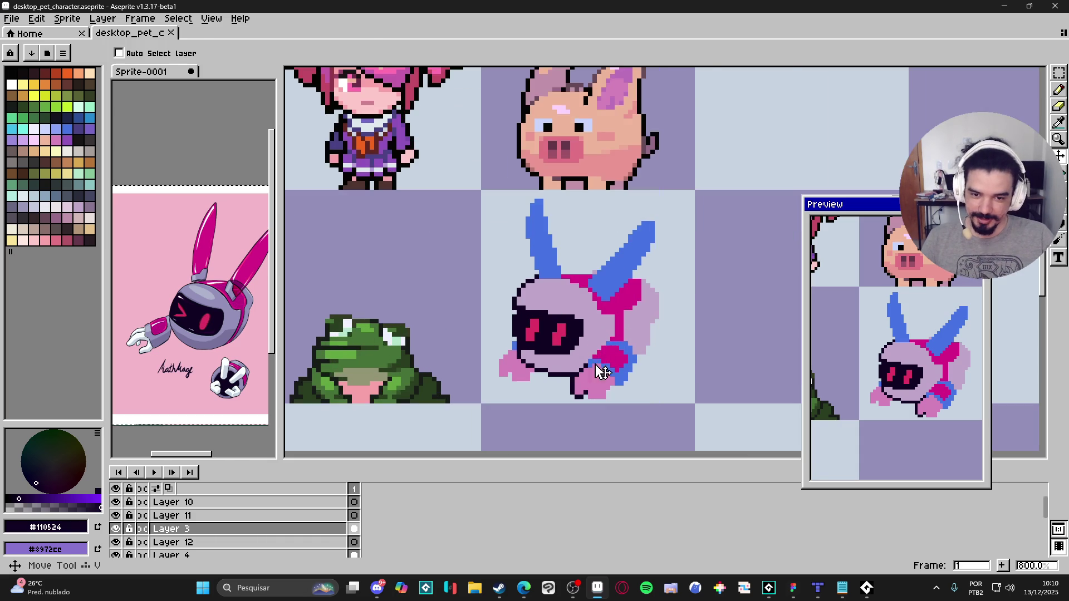
{"action": "scroll", "coordinate": [510, 357], "scroll_direction": "up", "scroll_amount": 2}
{"action": "left_click", "coordinate": [557, 350], "text": "alt"}
{"action": "key", "text": "b"}
{"action": "mouse_move", "coordinate": [503, 337]}
{"action": "left_mouse_down"}
{"action": "mouse_move", "coordinate": [518, 298]}
{"action": "mouse_move", "coordinate": [484, 359]}
{"action": "mouse_move", "coordinate": [489, 375]}
{"action": "mouse_move", "coordinate": [559, 362]}
{"action": "mouse_move", "coordinate": [579, 338]}
{"action": "mouse_move", "coordinate": [573, 321]}
{"action": "left_mouse_up"}
{"action": "left_click", "coordinate": [520, 294], "text": "alt"}
Step: Draw dark finger lines on the hand with the Pencil, undoing misplaced pixels
{"action": "scroll", "coordinate": [489, 374], "scroll_direction": "down", "scroll_amount": 2}
{"action": "scroll", "coordinate": [635, 422], "scroll_direction": "up", "scroll_amount": 2}
{"action": "left_click", "coordinate": [571, 348]}
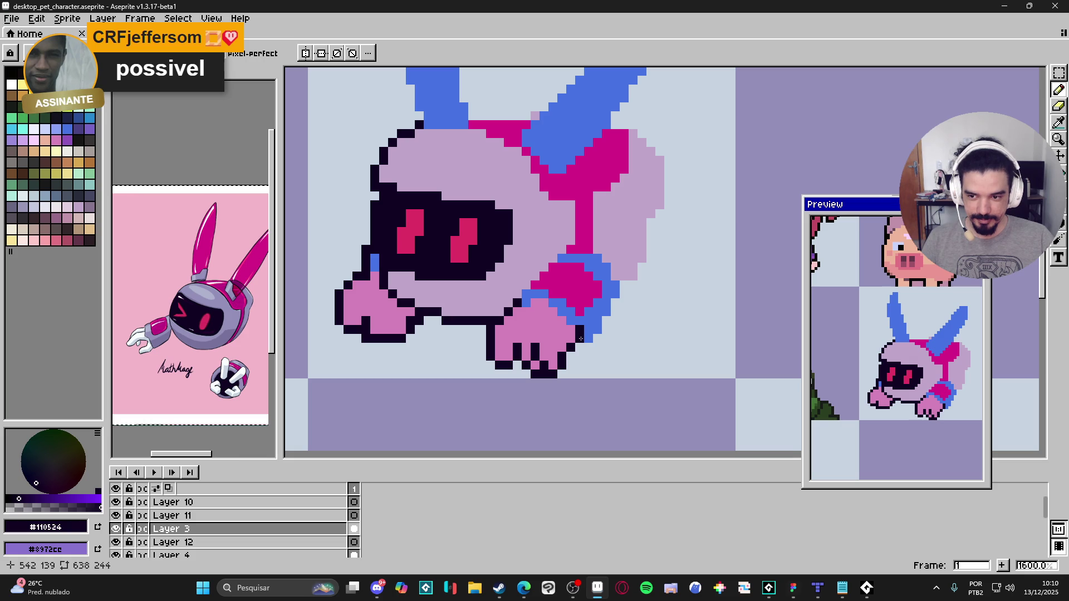
{"action": "scroll", "coordinate": [557, 359], "scroll_direction": "down", "scroll_amount": 1}
{"action": "scroll", "coordinate": [557, 351], "scroll_direction": "up", "scroll_amount": 1}
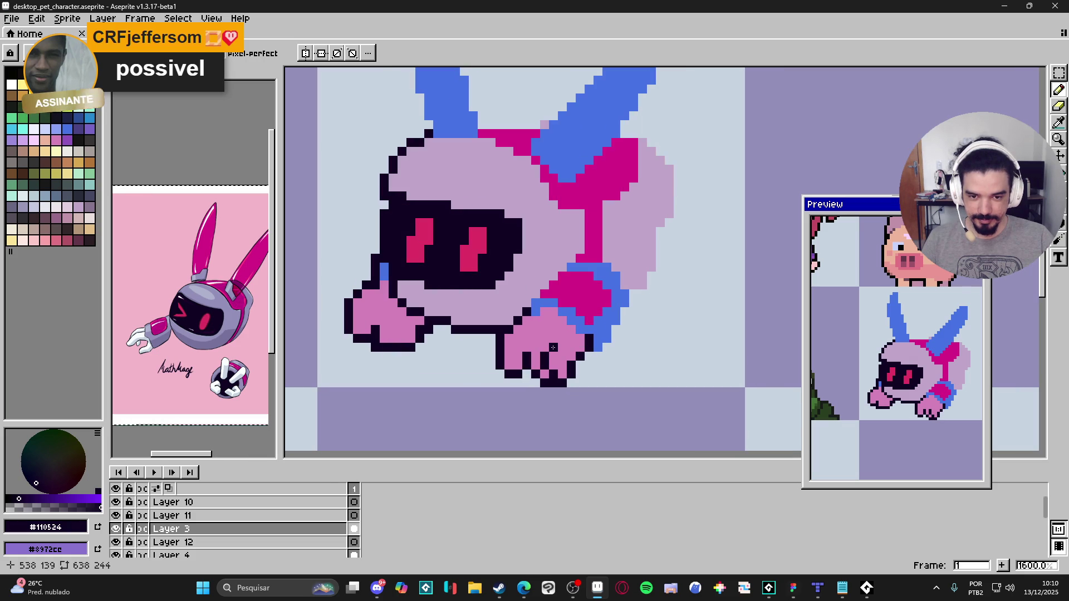
{"action": "key", "text": "ctrl+z"}
{"action": "left_click", "coordinate": [530, 348]}
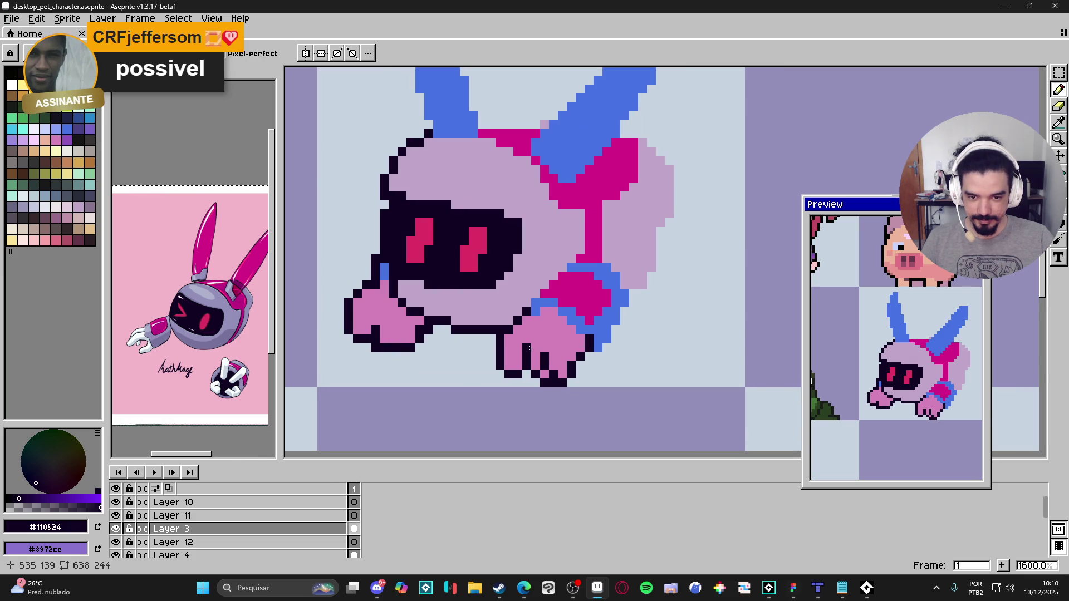
{"action": "left_click", "coordinate": [526, 342]}
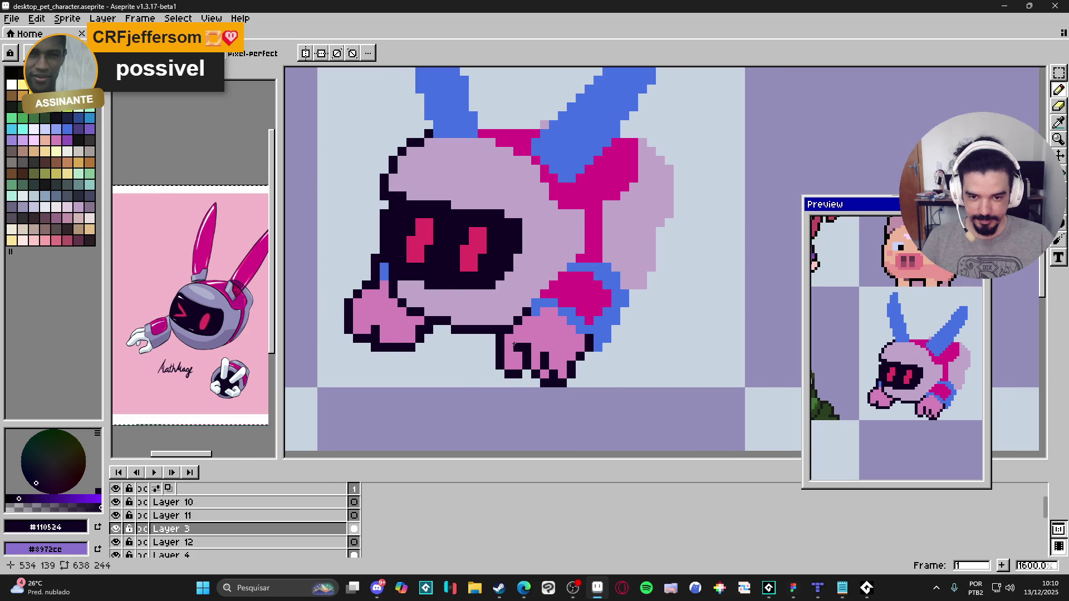
{"action": "left_click_drag", "start_coordinate": [505, 347], "coordinate": [503, 364]}
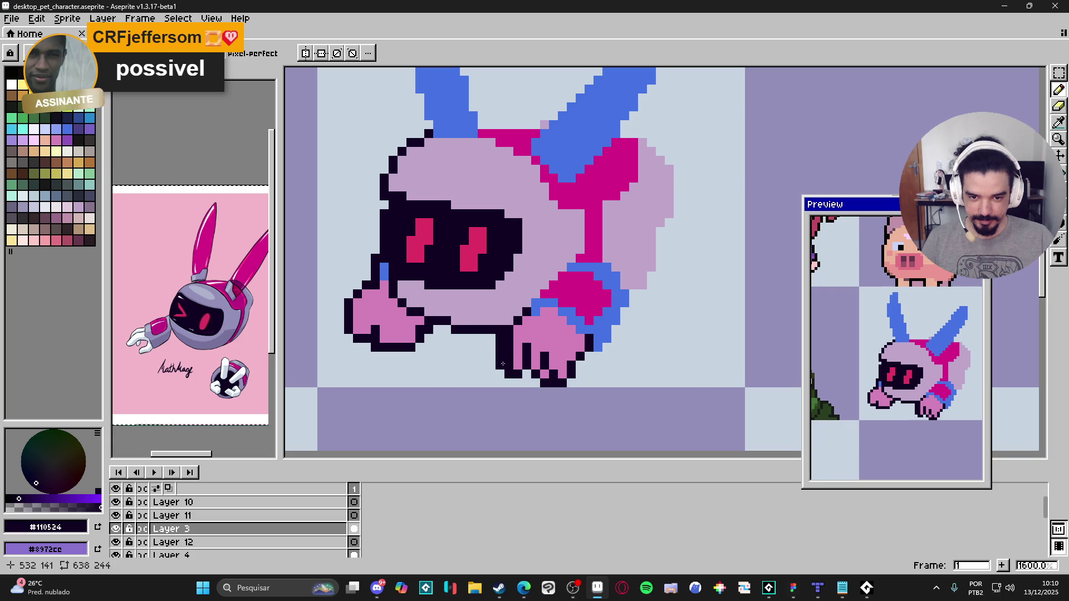
{"action": "key", "text": "ctrl+z"}
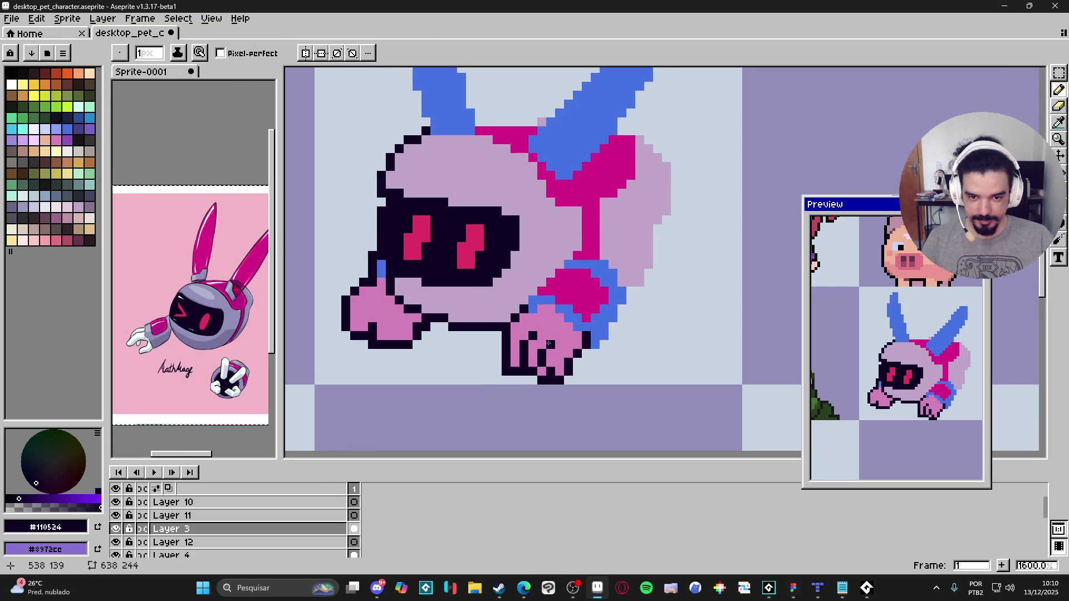
{"action": "scroll", "coordinate": [549, 343], "scroll_direction": "down", "scroll_amount": 4}
{"action": "scroll", "coordinate": [551, 368], "scroll_direction": "up", "scroll_amount": 4}
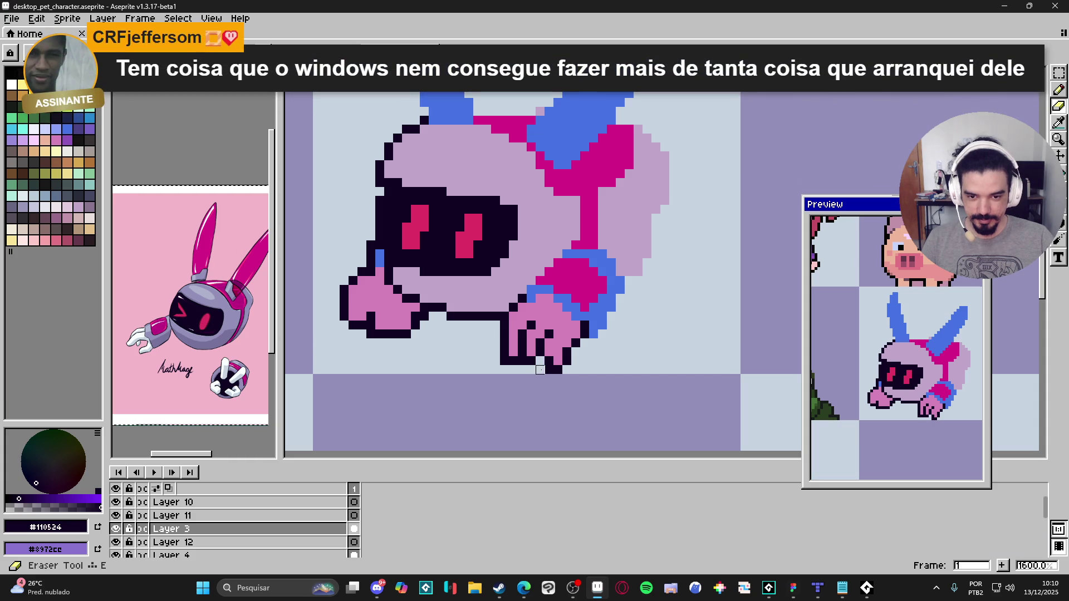
Step: Undo the last pencil stroke on the robot's hand
{"action": "scroll", "coordinate": [541, 362], "scroll_direction": "down", "scroll_amount": 1}
{"action": "scroll", "coordinate": [543, 357], "scroll_direction": "up", "scroll_amount": 3}
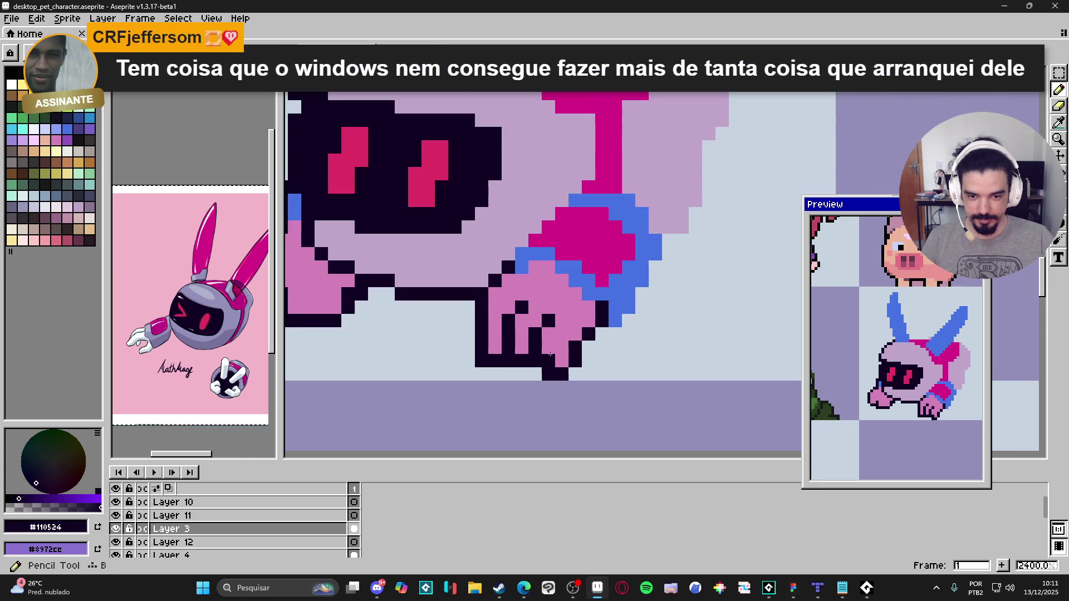
{"action": "scroll", "coordinate": [548, 336], "scroll_direction": "down", "scroll_amount": 1}
{"action": "scroll", "coordinate": [557, 331], "scroll_direction": "up", "scroll_amount": 1}
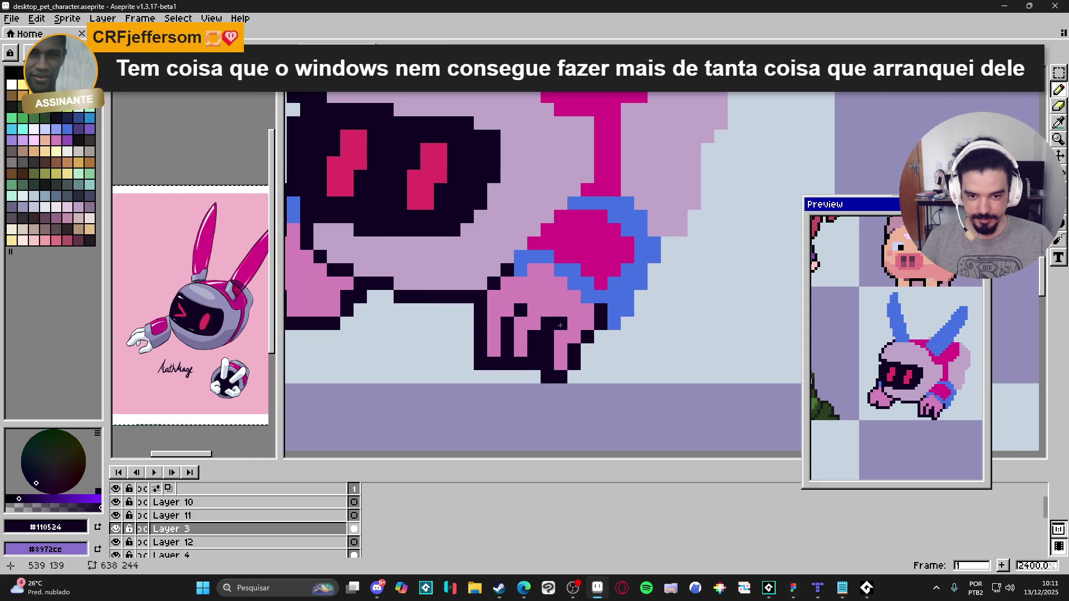
{"action": "scroll", "coordinate": [595, 362], "scroll_direction": "down", "scroll_amount": 2}
{"action": "scroll", "coordinate": [574, 356], "scroll_direction": "up", "scroll_amount": 3}
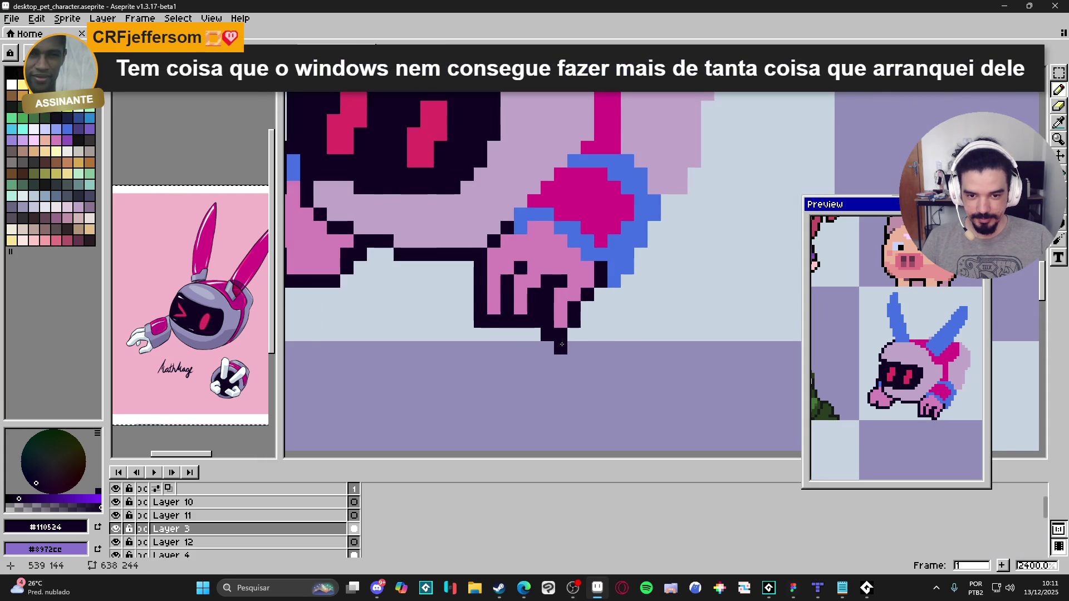
{"action": "scroll", "coordinate": [591, 365], "scroll_direction": "down", "scroll_amount": 4}
{"action": "scroll", "coordinate": [593, 366], "scroll_direction": "down", "scroll_amount": 1}
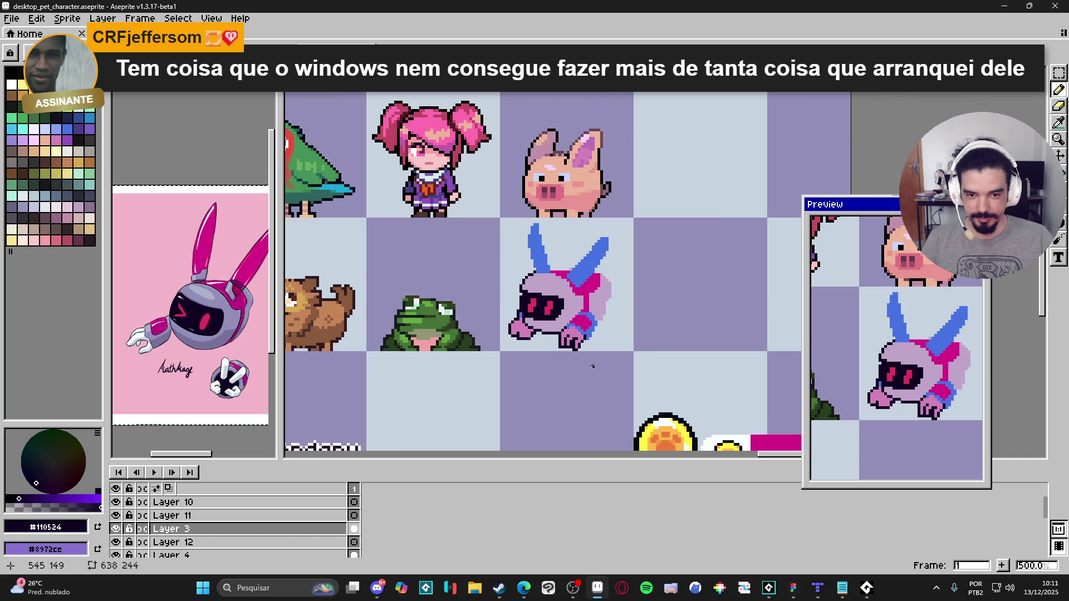
{"action": "key", "text": "ctrl+z"}
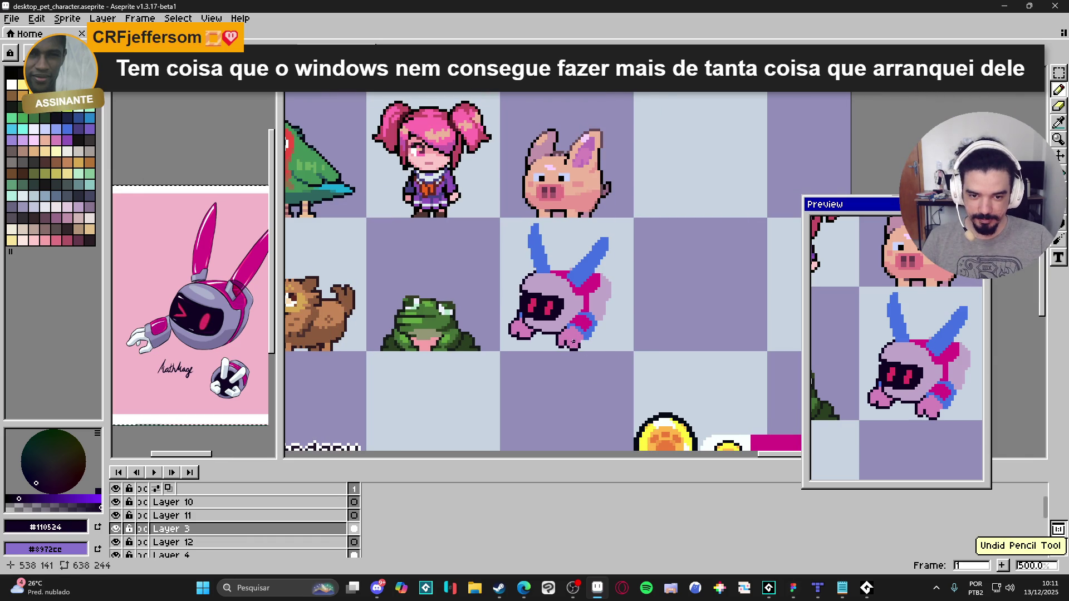
Step: Outline the blue cuff in dark pixels along its bottom, right edge, top and side
{"action": "scroll", "coordinate": [574, 344], "scroll_direction": "up", "scroll_amount": 4}
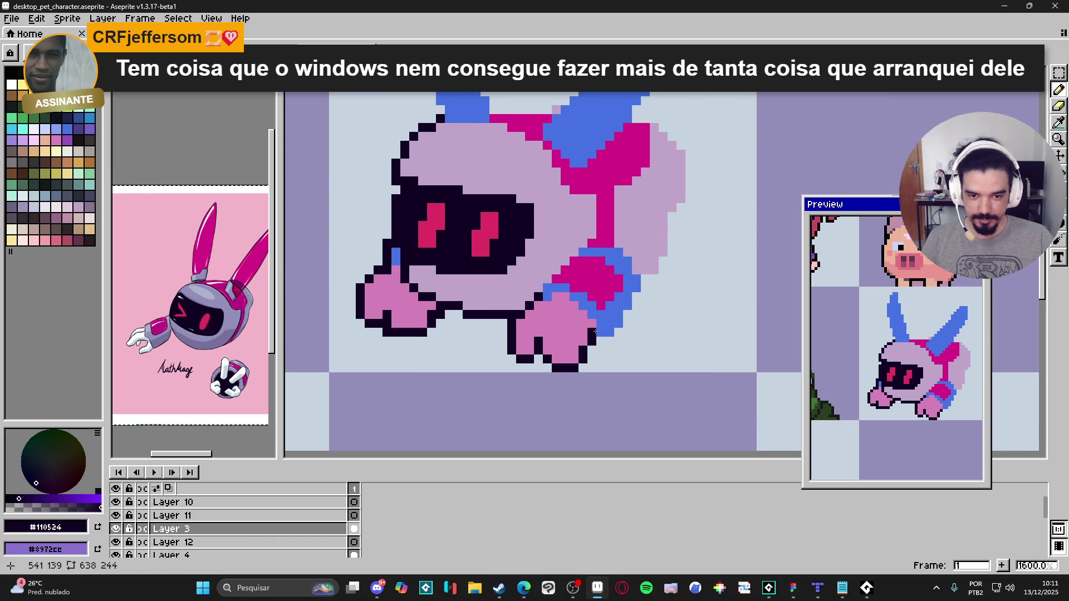
{"action": "scroll", "coordinate": [601, 327], "scroll_direction": "down", "scroll_amount": 2}
{"action": "scroll", "coordinate": [607, 328], "scroll_direction": "up", "scroll_amount": 2}
{"action": "left_click", "coordinate": [616, 331]}
{"action": "left_click", "coordinate": [622, 315]}
{"action": "mouse_move", "coordinate": [634, 295]}
{"action": "left_mouse_down"}
{"action": "mouse_move", "coordinate": [644, 278]}
{"action": "mouse_move", "coordinate": [646, 297]}
{"action": "left_mouse_up"}
{"action": "left_click_drag", "start_coordinate": [635, 260], "coordinate": [583, 244]}
{"action": "left_click", "coordinate": [572, 250]}
{"action": "left_click", "coordinate": [561, 260]}
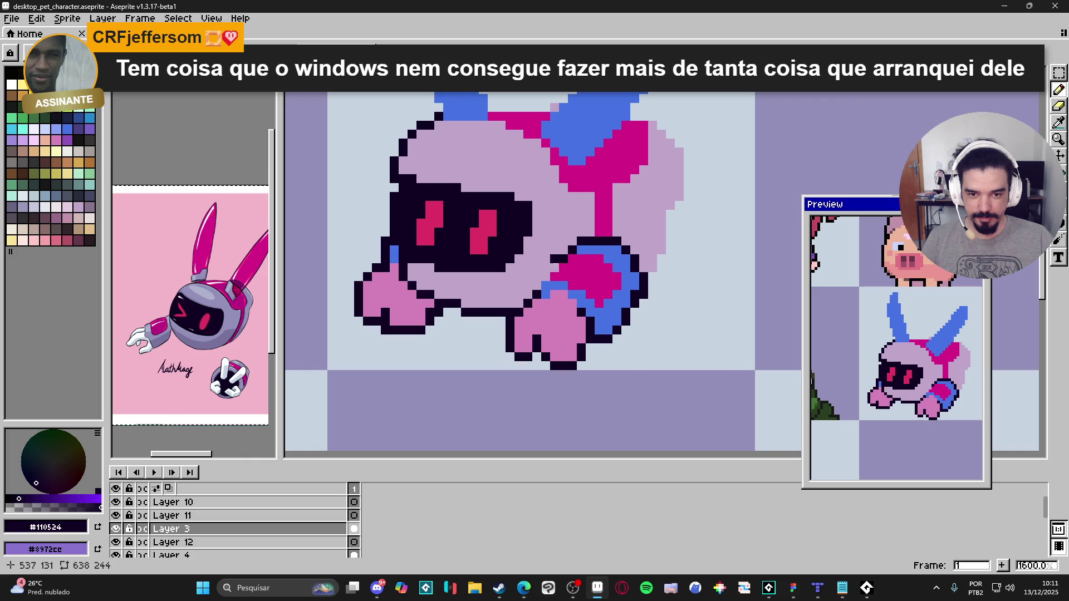
Step: Darken a blue pixel to extend the cuff's outline
{"action": "scroll", "coordinate": [591, 334], "scroll_direction": "down", "scroll_amount": 2}
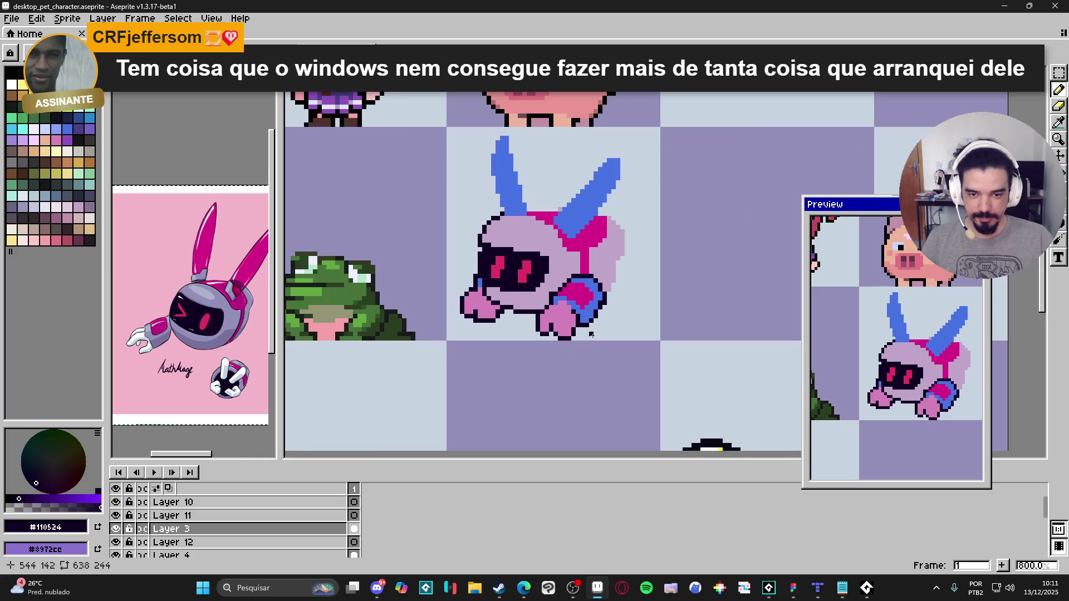
{"action": "scroll", "coordinate": [596, 338], "scroll_direction": "down", "scroll_amount": 1}
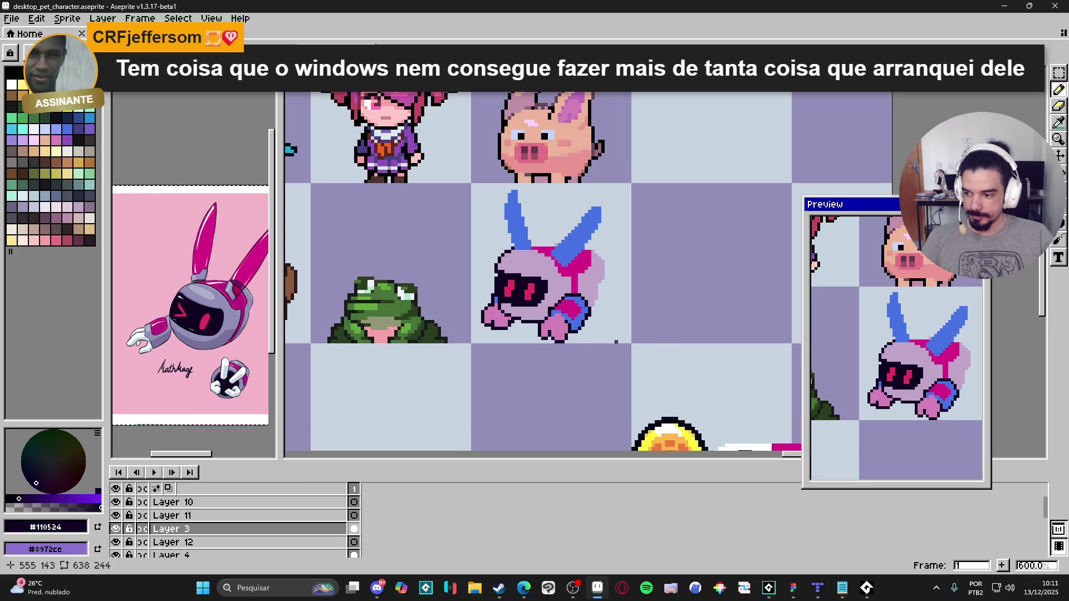
{"action": "scroll", "coordinate": [555, 317], "scroll_direction": "up", "scroll_amount": 3}
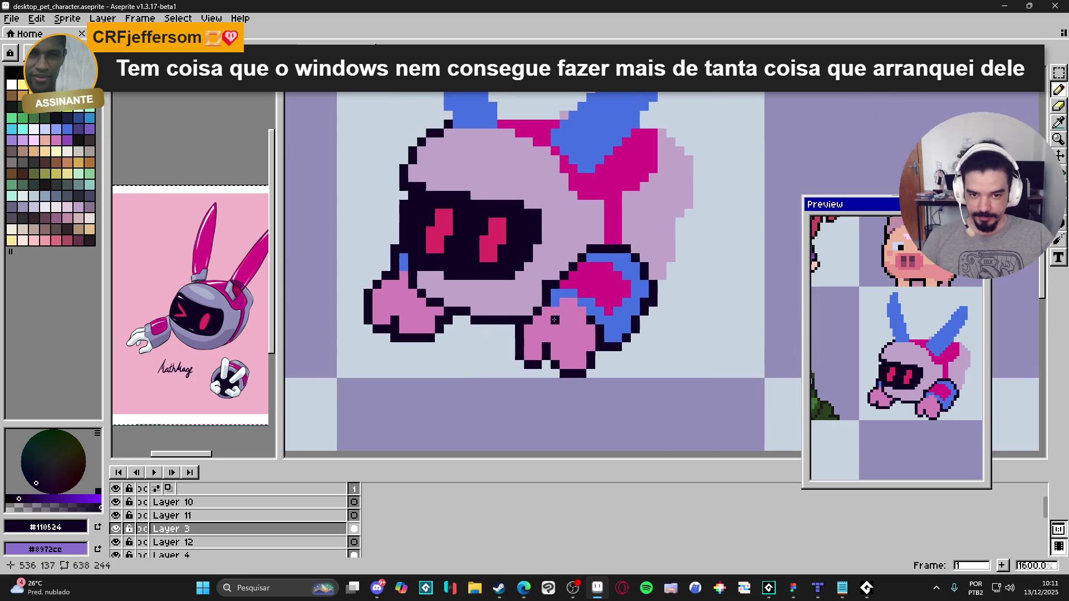
{"action": "left_click", "coordinate": [572, 302]}
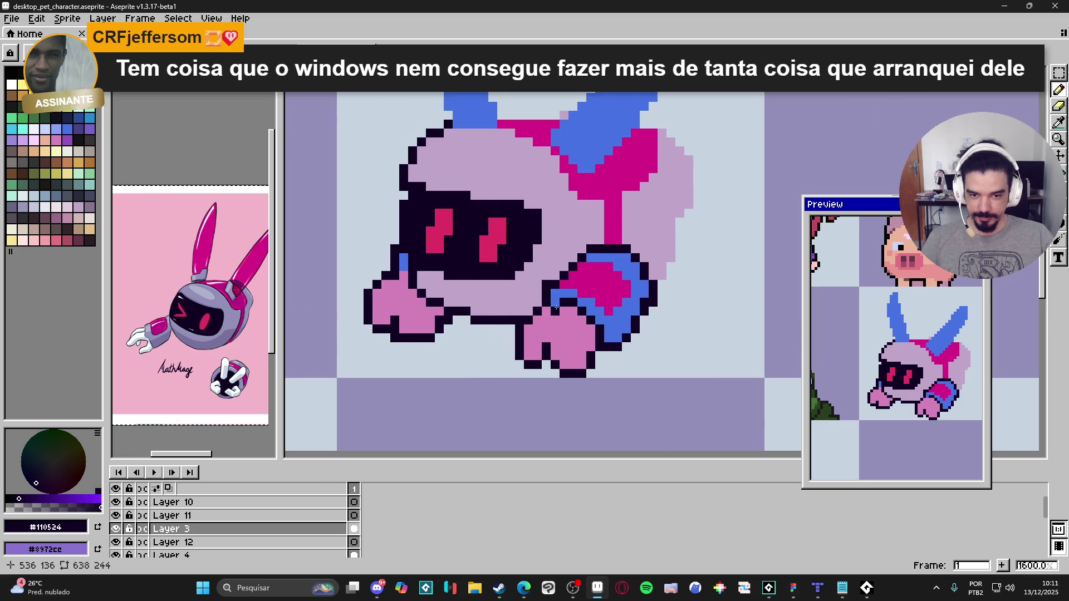
{"action": "scroll", "coordinate": [562, 328], "scroll_direction": "down", "scroll_amount": 3}
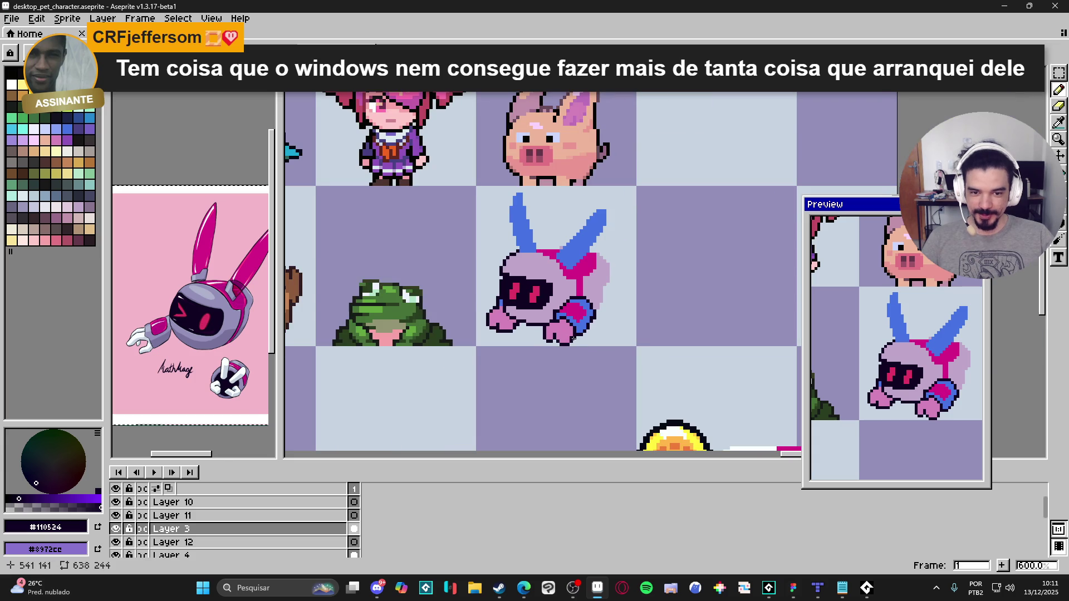
{"action": "scroll", "coordinate": [568, 331], "scroll_direction": "up", "scroll_amount": 3}
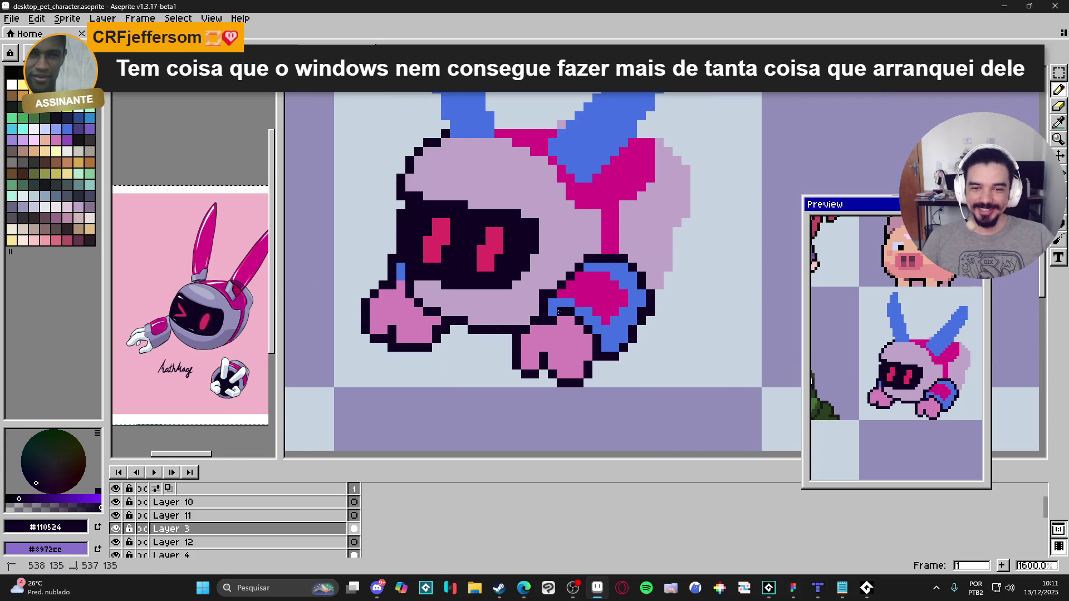
Step: Draw a dark diagonal line separating the cuff's blue from the pink arm
{"action": "left_click", "coordinate": [587, 310], "text": "alt"}
{"action": "left_click", "coordinate": [559, 327], "text": "alt"}
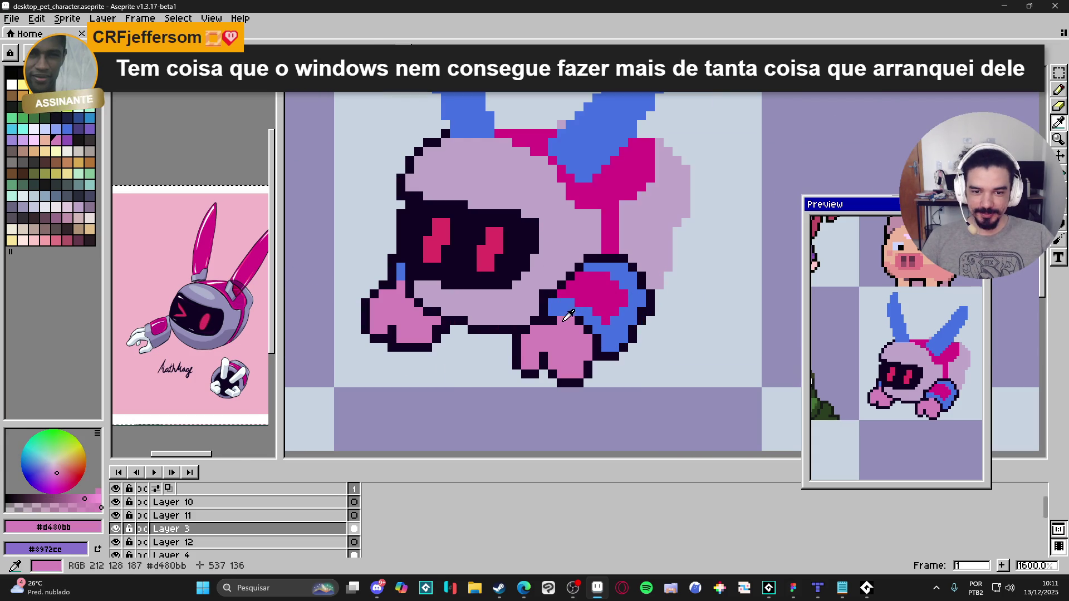
{"action": "left_click", "coordinate": [562, 321], "text": "alt"}
{"action": "scroll", "coordinate": [567, 320], "scroll_direction": "down", "scroll_amount": 2}
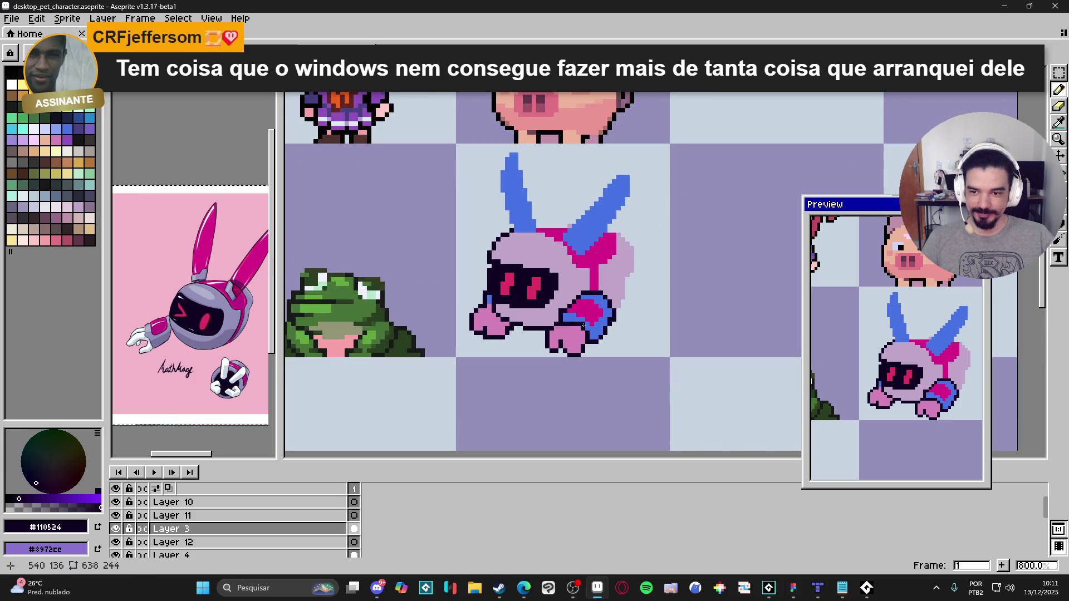
{"action": "scroll", "coordinate": [565, 312], "scroll_direction": "up", "scroll_amount": 2}
{"action": "left_click", "coordinate": [577, 321]}
{"action": "left_click", "coordinate": [595, 331]}
{"action": "left_click", "coordinate": [604, 339]}
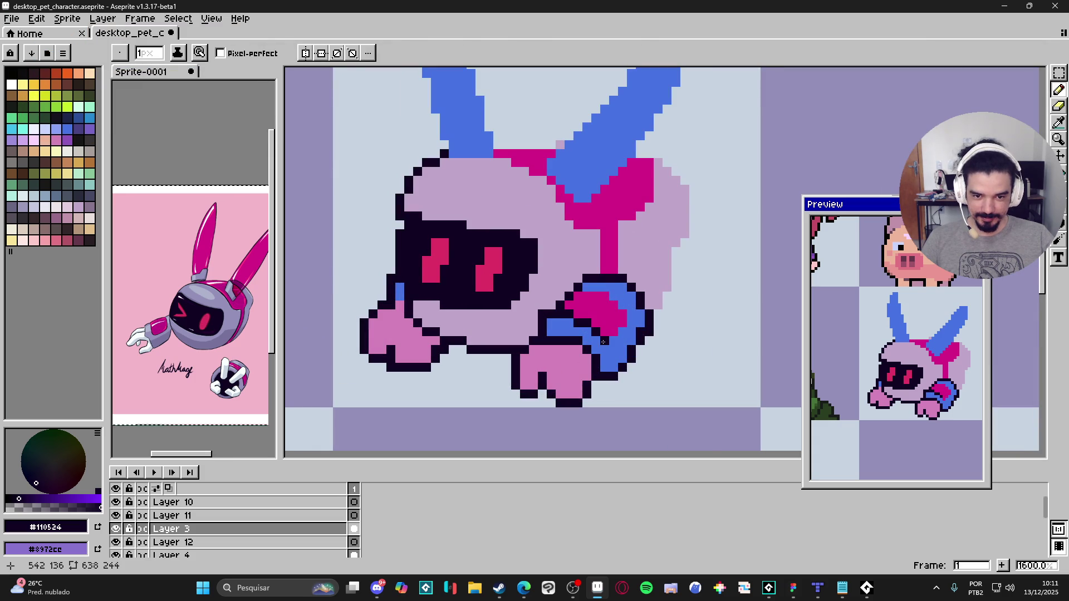
Step: Touch up the cuff's outline pixels, alternating between the blue and dark colours
{"action": "left_click", "coordinate": [563, 327], "text": "alt"}
{"action": "left_click", "coordinate": [578, 325]}
{"action": "left_click", "coordinate": [589, 323], "text": "alt"}
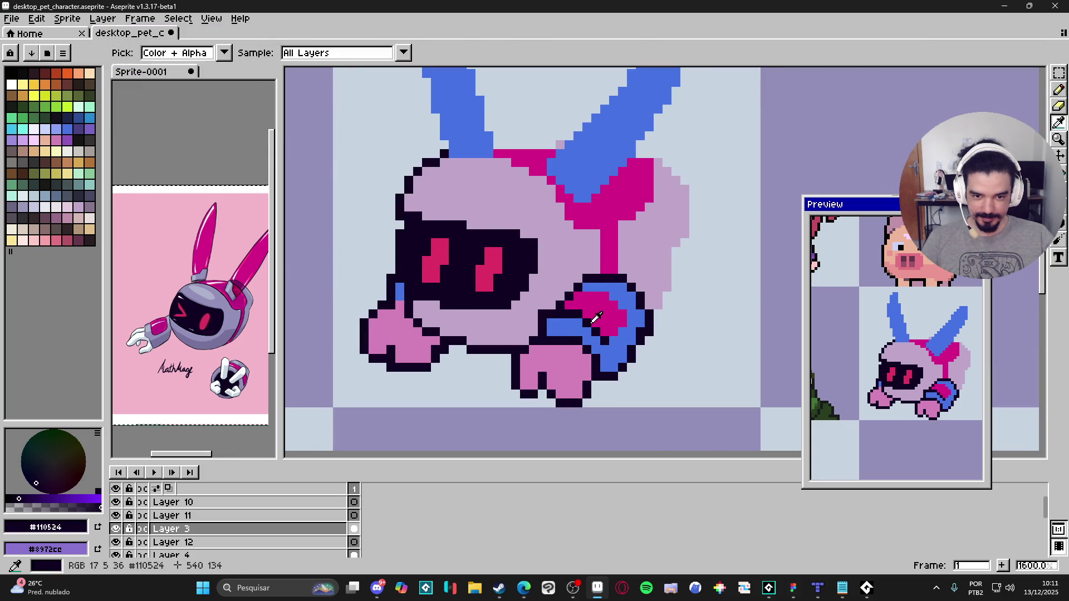
{"action": "left_click", "coordinate": [611, 337], "text": "alt"}
{"action": "left_click", "coordinate": [603, 341]}
{"action": "left_click", "coordinate": [596, 326], "text": "alt"}
{"action": "left_click", "coordinate": [607, 332]}
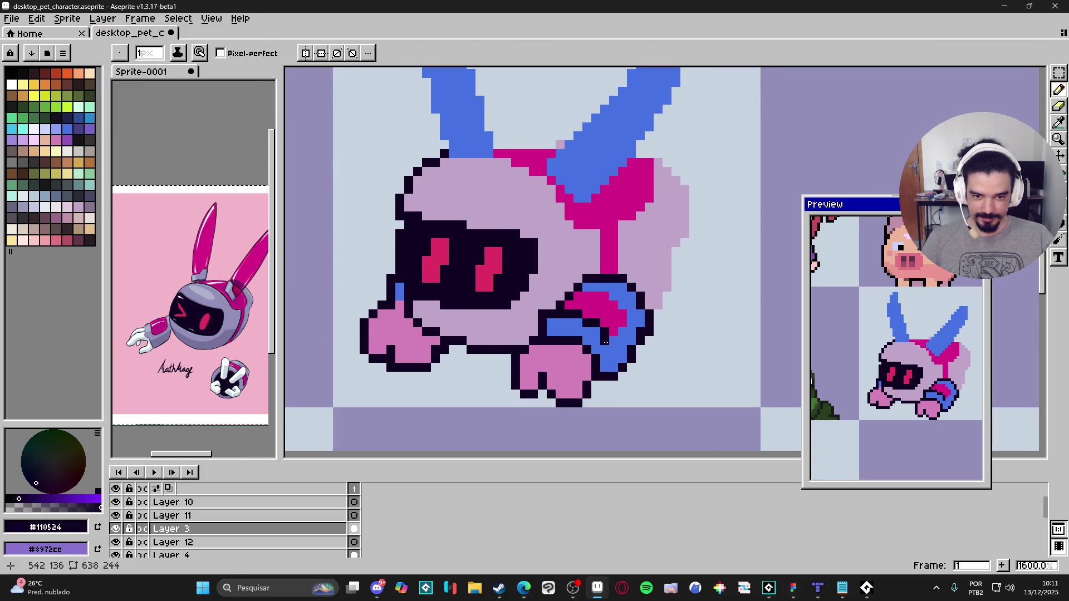
{"action": "left_click", "coordinate": [603, 342], "text": "alt"}
Step: Eyedrop the dark outline colour #110524 from the zoomed-in sprite
{"action": "scroll", "coordinate": [603, 341], "scroll_direction": "down", "scroll_amount": 3}
{"action": "scroll", "coordinate": [580, 319], "scroll_direction": "up", "scroll_amount": 2}
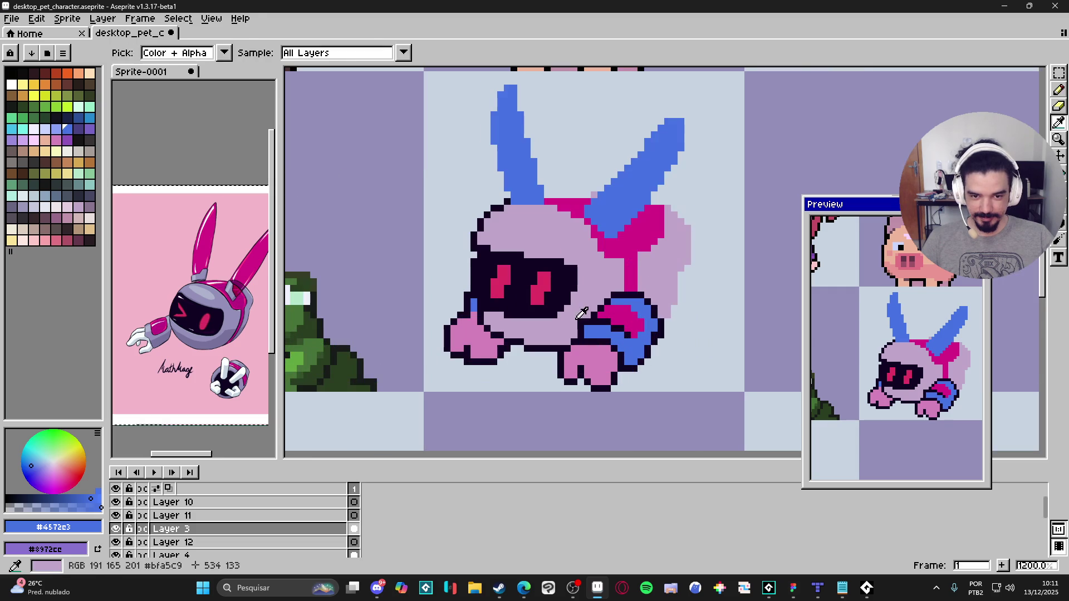
{"action": "scroll", "coordinate": [580, 319], "scroll_direction": "down", "scroll_amount": 5}
{"action": "scroll", "coordinate": [583, 320], "scroll_direction": "up", "scroll_amount": 4}
{"action": "key", "text": "e"}
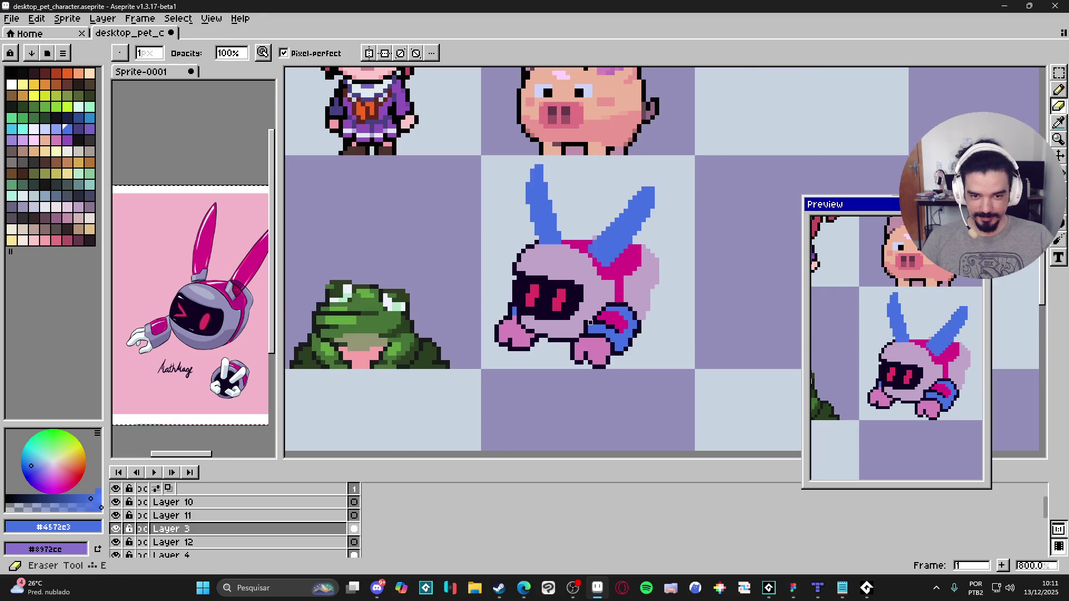
{"action": "scroll", "coordinate": [584, 320], "scroll_direction": "up", "scroll_amount": 1}
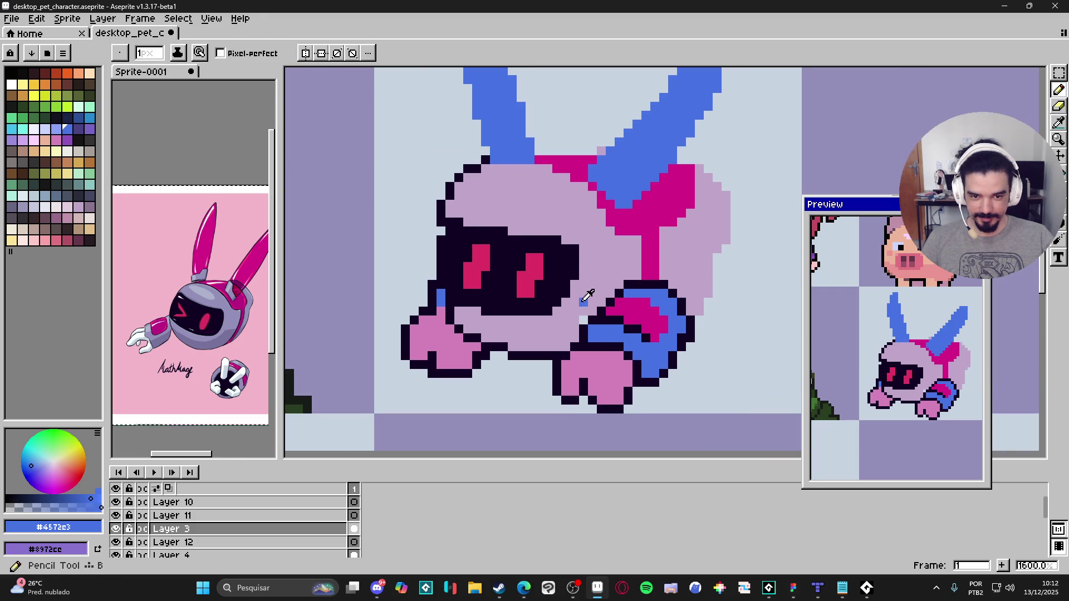
{"action": "left_click", "coordinate": [584, 320], "text": "alt"}
{"action": "scroll", "coordinate": [630, 357], "scroll_direction": "down", "scroll_amount": 4}
{"action": "scroll", "coordinate": [630, 357], "scroll_direction": "down", "scroll_amount": 1}
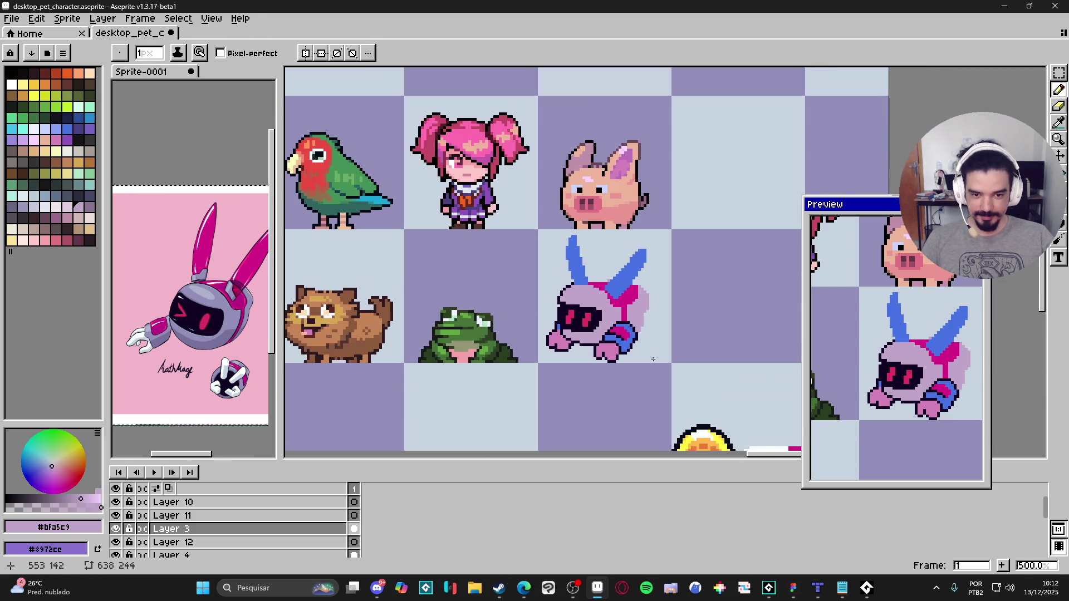
{"action": "scroll", "coordinate": [589, 299], "scroll_direction": "up", "scroll_amount": 4}
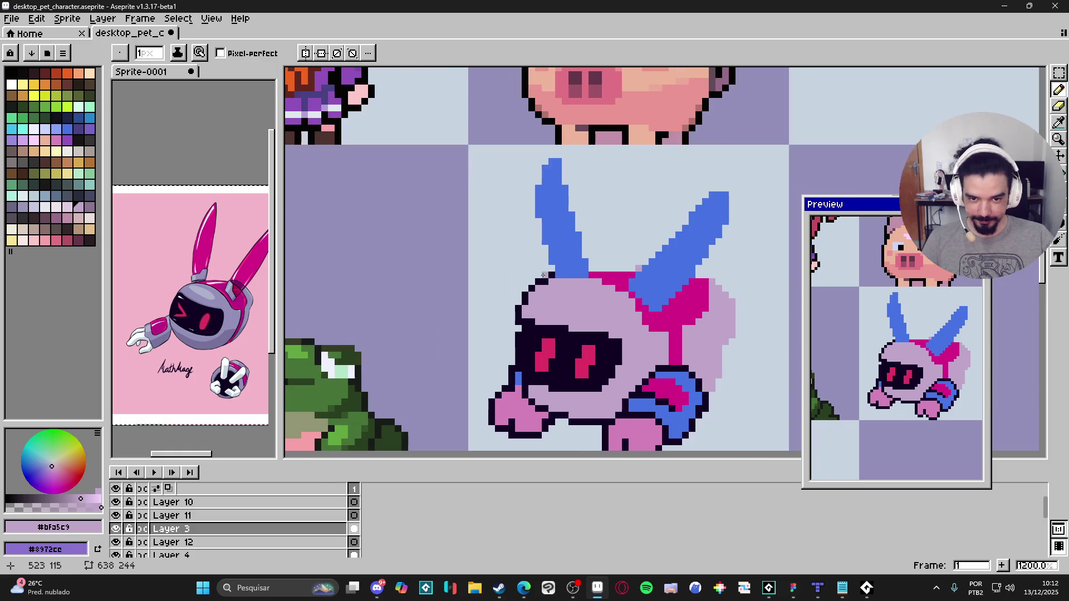
{"action": "left_click", "coordinate": [554, 272], "text": "alt"}
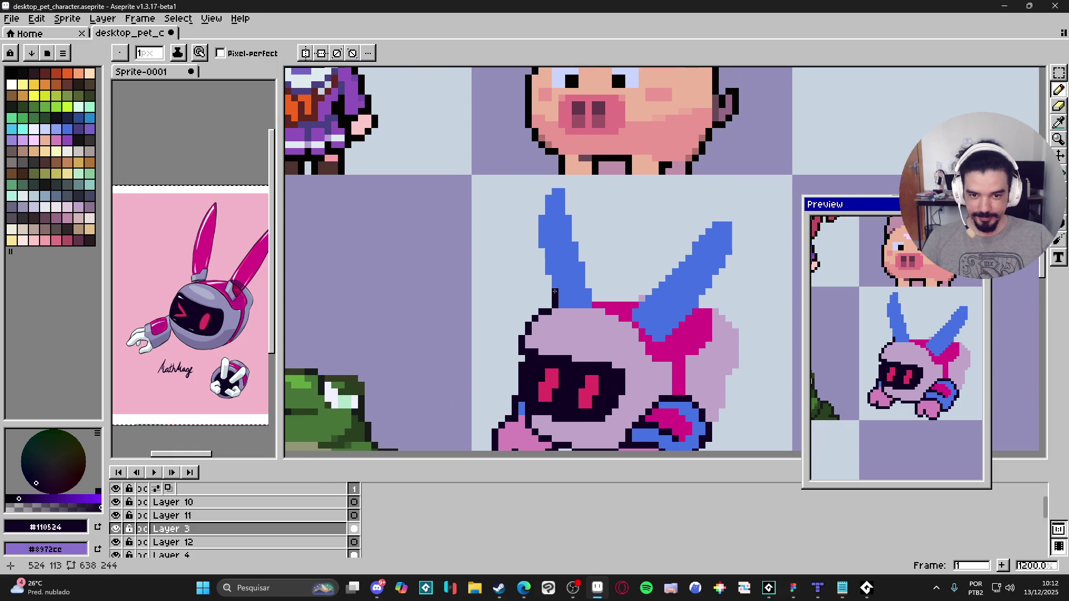
Step: Outline the left ear's edge and draw a stepped dark outline down from its base
{"action": "mouse_move", "coordinate": [548, 290]}
{"action": "left_mouse_down"}
{"action": "mouse_move", "coordinate": [534, 238]}
{"action": "mouse_move", "coordinate": [550, 188]}
{"action": "mouse_move", "coordinate": [578, 229]}
{"action": "mouse_move", "coordinate": [597, 301]}
{"action": "mouse_move", "coordinate": [633, 299]}
{"action": "left_mouse_up"}
{"action": "scroll", "coordinate": [590, 298], "scroll_direction": "right", "scroll_amount": 1}
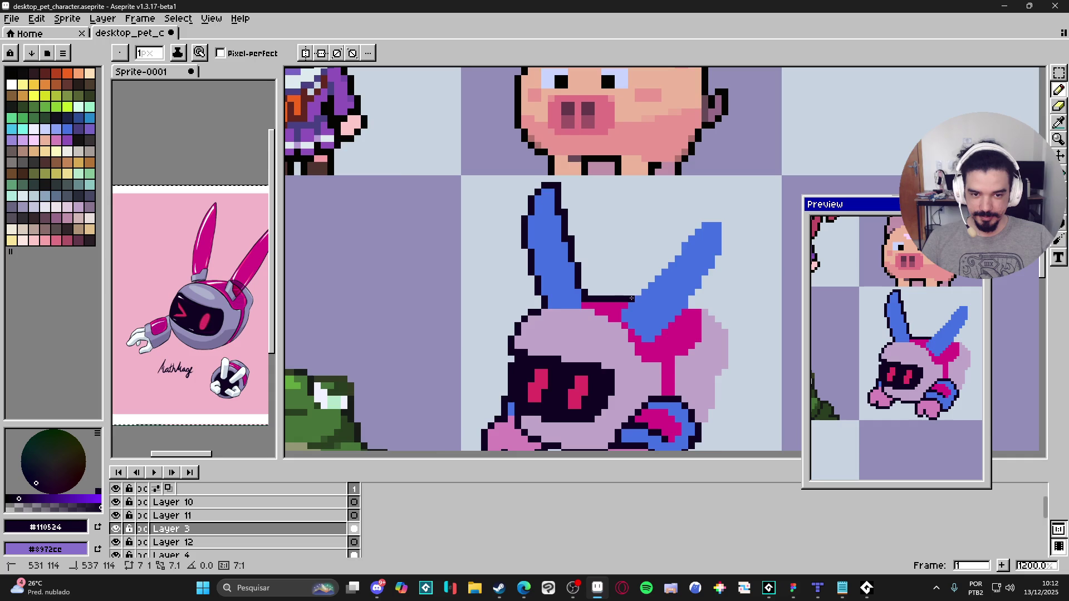
{"action": "scroll", "coordinate": [591, 300], "scroll_direction": "down", "scroll_amount": 4}
{"action": "scroll", "coordinate": [585, 302], "scroll_direction": "up", "scroll_amount": 4}
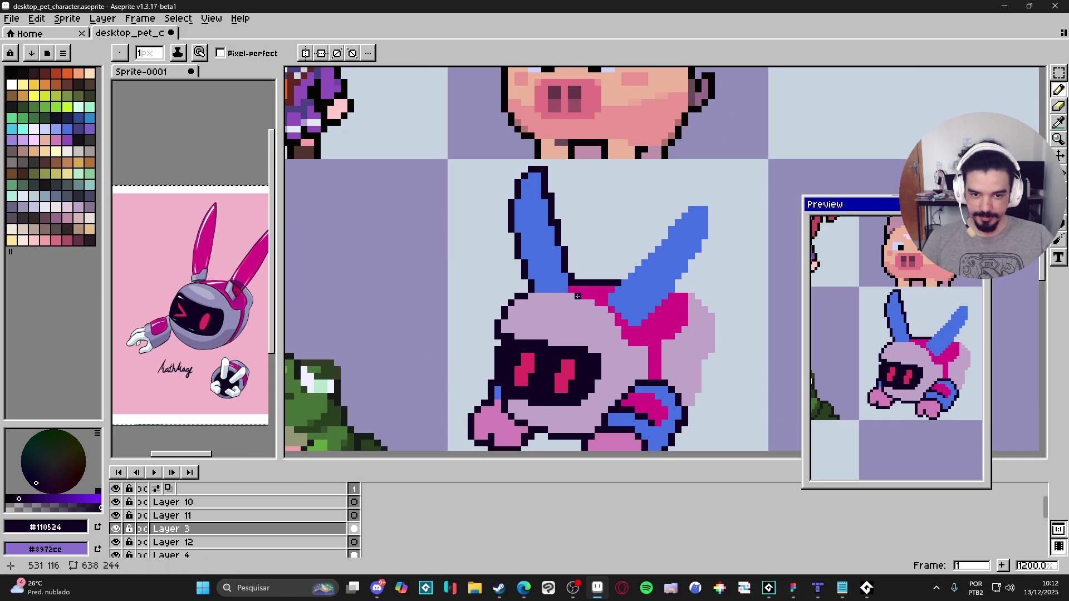
{"action": "mouse_move", "coordinate": [577, 296]}
{"action": "left_mouse_down"}
{"action": "mouse_move", "coordinate": [611, 316]}
{"action": "mouse_move", "coordinate": [631, 348]}
{"action": "left_mouse_up"}
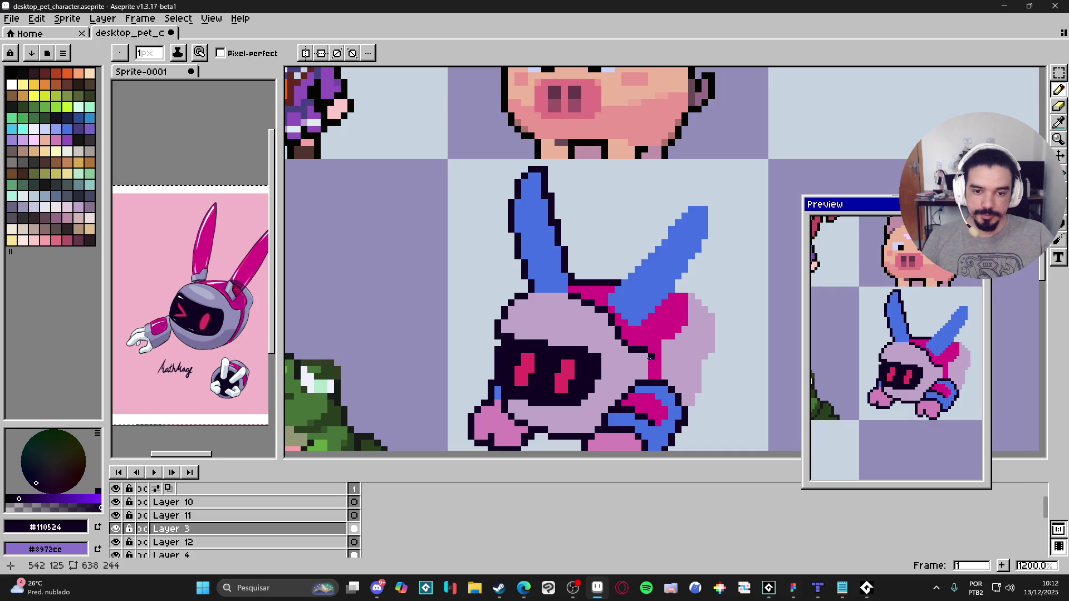
Step: Extend the dark outline above the magenta strap and down the body's right side
{"action": "mouse_move", "coordinate": [644, 356]}
{"action": "left_mouse_down"}
{"action": "mouse_move", "coordinate": [645, 380]}
{"action": "mouse_move", "coordinate": [690, 316]}
{"action": "mouse_move", "coordinate": [690, 294]}
{"action": "mouse_move", "coordinate": [699, 298]}
{"action": "left_mouse_up"}
{"action": "left_click", "coordinate": [680, 290]}
{"action": "left_click", "coordinate": [702, 301]}
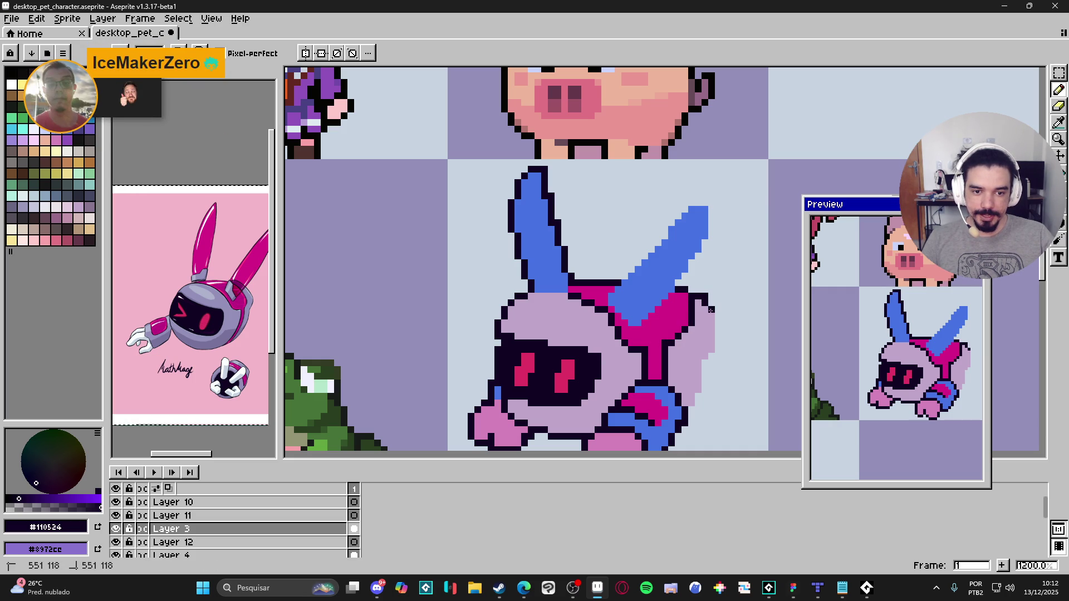
{"action": "left_click_drag", "start_coordinate": [713, 314], "coordinate": [712, 312]}
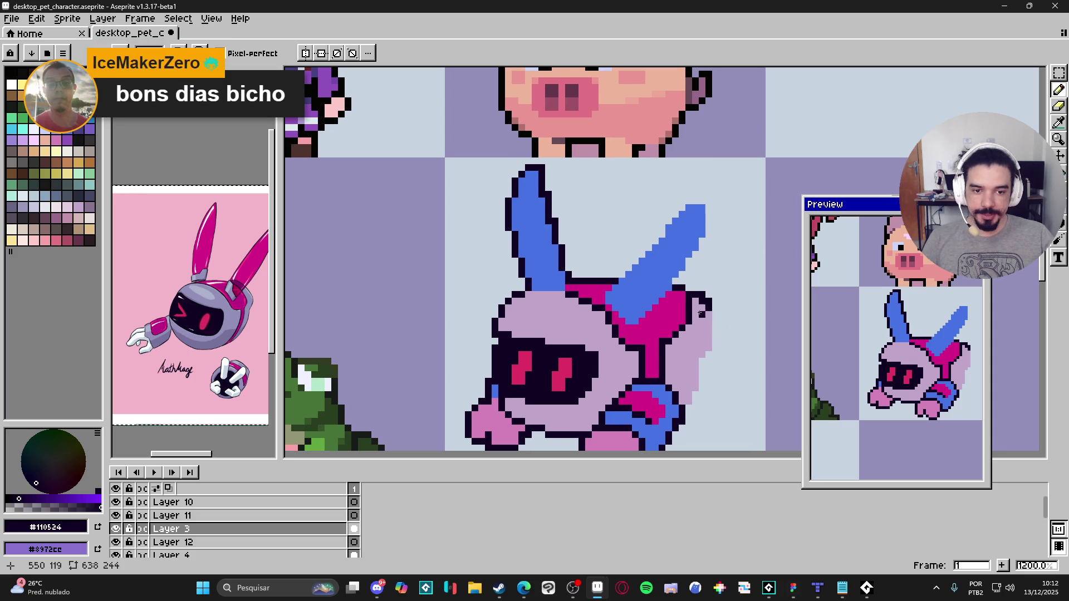
{"action": "mouse_move", "coordinate": [715, 315]}
{"action": "left_mouse_down"}
{"action": "mouse_move", "coordinate": [717, 349]}
{"action": "mouse_move", "coordinate": [690, 402]}
{"action": "left_mouse_up"}
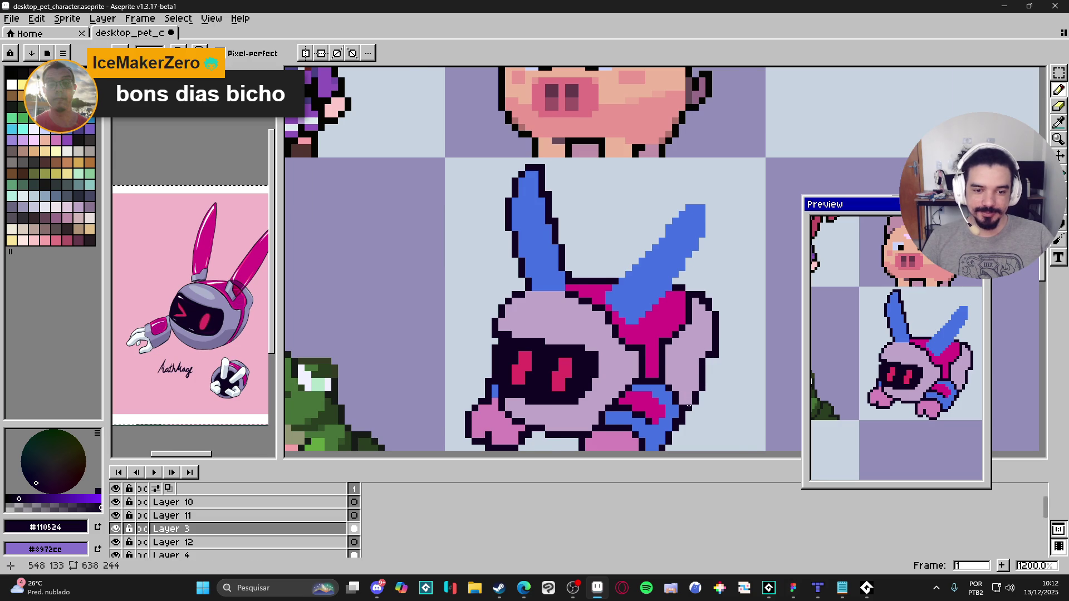
{"action": "scroll", "coordinate": [689, 406], "scroll_direction": "down", "scroll_amount": 3}
{"action": "scroll", "coordinate": [661, 375], "scroll_direction": "up", "scroll_amount": 3}
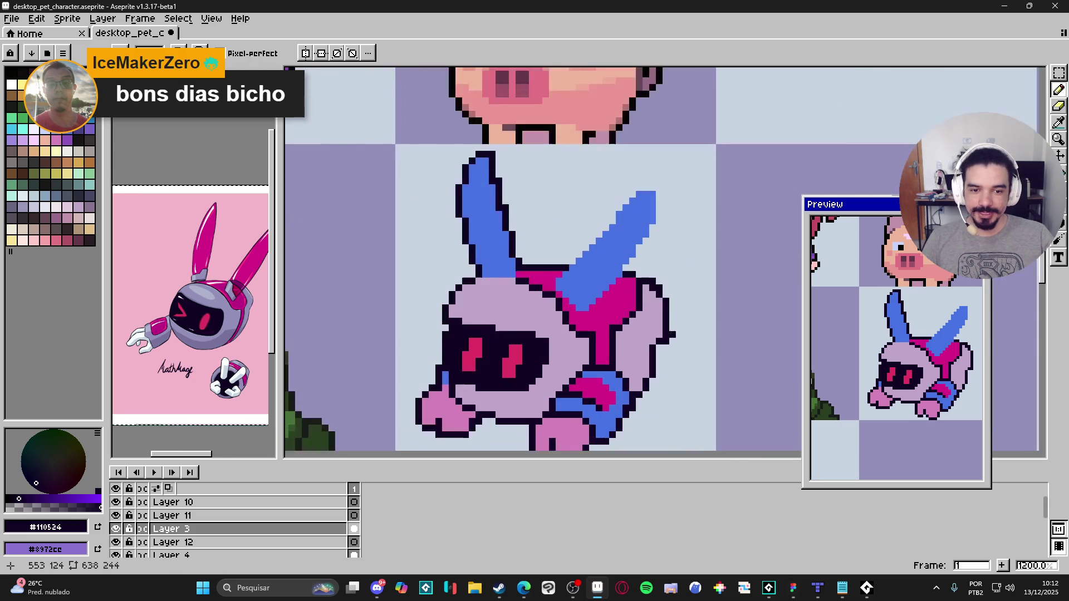
{"action": "scroll", "coordinate": [661, 375], "scroll_direction": "down", "scroll_amount": 3}
{"action": "scroll", "coordinate": [632, 360], "scroll_direction": "up", "scroll_amount": 1}
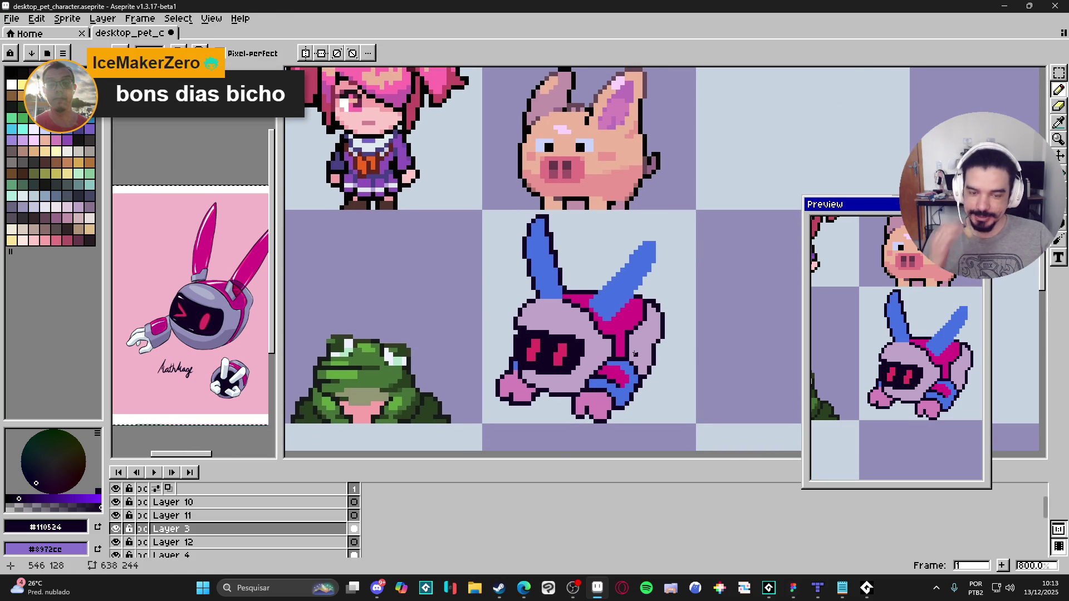
{"action": "scroll", "coordinate": [607, 338], "scroll_direction": "down", "scroll_amount": 1}
{"action": "mouse_move", "coordinate": [607, 338]}
{"action": "left_mouse_down"}
{"action": "mouse_move", "coordinate": [563, 277]}
{"action": "mouse_move", "coordinate": [560, 309]}
{"action": "left_mouse_up"}
Step: Eyedrop the eye pink, lighten it, and pencil highlight pixels into both eyes
{"action": "scroll", "coordinate": [560, 309], "scroll_direction": "up", "scroll_amount": 4}
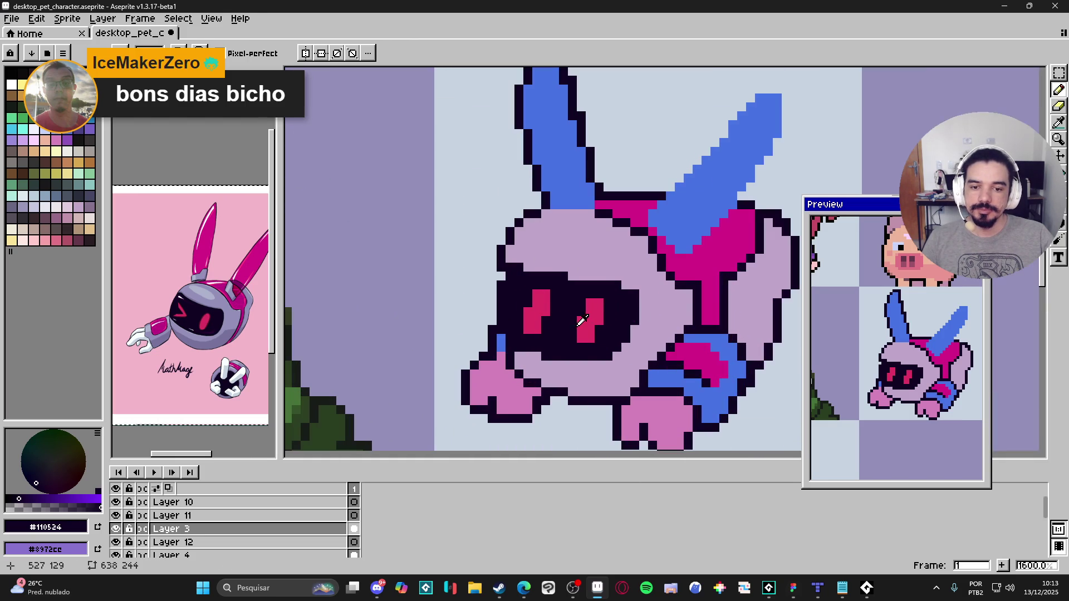
{"action": "left_click", "coordinate": [545, 313], "text": "alt"}
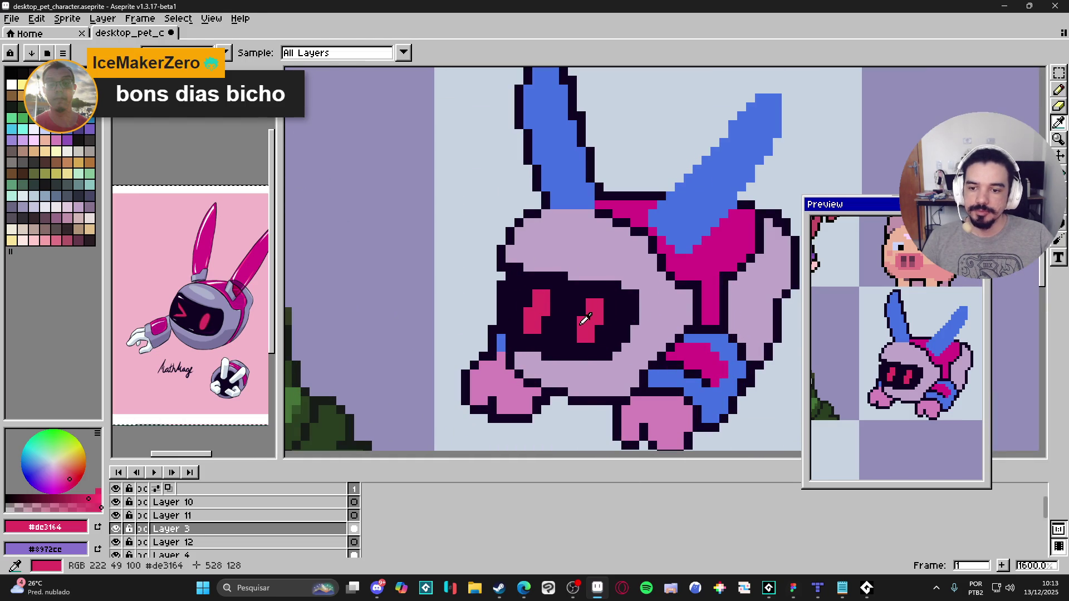
{"action": "left_click", "coordinate": [66, 478]}
{"action": "left_click", "coordinate": [528, 321]}
{"action": "left_click", "coordinate": [537, 321]}
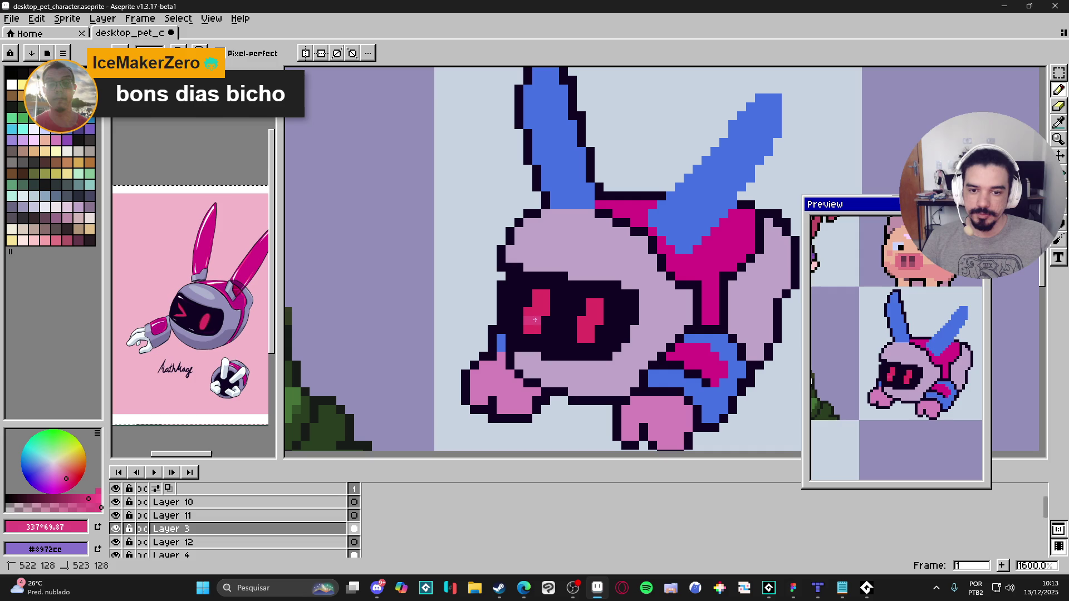
{"action": "left_click", "coordinate": [536, 304]}
{"action": "left_click", "coordinate": [545, 303]}
{"action": "left_click", "coordinate": [586, 331]}
{"action": "left_click", "coordinate": [590, 312]}
Step: Tweak the brightness of the highlight pink slightly on the colour wheel
{"action": "scroll", "coordinate": [607, 349], "scroll_direction": "down", "scroll_amount": 3}
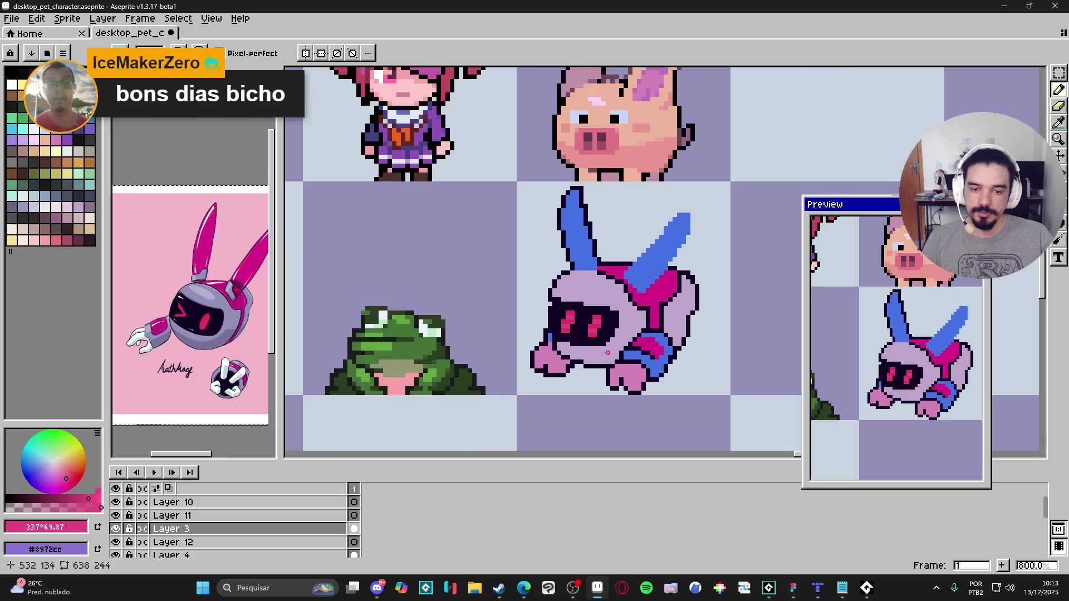
{"action": "scroll", "coordinate": [603, 357], "scroll_direction": "down", "scroll_amount": 2}
{"action": "scroll", "coordinate": [612, 346], "scroll_direction": "up", "scroll_amount": 3}
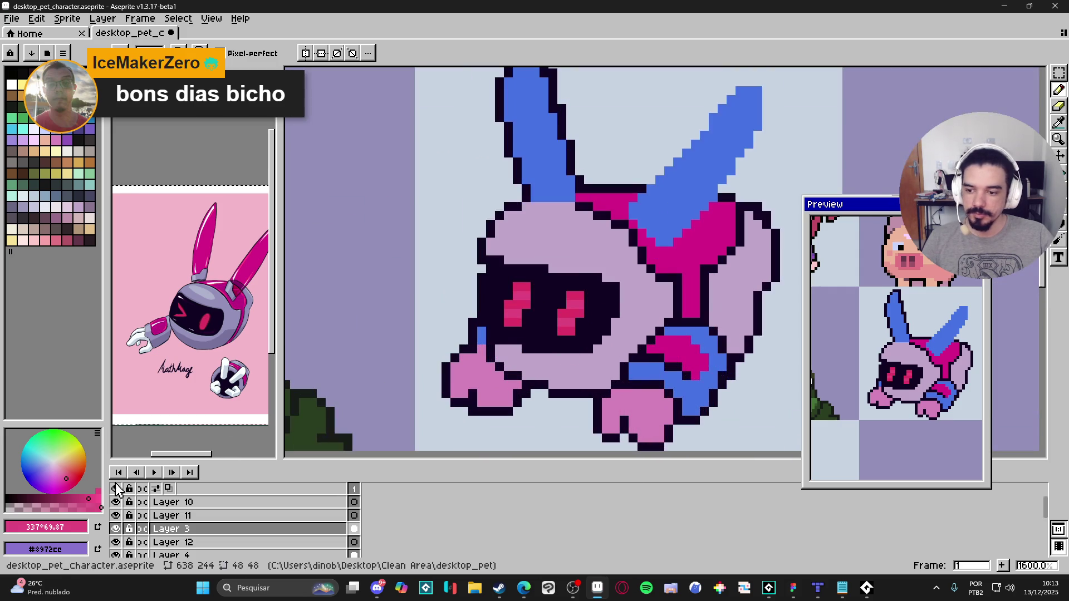
{"action": "left_click", "coordinate": [91, 498]}
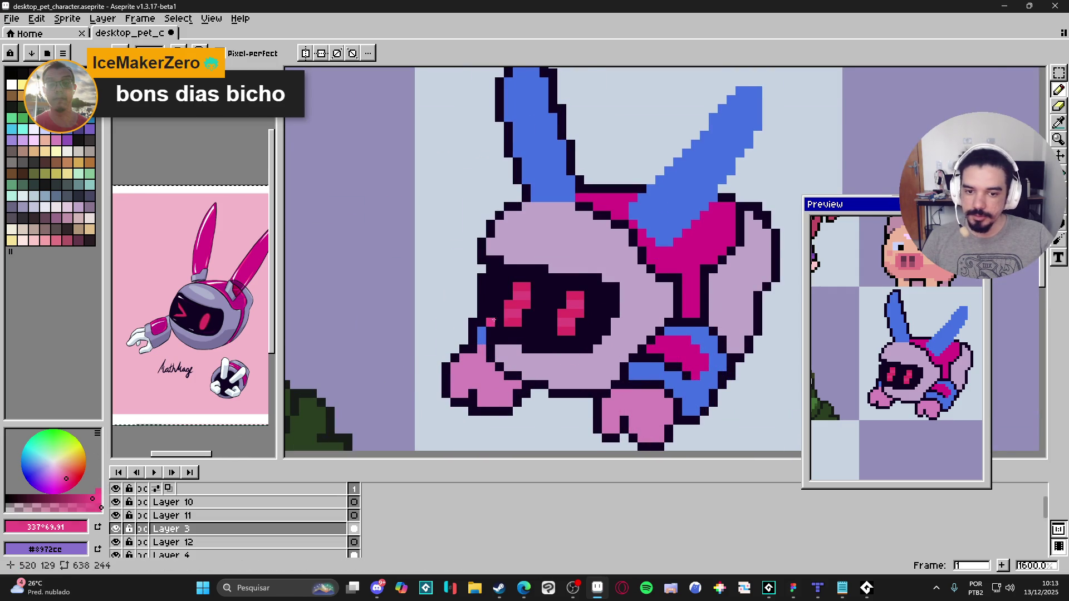
{"action": "scroll", "coordinate": [507, 312], "scroll_direction": "up", "scroll_amount": 1}
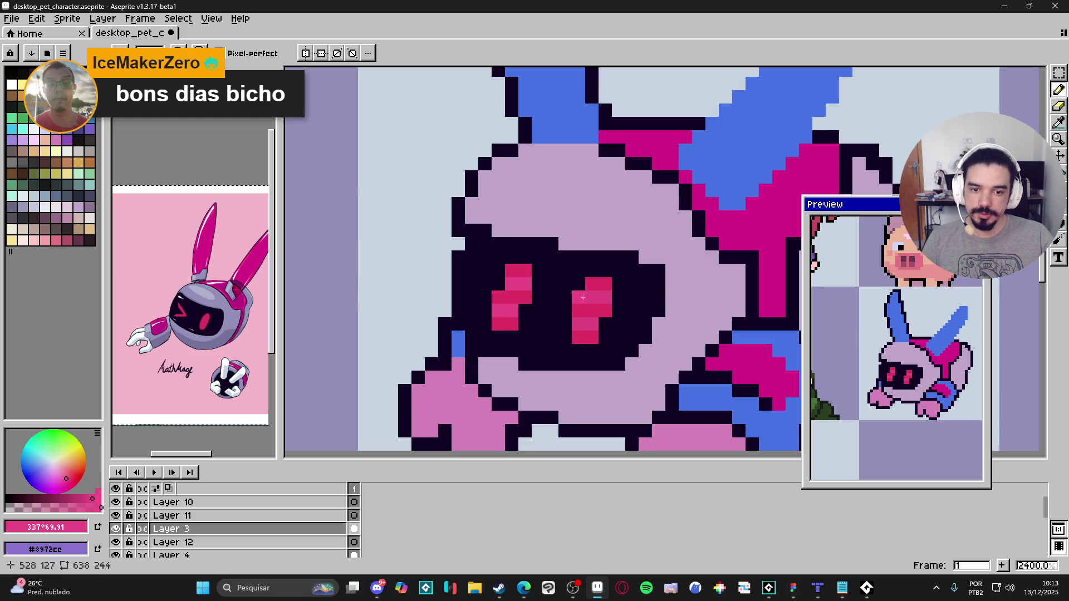
{"action": "scroll", "coordinate": [594, 298], "scroll_direction": "down", "scroll_amount": 1}
{"action": "scroll", "coordinate": [542, 346], "scroll_direction": "down", "scroll_amount": 1}
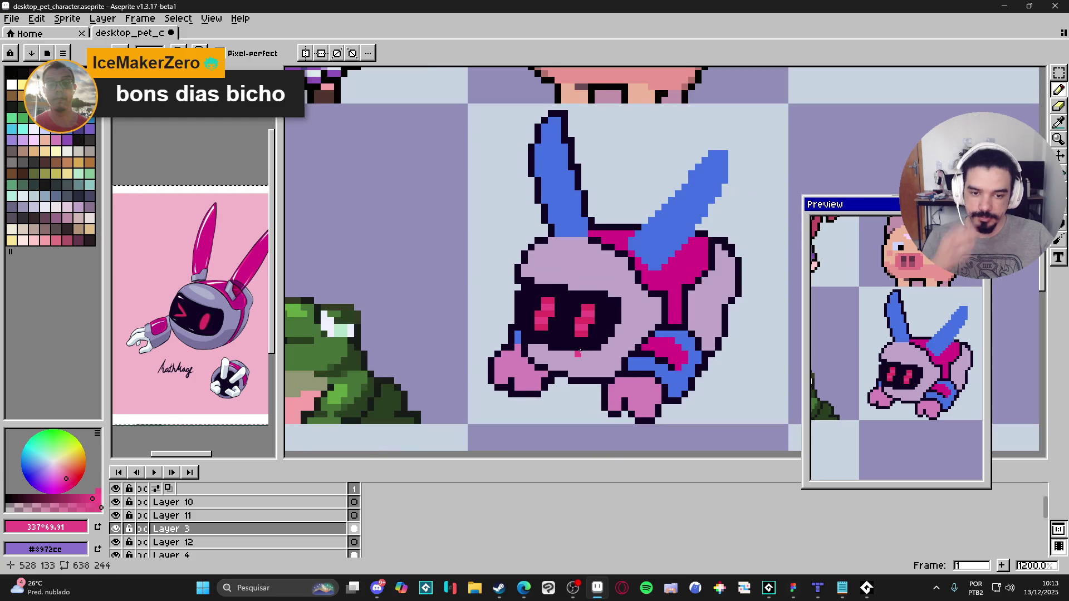
{"action": "scroll", "coordinate": [542, 345], "scroll_direction": "down", "scroll_amount": 1}
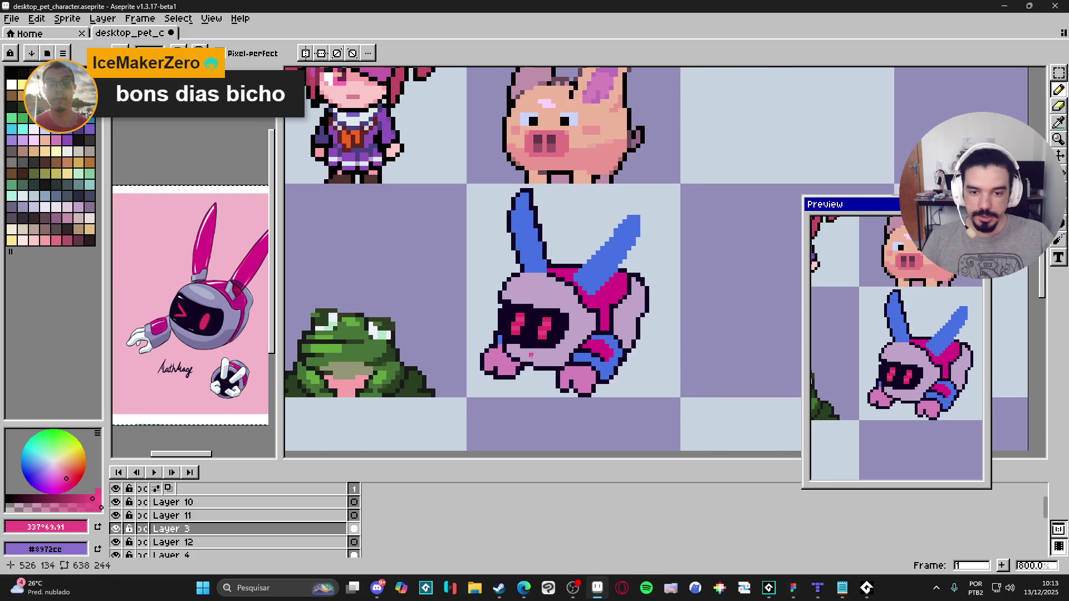
{"action": "scroll", "coordinate": [544, 349], "scroll_direction": "up", "scroll_amount": 1}
Step: Eyedrop the lavender body colour #bfa5c9 from the sprite
{"action": "key", "text": "alt"}
{"action": "left_click", "coordinate": [544, 349], "text": "alt"}
{"action": "scroll", "coordinate": [551, 362], "scroll_direction": "right", "scroll_amount": 1}
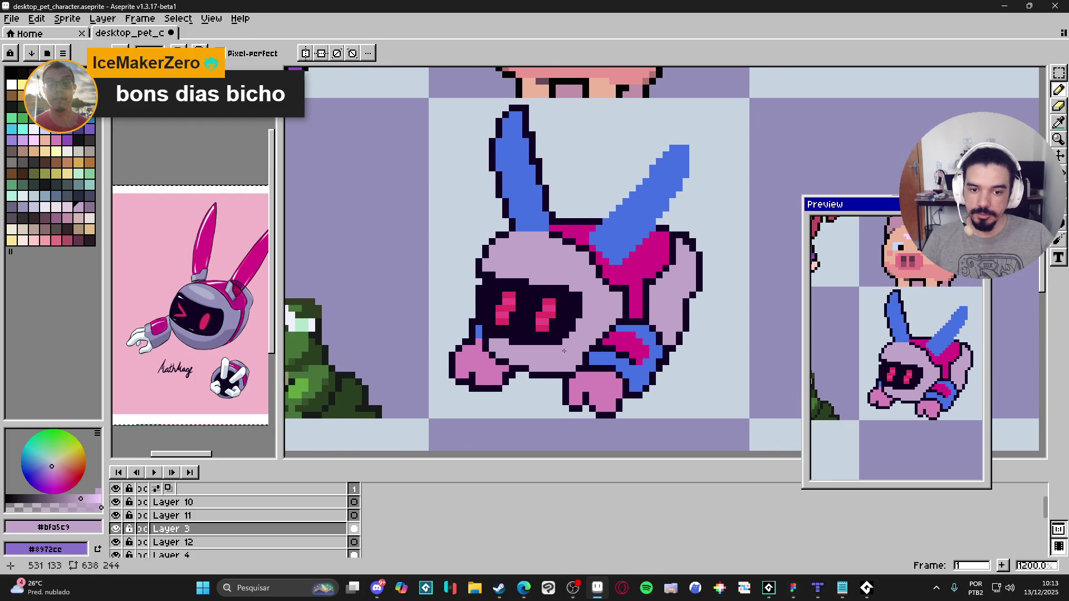
Step: Choose darker lavender swatch Idx-103 and paint shading on the right side and lower body
{"action": "left_click", "coordinate": [89, 207]}
{"action": "mouse_move", "coordinate": [665, 315]}
{"action": "left_mouse_down"}
{"action": "mouse_move", "coordinate": [651, 321]}
{"action": "mouse_move", "coordinate": [677, 329]}
{"action": "mouse_move", "coordinate": [668, 343]}
{"action": "left_mouse_up"}
{"action": "left_click", "coordinate": [672, 309]}
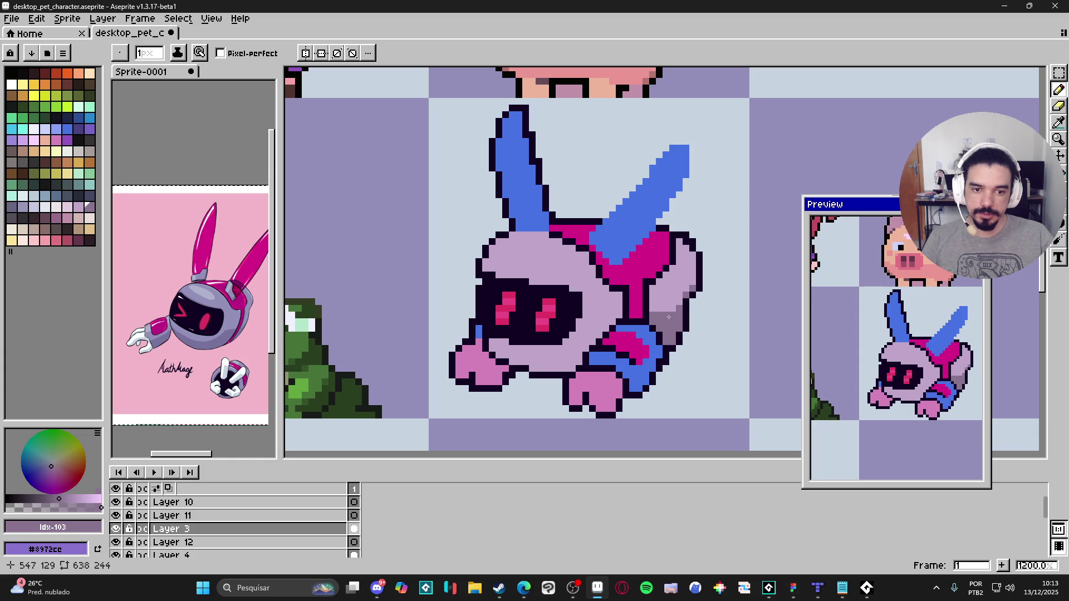
{"action": "mouse_move", "coordinate": [606, 329]}
{"action": "left_mouse_down"}
{"action": "mouse_move", "coordinate": [583, 330]}
{"action": "mouse_move", "coordinate": [555, 355]}
{"action": "mouse_move", "coordinate": [505, 354]}
{"action": "left_mouse_up"}
Step: Turn on Pixel-perfect strokes and save the file
{"action": "left_click", "coordinate": [221, 53]}
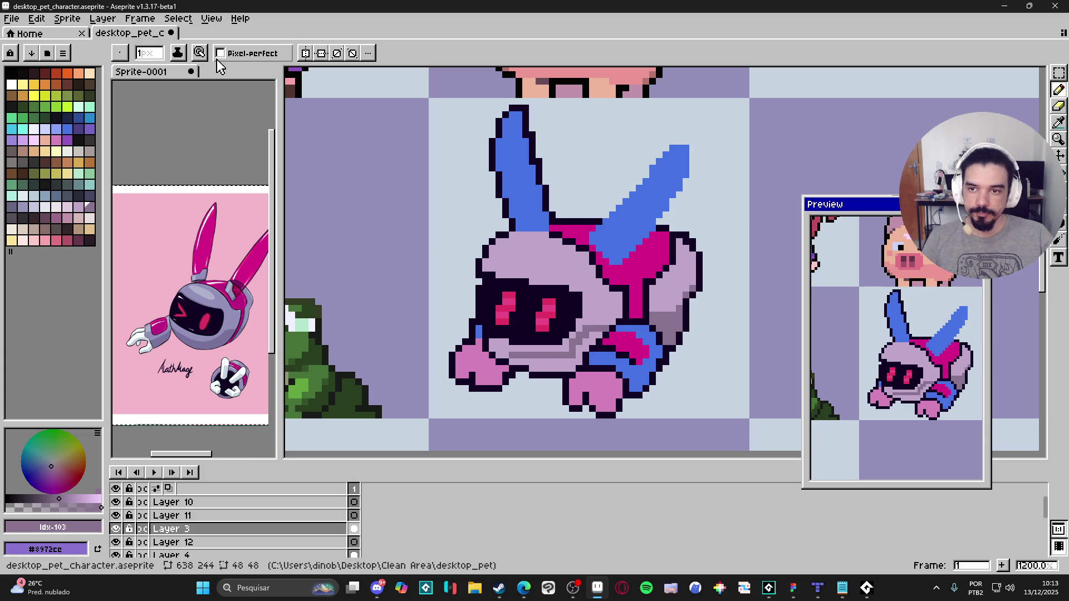
{"action": "left_click_drag", "start_coordinate": [635, 376], "coordinate": [657, 377]}
{"action": "key", "text": "ctrl+s"}
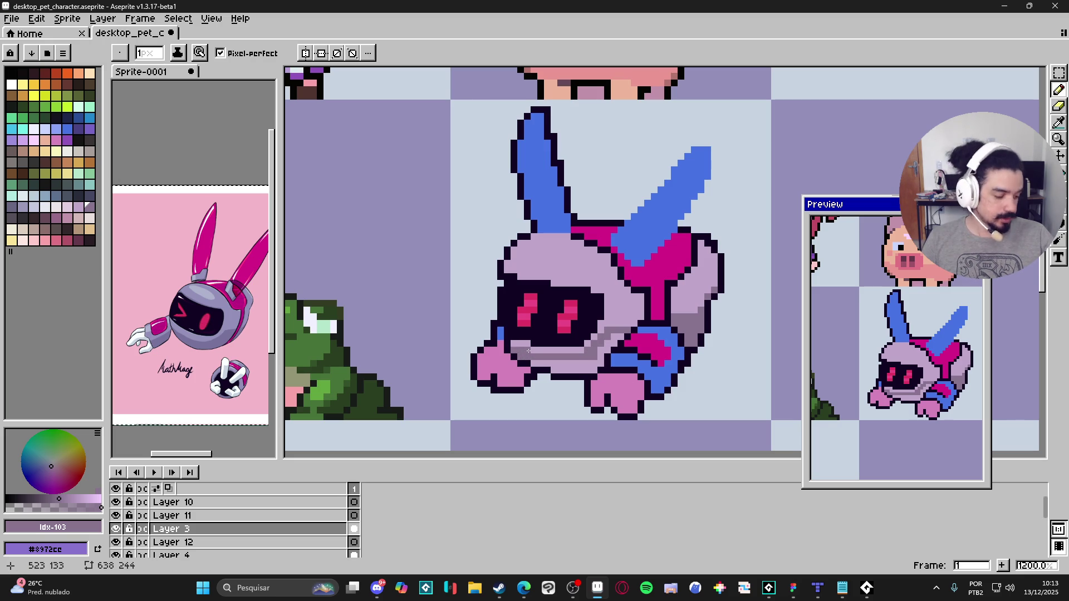
Step: Fill the lower body band with the darker lavender using the paint bucket
{"action": "key", "text": "g"}
{"action": "left_click", "coordinate": [589, 350]}
{"action": "key", "text": "b"}
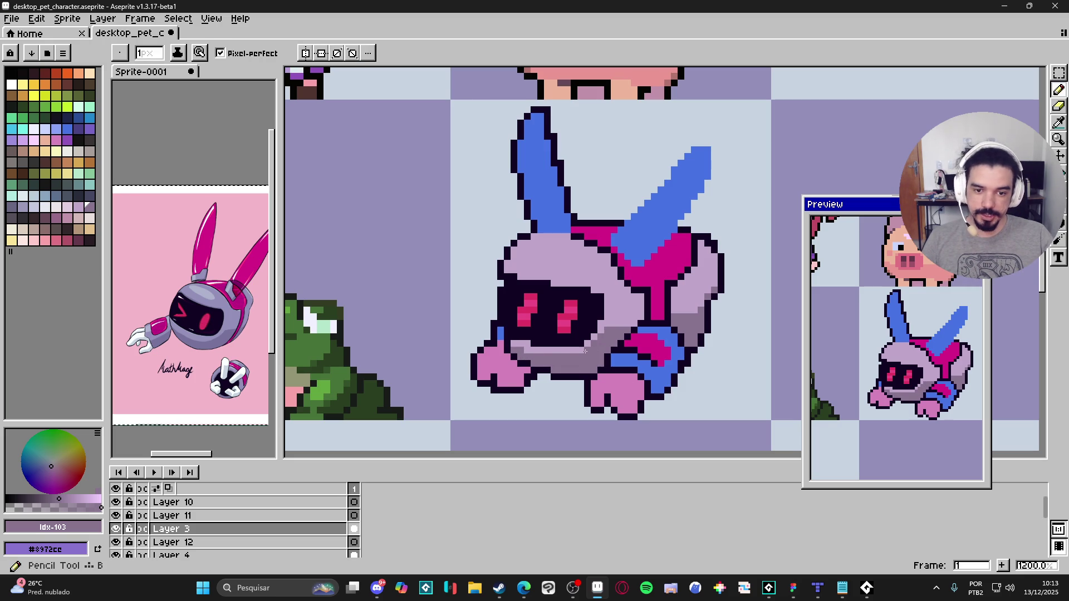
{"action": "scroll", "coordinate": [607, 342], "scroll_direction": "down", "scroll_amount": 2}
{"action": "scroll", "coordinate": [615, 337], "scroll_direction": "up", "scroll_amount": 2}
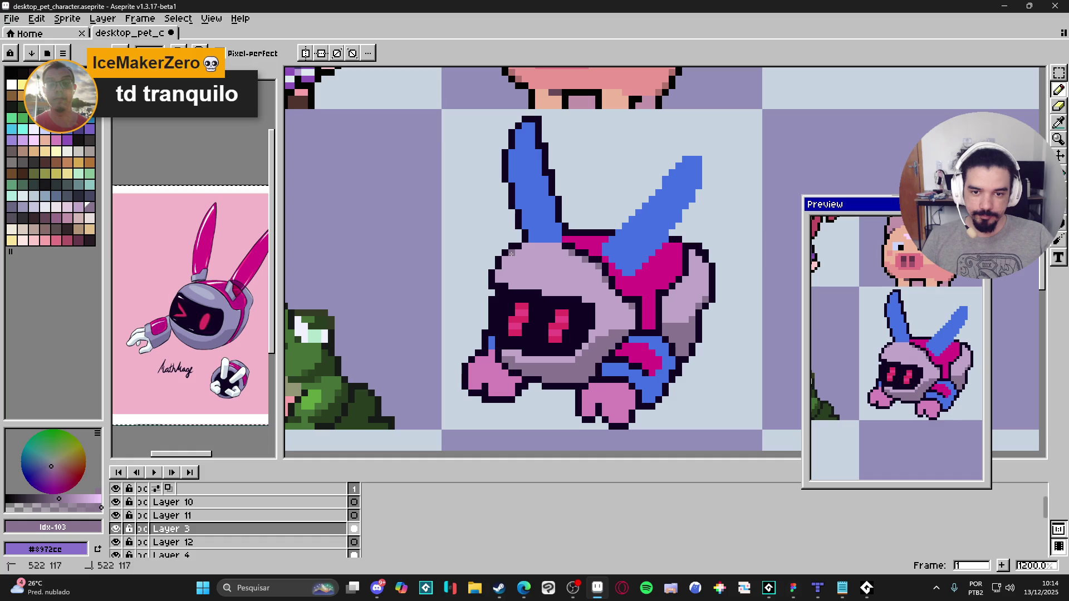
Step: Shade the helmet edge above the visor and save again
{"action": "left_click_drag", "start_coordinate": [509, 287], "coordinate": [592, 301]}
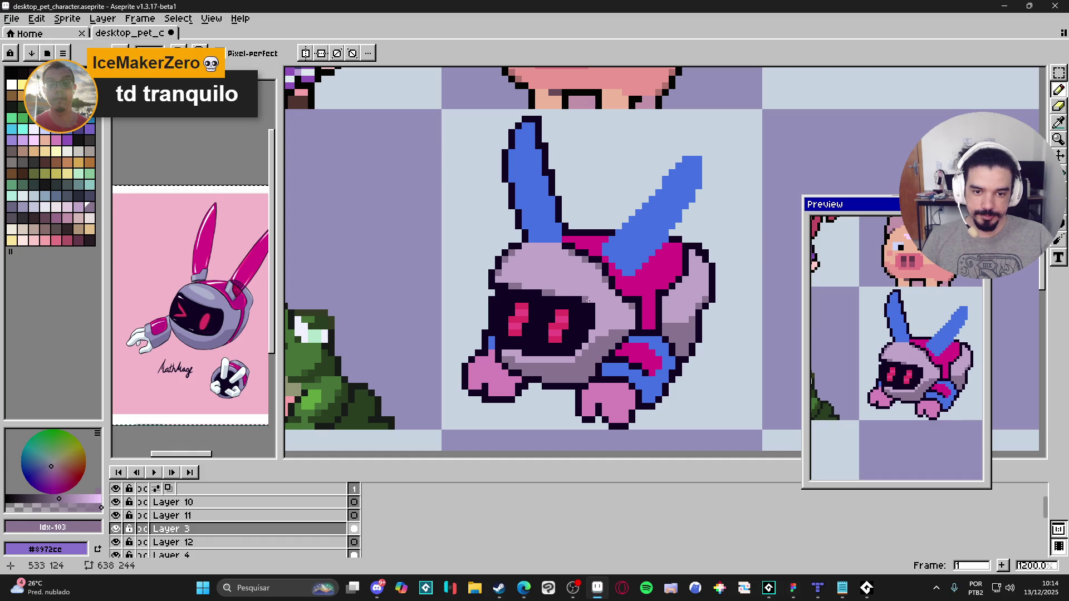
{"action": "scroll", "coordinate": [588, 300], "scroll_direction": "down", "scroll_amount": 3}
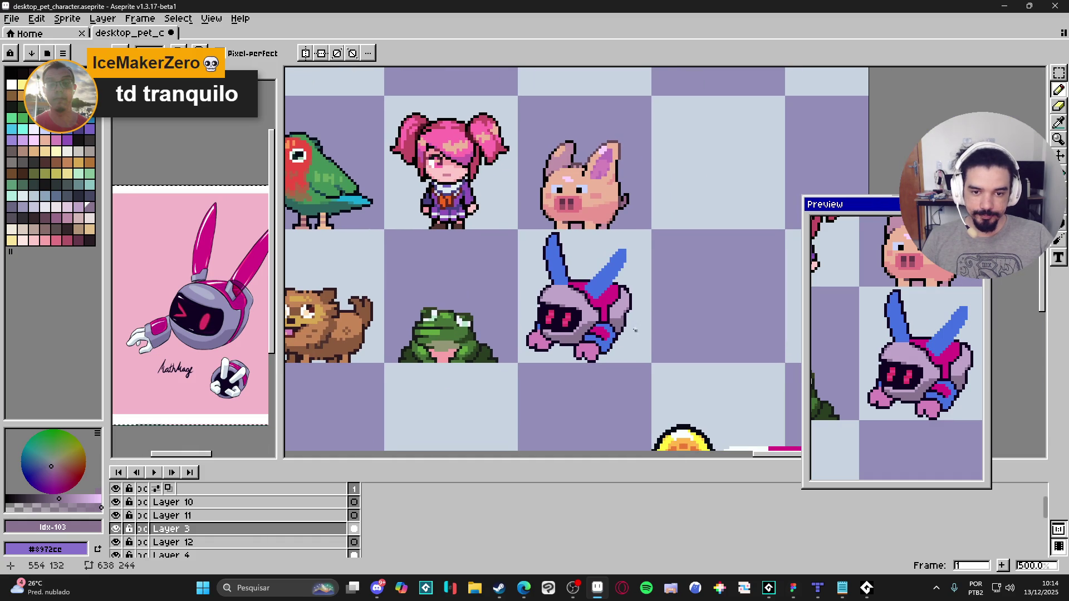
{"action": "key", "text": "ctrl+s"}
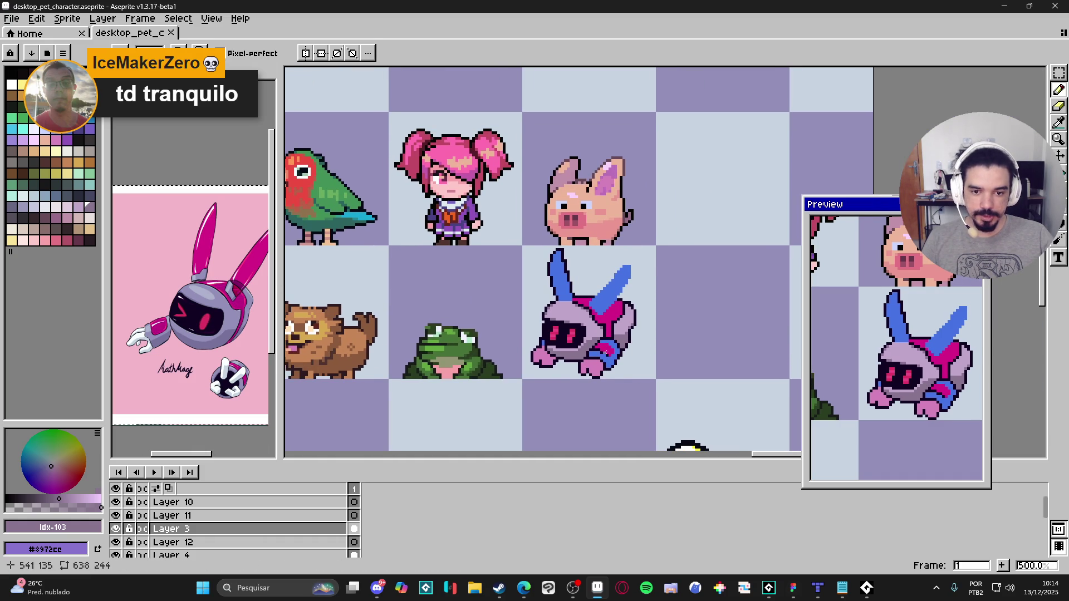
{"action": "scroll", "coordinate": [606, 355], "scroll_direction": "up", "scroll_amount": 1}
{"action": "left_click_drag", "start_coordinate": [595, 300], "coordinate": [592, 302]}
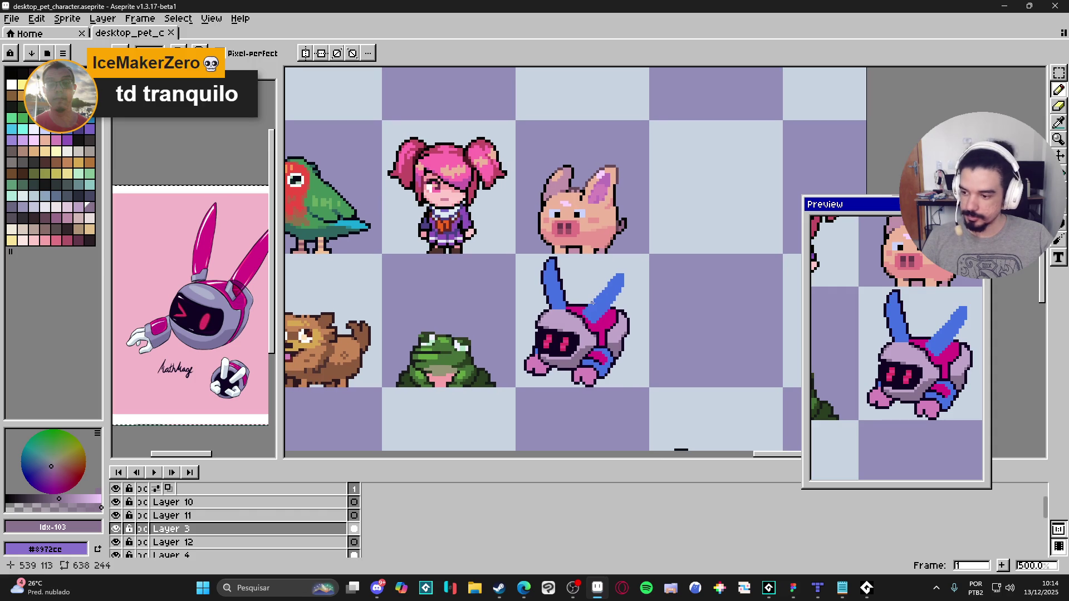
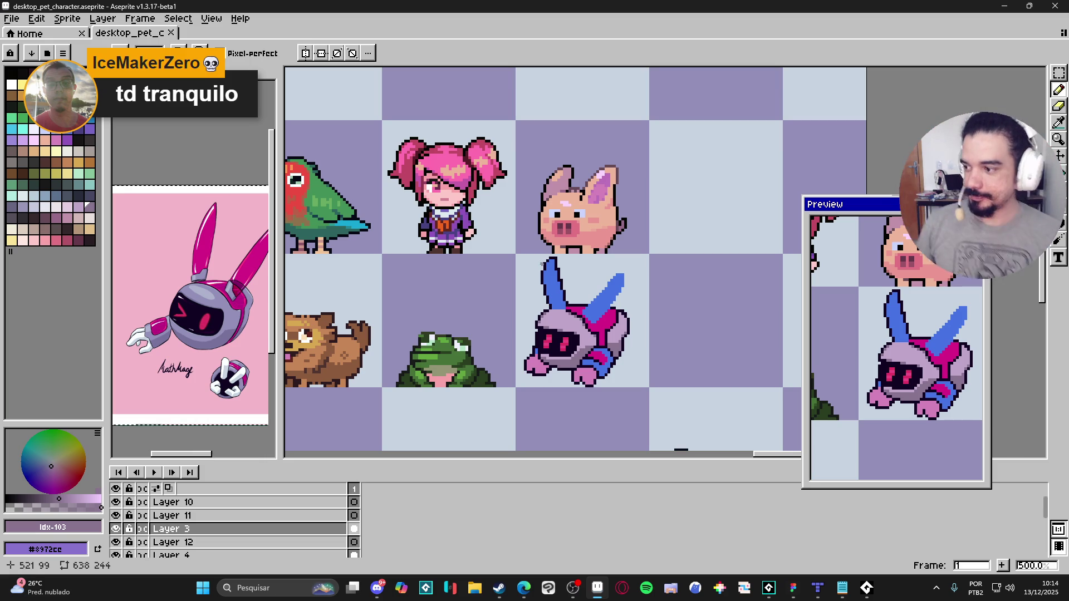
Step: Paint a light lilac highlight on the robot bunny's helmet
{"action": "scroll", "coordinate": [587, 302], "scroll_direction": "up", "scroll_amount": 2}
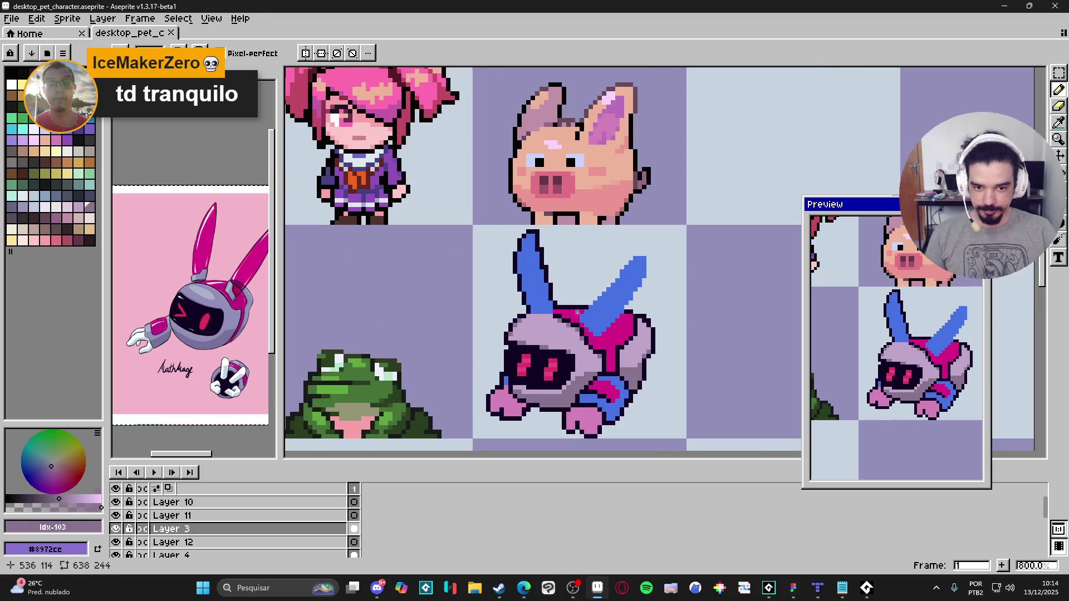
{"action": "left_click", "coordinate": [78, 207]}
{"action": "left_click", "coordinate": [69, 208]}
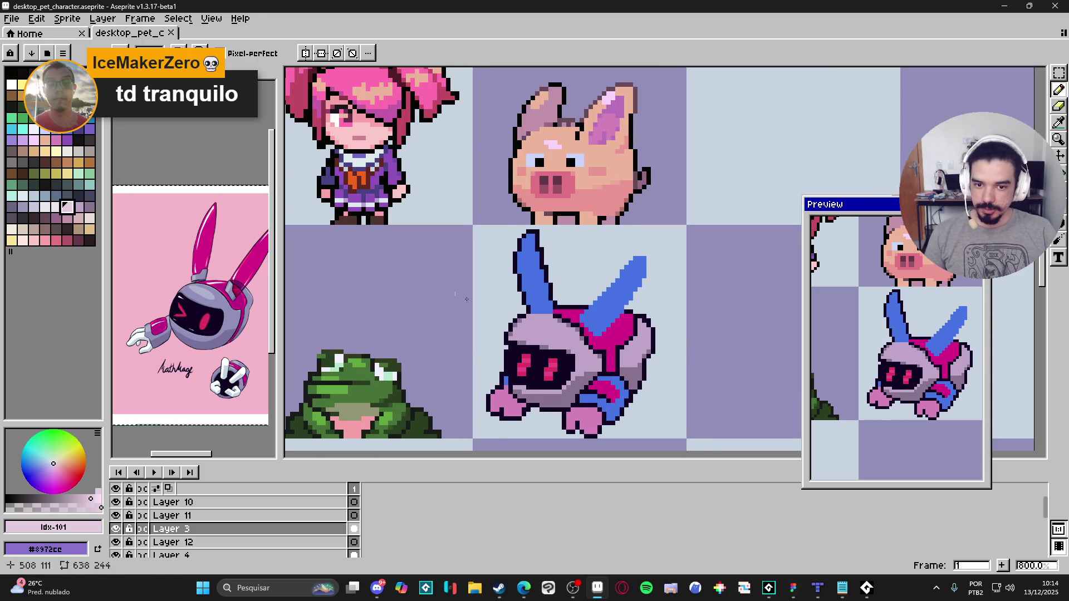
{"action": "scroll", "coordinate": [533, 329], "scroll_direction": "up", "scroll_amount": 1}
{"action": "left_click_drag", "start_coordinate": [532, 329], "coordinate": [543, 335]}
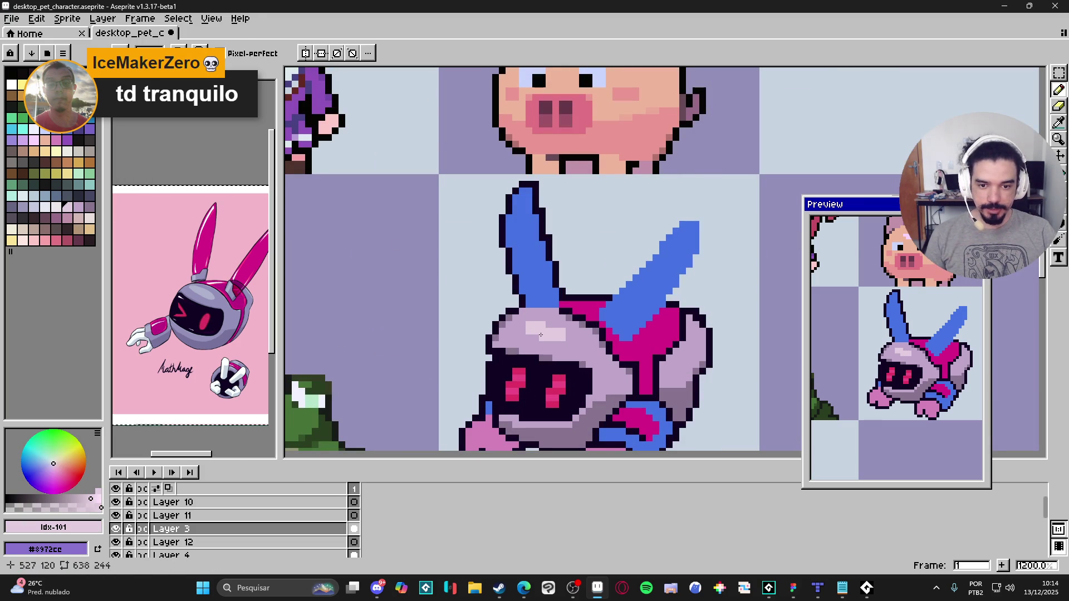
Step: Eyedrop the chest magenta, pick a darker shade, and recolour a few chest pixels
{"action": "scroll", "coordinate": [559, 339], "scroll_direction": "down", "scroll_amount": 3}
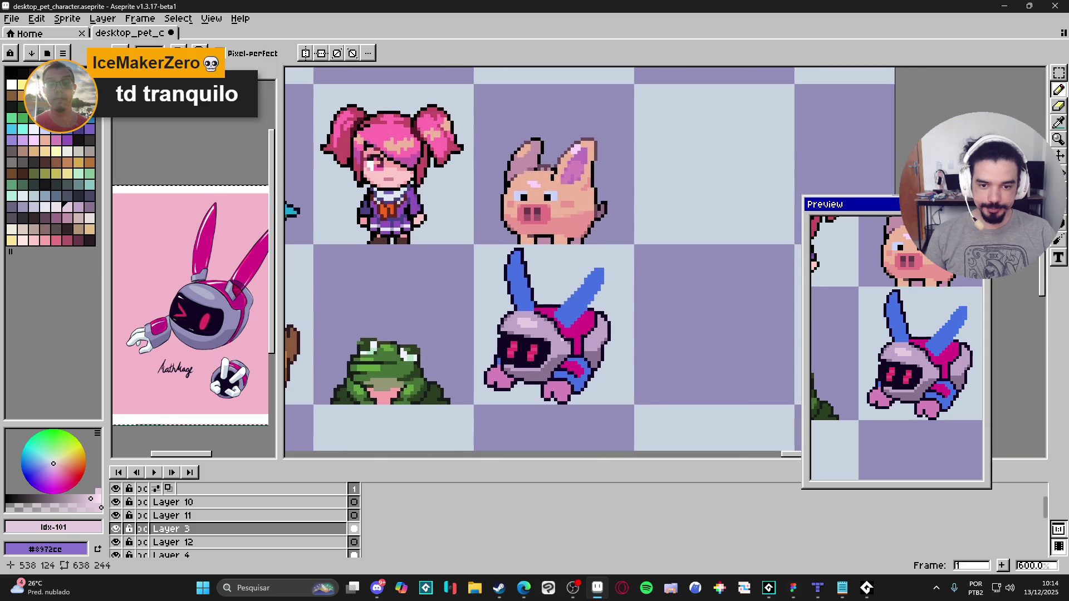
{"action": "scroll", "coordinate": [602, 332], "scroll_direction": "up", "scroll_amount": 1}
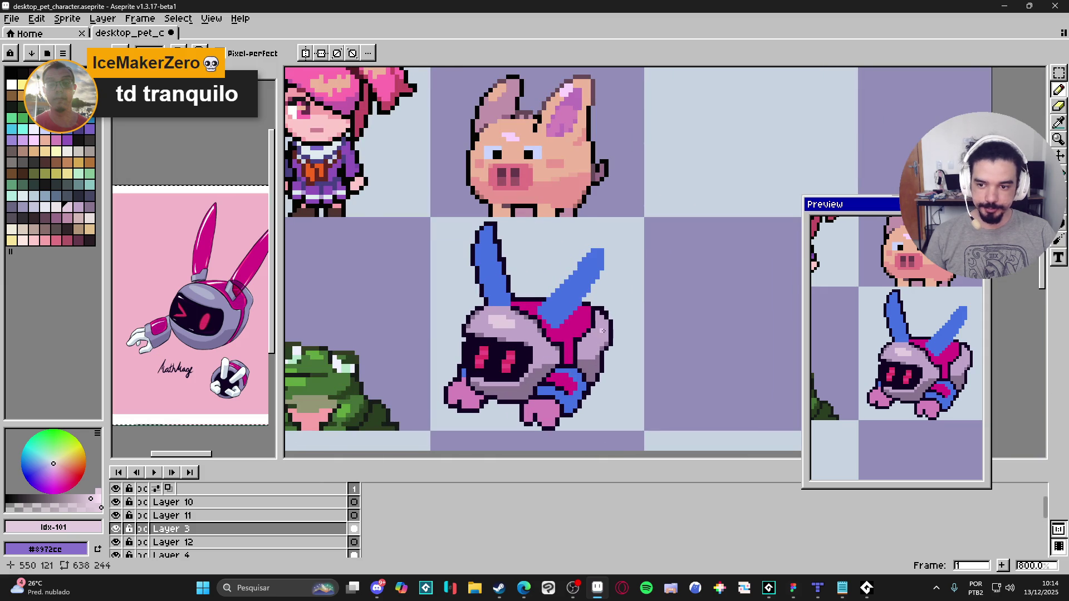
{"action": "scroll", "coordinate": [604, 323], "scroll_direction": "up", "scroll_amount": 1}
{"action": "scroll", "coordinate": [596, 325], "scroll_direction": "down", "scroll_amount": 2}
{"action": "scroll", "coordinate": [586, 329], "scroll_direction": "up", "scroll_amount": 1}
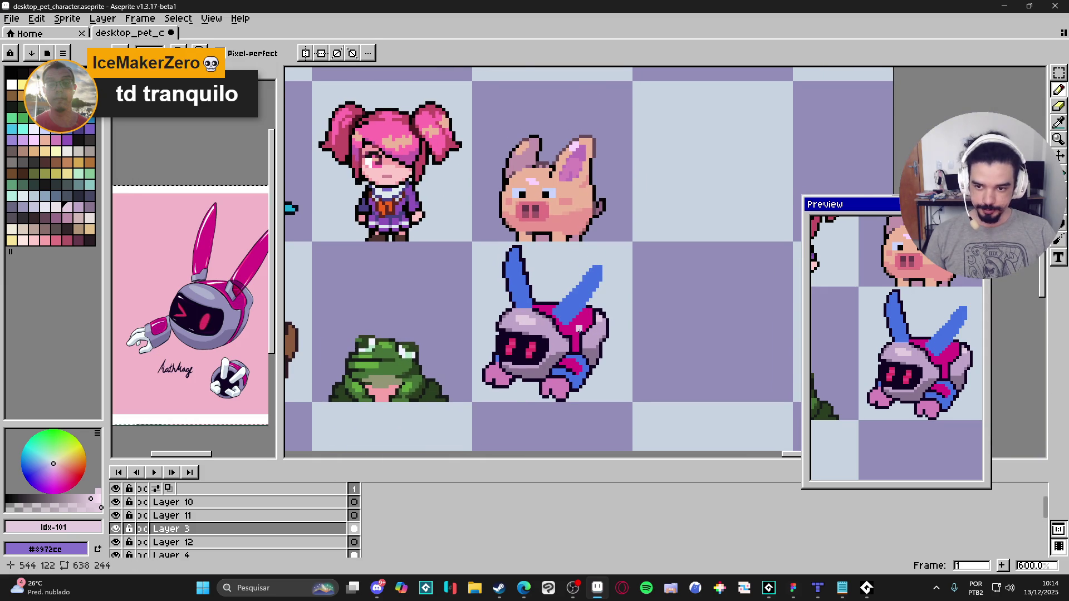
{"action": "scroll", "coordinate": [584, 329], "scroll_direction": "up", "scroll_amount": 2}
{"action": "left_click", "coordinate": [571, 326], "text": "alt"}
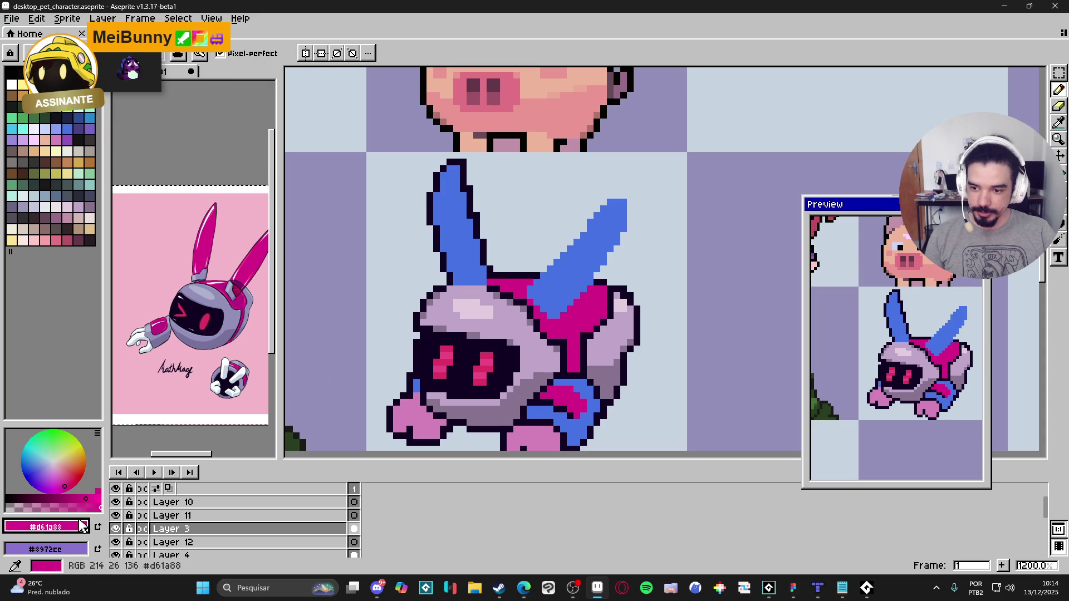
{"action": "left_click", "coordinate": [83, 498]}
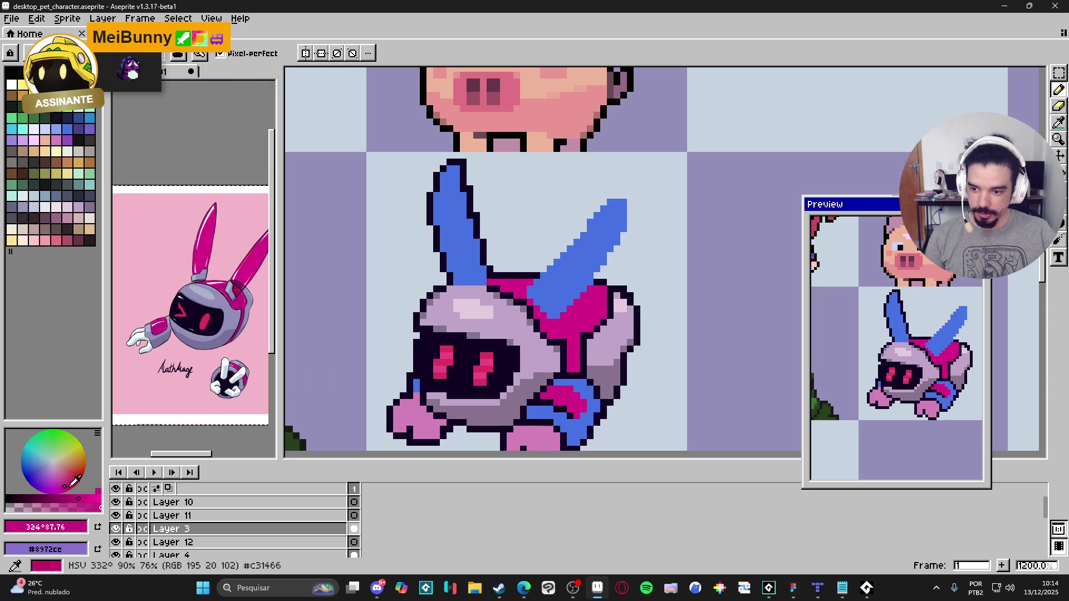
{"action": "left_click", "coordinate": [78, 498]}
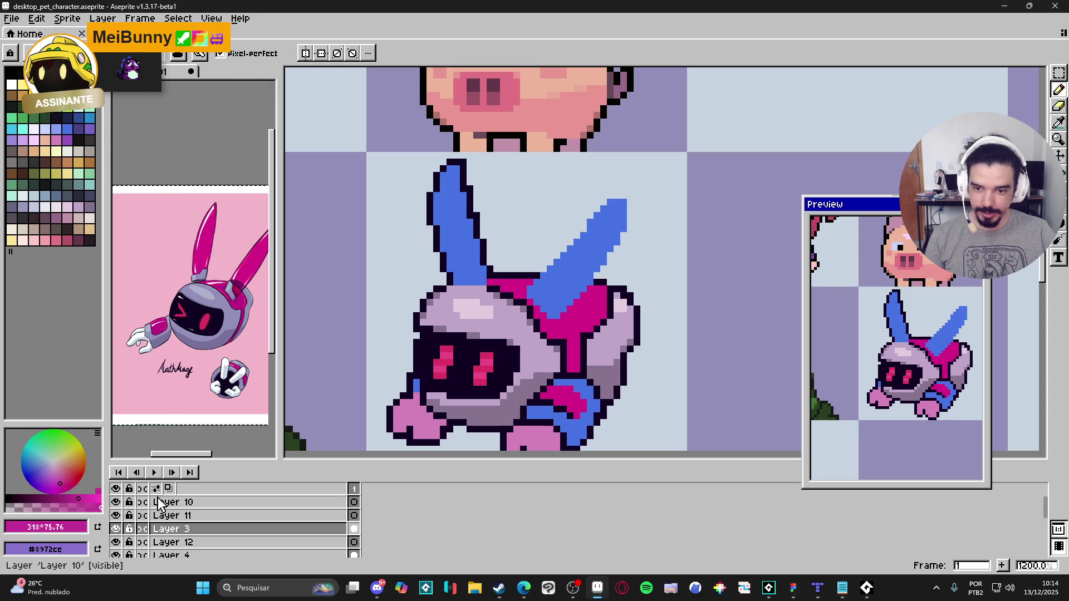
{"action": "left_click", "coordinate": [74, 499]}
{"action": "left_click", "coordinate": [568, 327]}
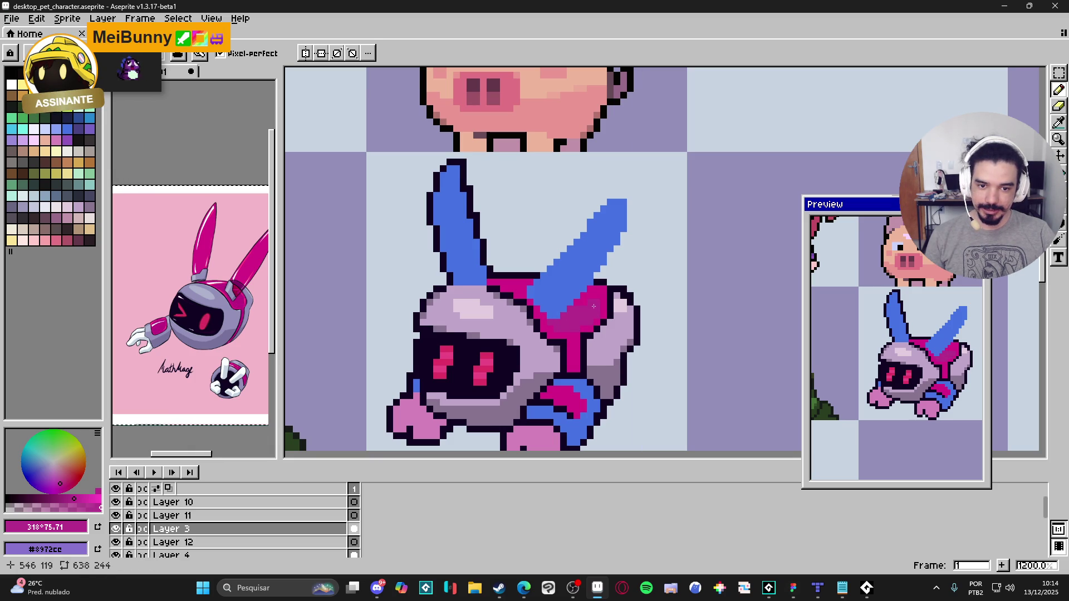
Step: Shade down the magenta chest band and choose a deeper magenta shade
{"action": "scroll", "coordinate": [585, 317], "scroll_direction": "up", "scroll_amount": 1}
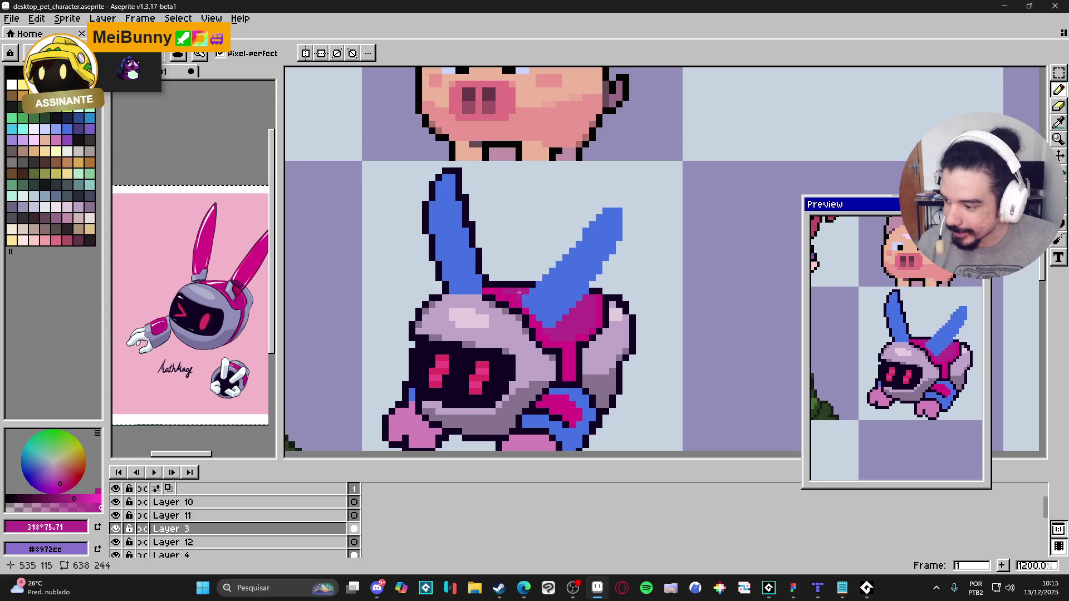
{"action": "scroll", "coordinate": [542, 314], "scroll_direction": "down", "scroll_amount": 1}
{"action": "scroll", "coordinate": [557, 329], "scroll_direction": "up", "scroll_amount": 1}
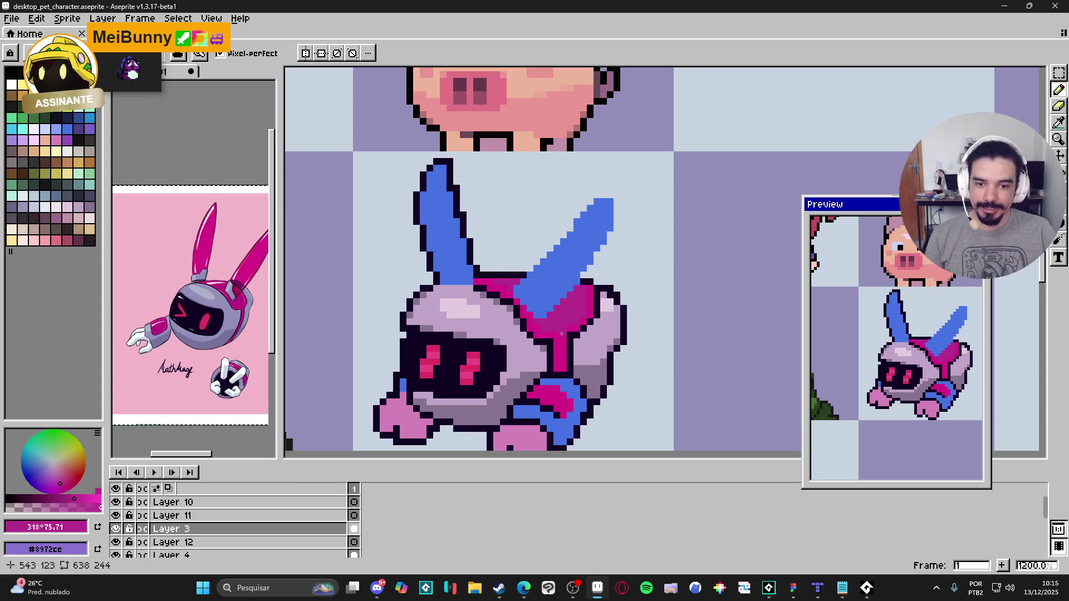
{"action": "left_click_drag", "start_coordinate": [562, 335], "coordinate": [565, 368]}
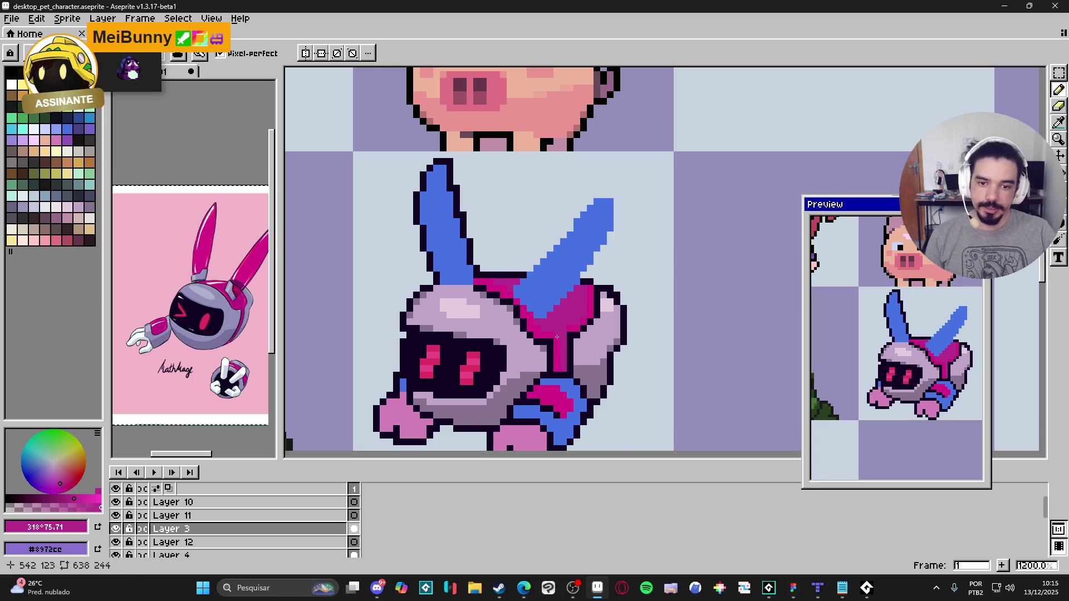
{"action": "scroll", "coordinate": [559, 347], "scroll_direction": "down", "scroll_amount": 2}
{"action": "scroll", "coordinate": [565, 343], "scroll_direction": "up", "scroll_amount": 2}
{"action": "scroll", "coordinate": [571, 337], "scroll_direction": "down", "scroll_amount": 2}
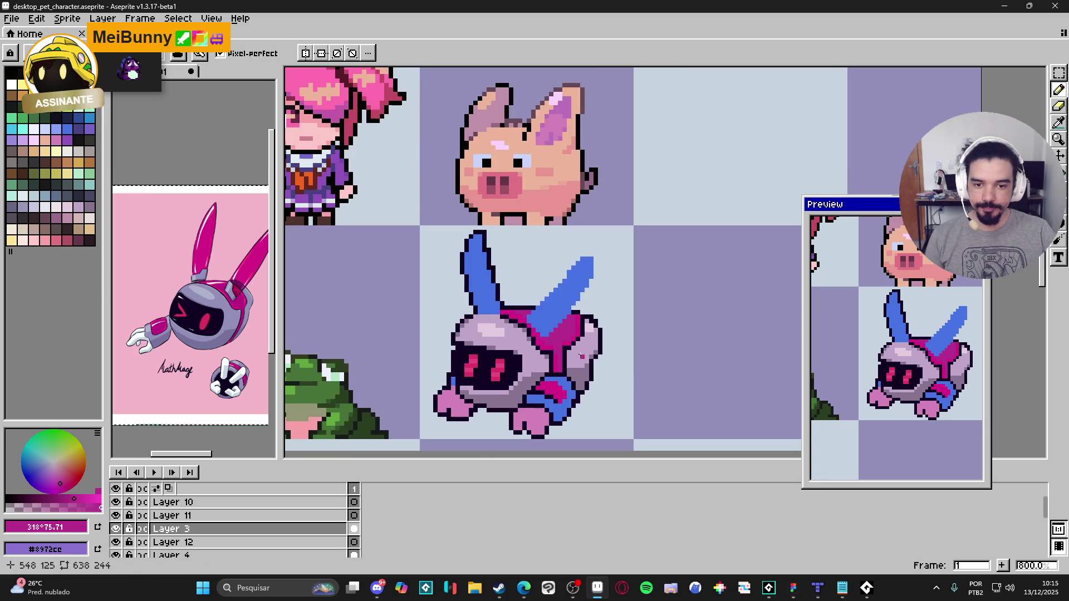
{"action": "scroll", "coordinate": [572, 337], "scroll_direction": "up", "scroll_amount": 3}
{"action": "left_click", "coordinate": [72, 496]}
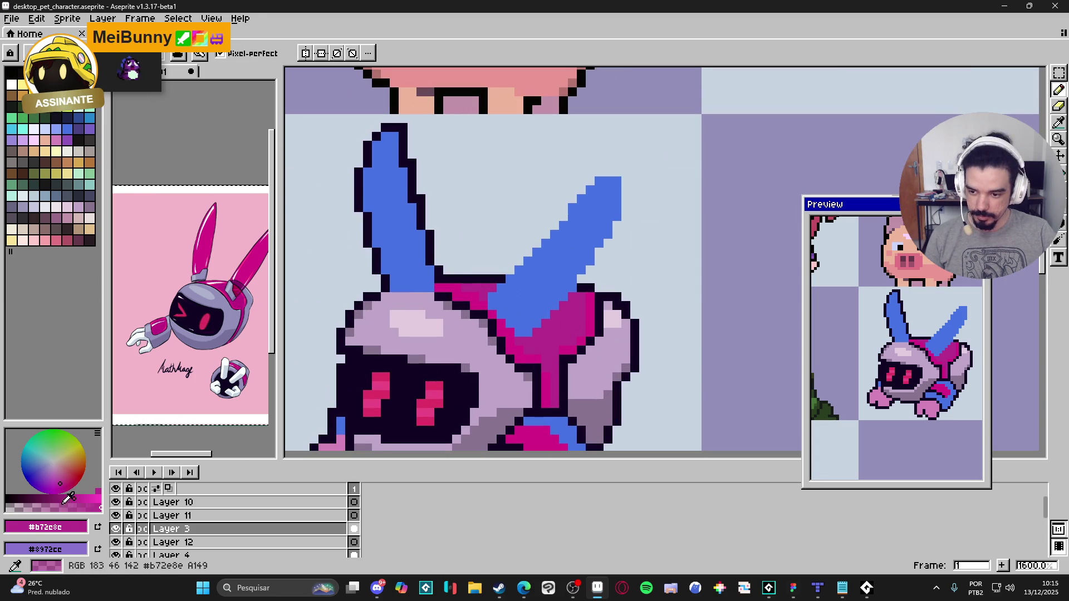
{"action": "left_click", "coordinate": [67, 498]}
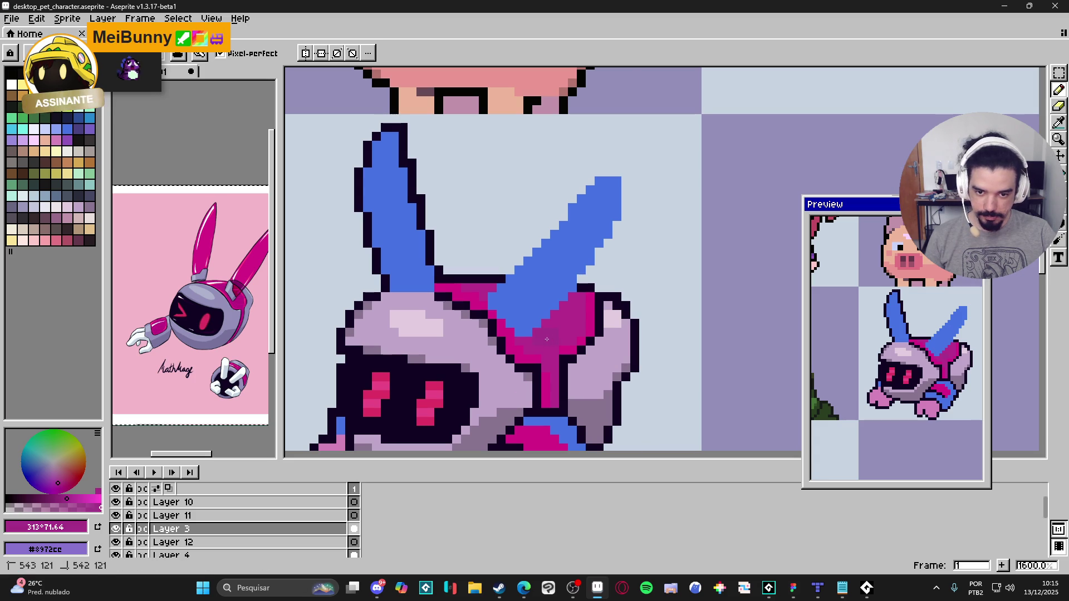
Step: Save the sprite to desktop_pet_character.aseprite
{"action": "scroll", "coordinate": [569, 326], "scroll_direction": "down", "scroll_amount": 3}
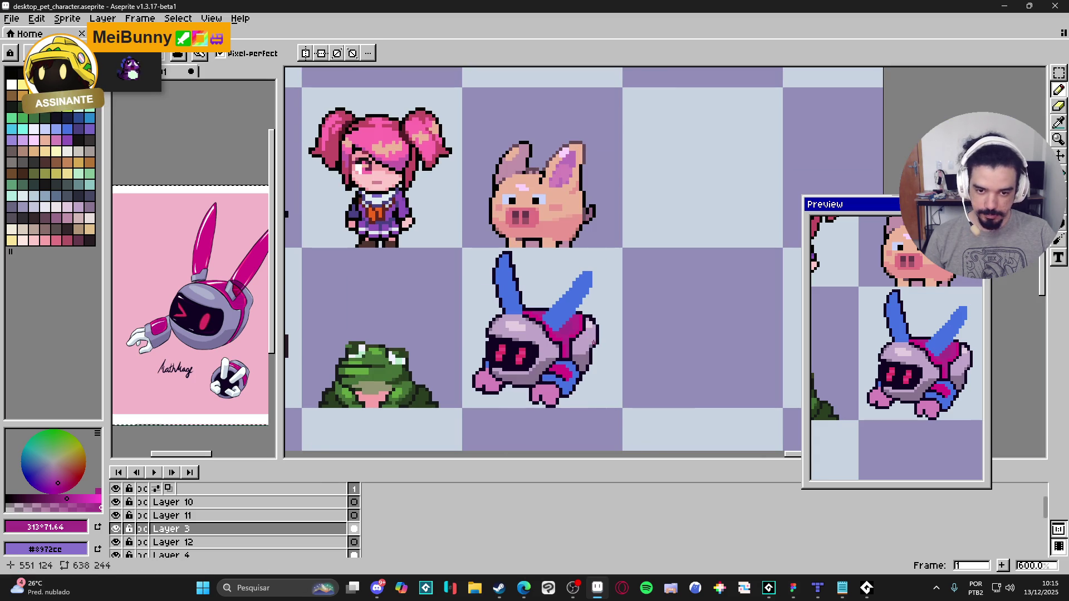
{"action": "scroll", "coordinate": [573, 317], "scroll_direction": "up", "scroll_amount": 1}
{"action": "scroll", "coordinate": [579, 308], "scroll_direction": "down", "scroll_amount": 1}
{"action": "key", "text": "ctrl+s"}
{"action": "scroll", "coordinate": [578, 309], "scroll_direction": "down", "scroll_amount": 1}
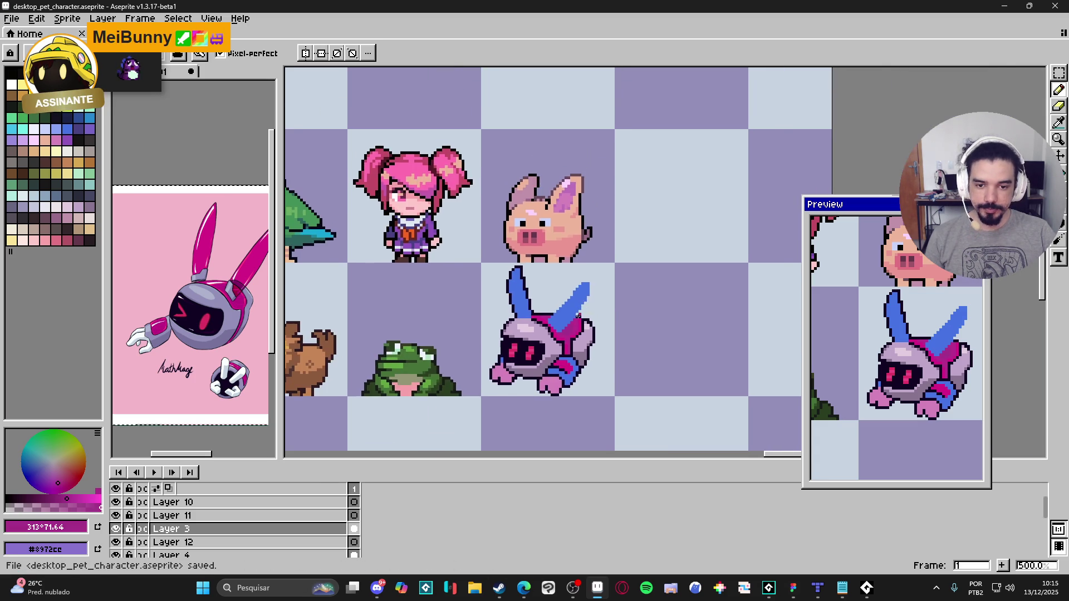
Step: Eyedrop the robot's dark outline colour and save the sprite file
{"action": "scroll", "coordinate": [578, 309], "scroll_direction": "up", "scroll_amount": 4}
{"action": "left_click", "coordinate": [527, 296], "text": "alt"}
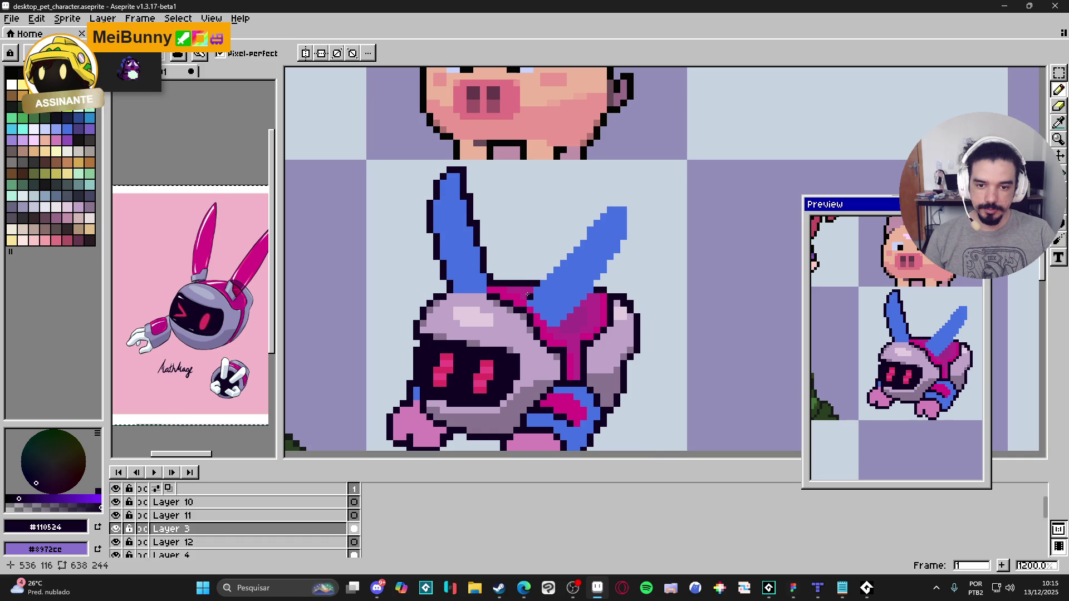
{"action": "left_click", "coordinate": [188, 338]}
{"action": "left_click", "coordinate": [550, 294]}
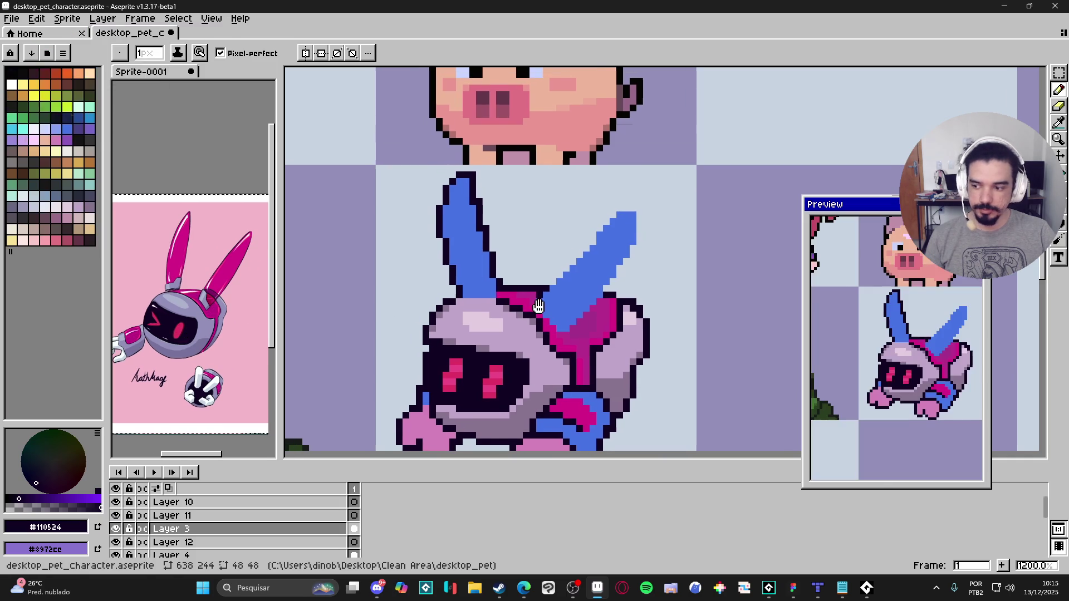
{"action": "key", "text": "ctrl+s"}
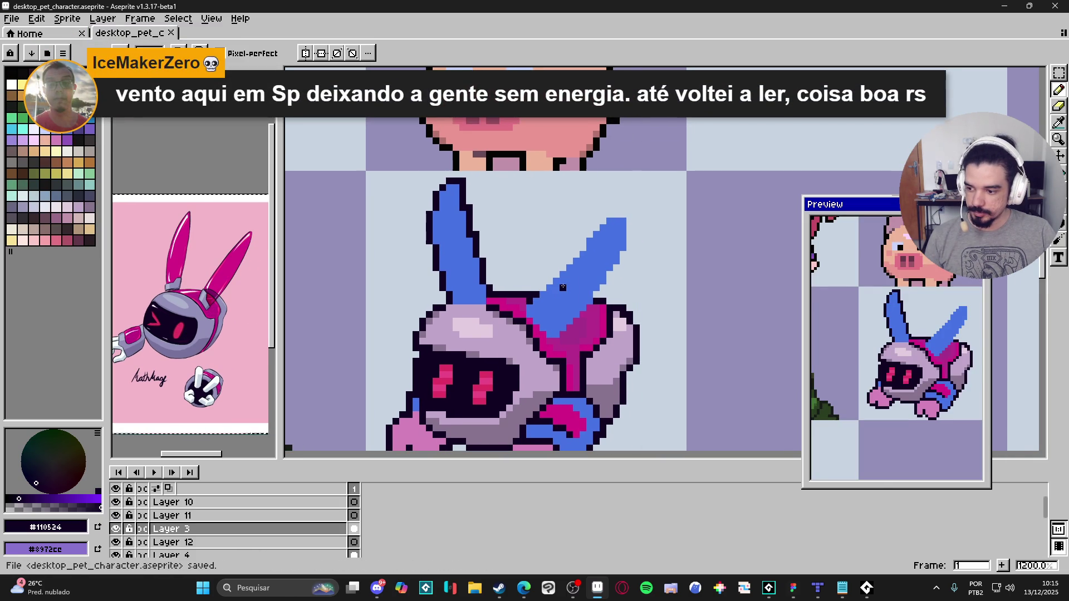
Step: Draw a dark outline along the right ear, continuing down-left to the body
{"action": "mouse_move", "coordinate": [544, 287]}
{"action": "left_mouse_down"}
{"action": "mouse_move", "coordinate": [610, 213]}
{"action": "mouse_move", "coordinate": [629, 251]}
{"action": "mouse_move", "coordinate": [614, 273]}
{"action": "left_mouse_up"}
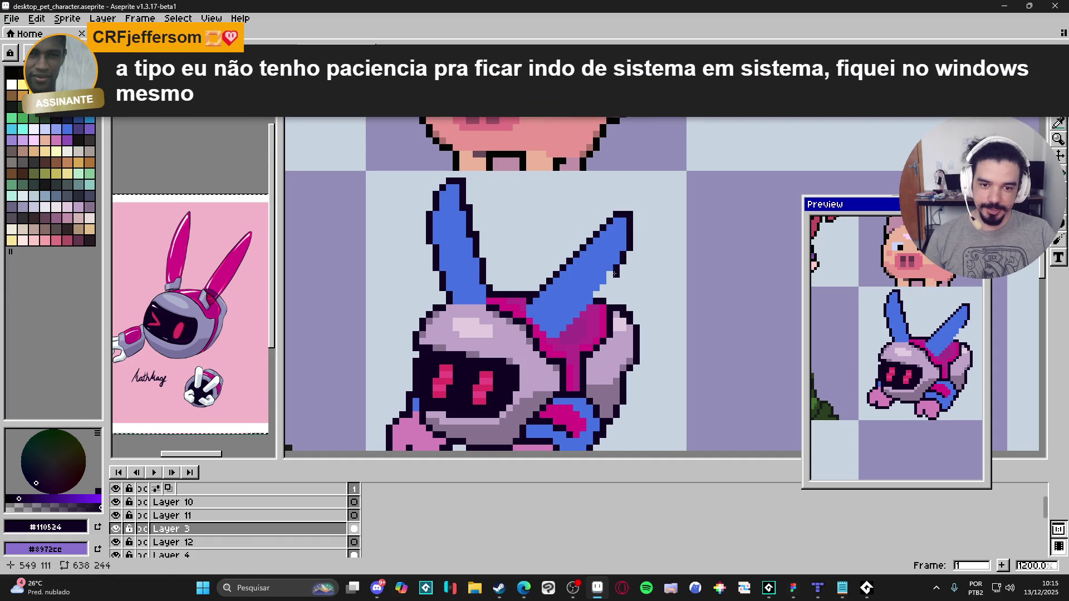
{"action": "left_click", "coordinate": [609, 283]}
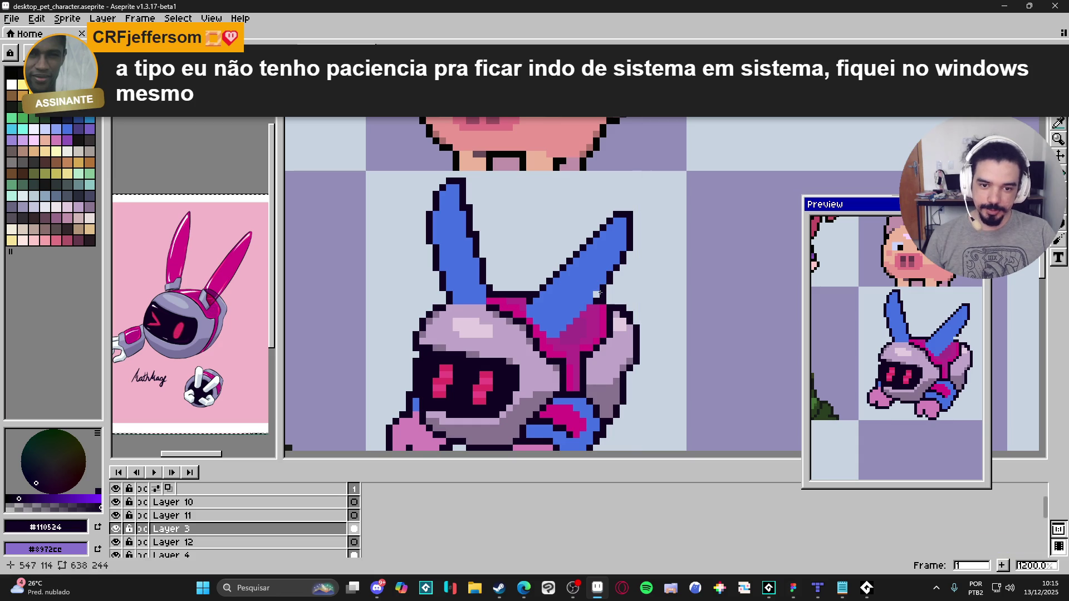
{"action": "left_click_drag", "start_coordinate": [595, 294], "coordinate": [562, 335]}
{"action": "left_click", "coordinate": [589, 315], "text": "alt"}
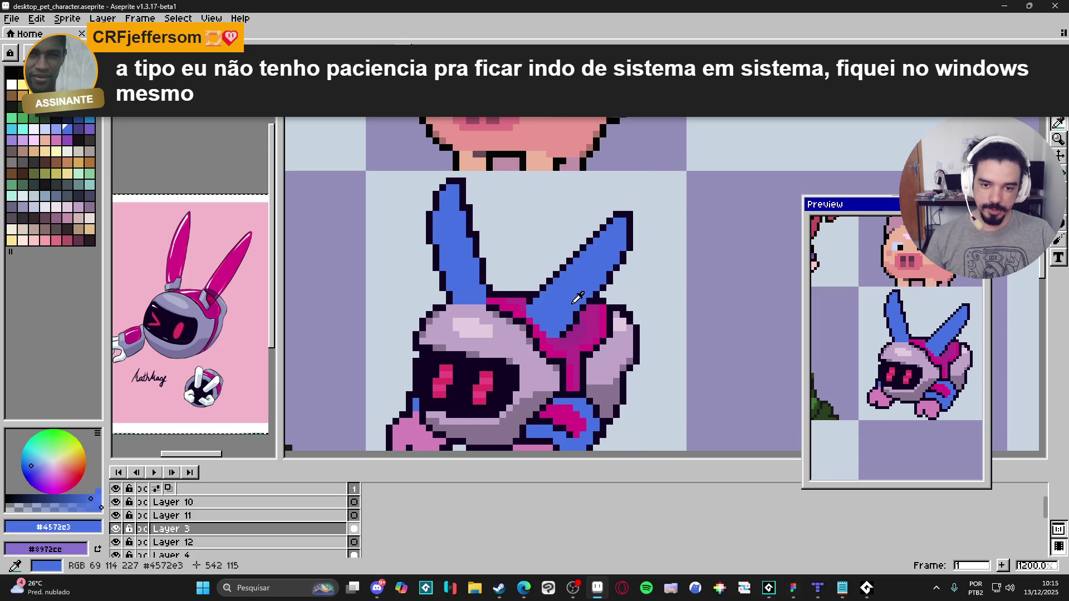
{"action": "left_click", "coordinate": [585, 312], "text": "alt"}
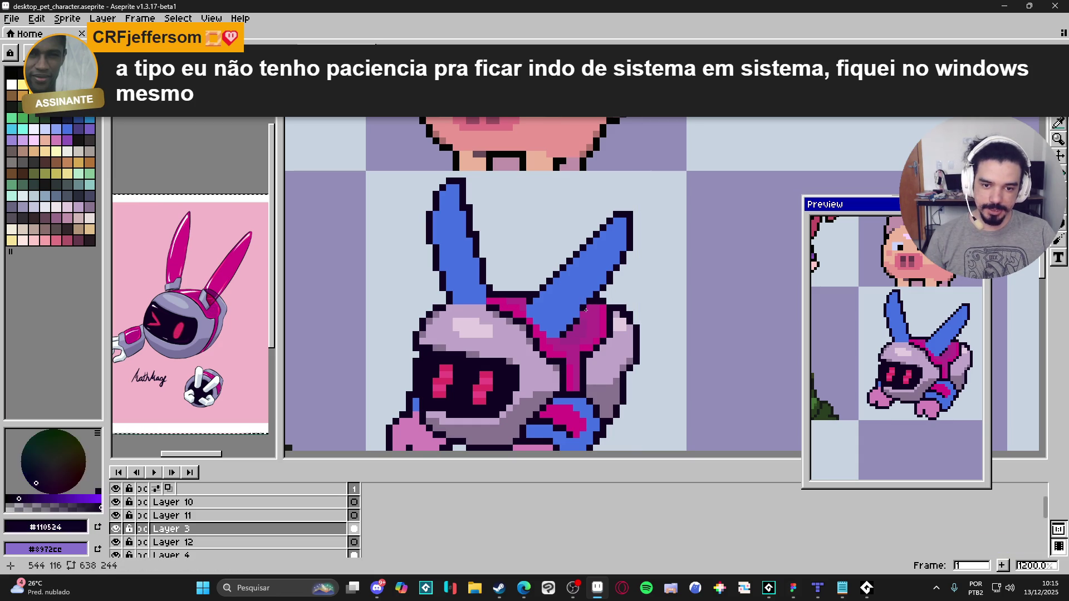
{"action": "left_click", "coordinate": [588, 309], "text": "alt"}
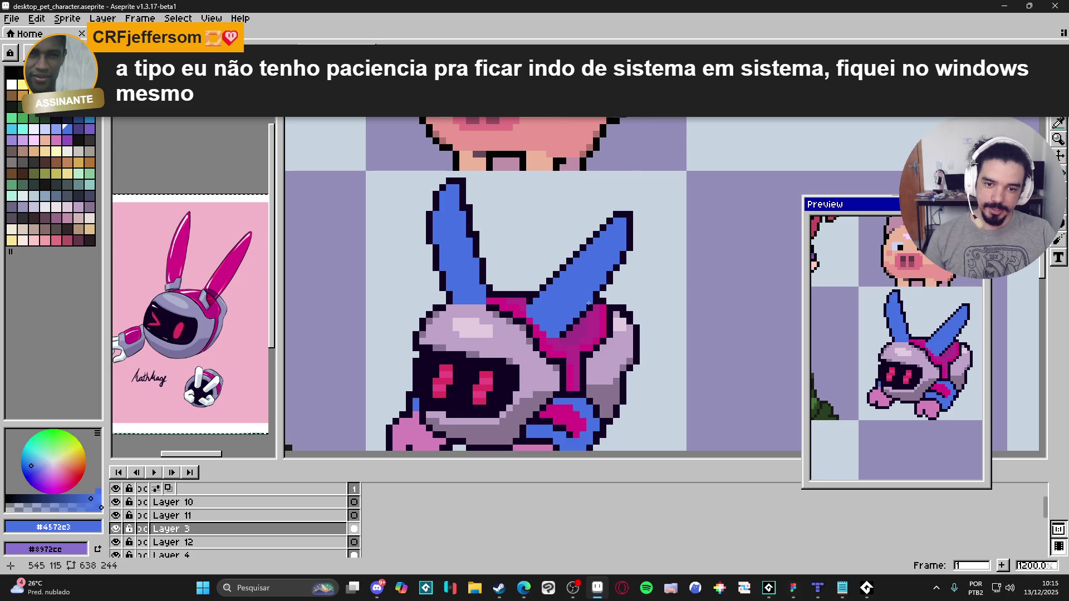
{"action": "left_click", "coordinate": [564, 327], "text": "alt"}
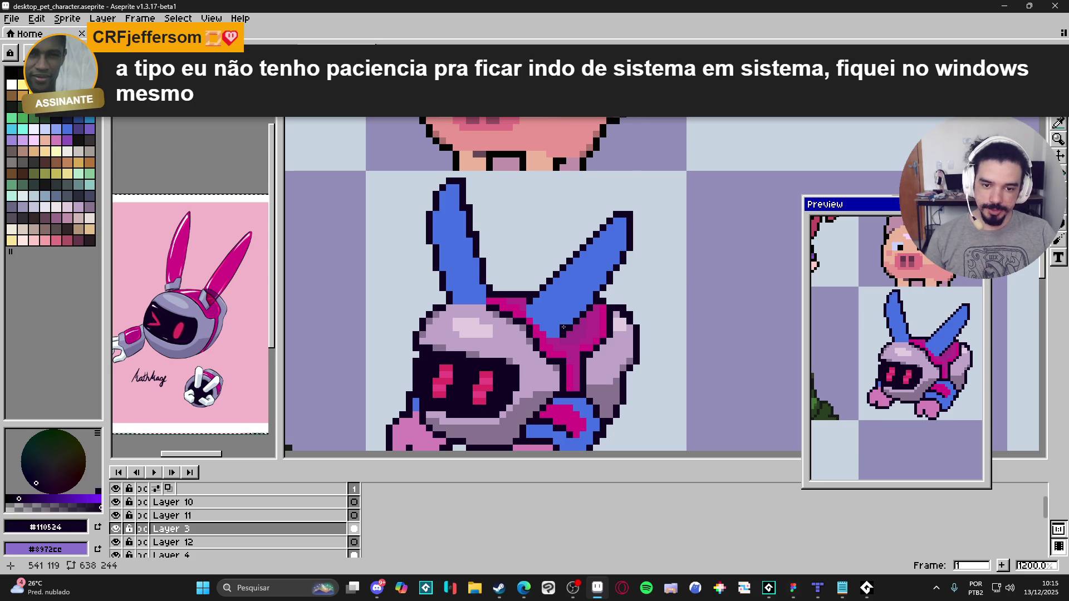
{"action": "left_click", "coordinate": [568, 334], "text": "alt"}
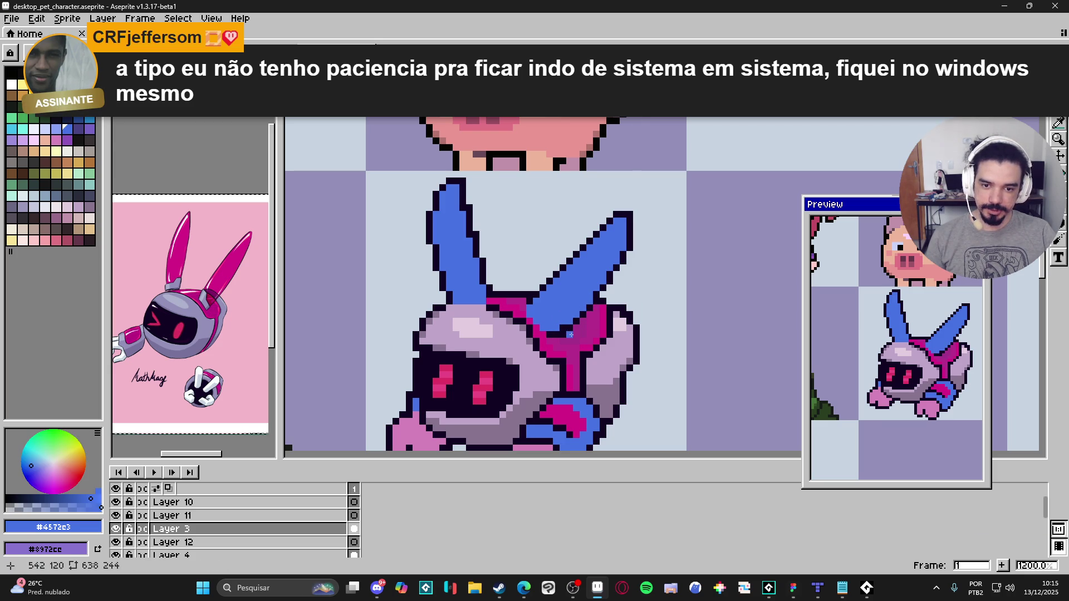
Step: Re-centre the robot, save, and toggle Layer 3's visibility to check its pixels
{"action": "scroll", "coordinate": [570, 333], "scroll_direction": "down", "scroll_amount": 1}
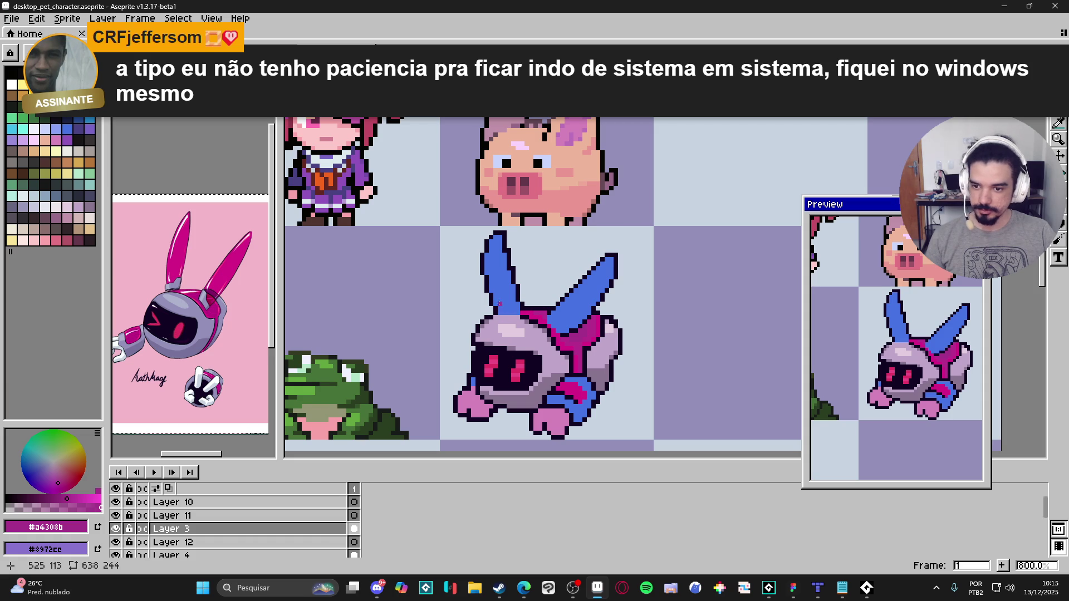
{"action": "left_click_drag", "start_coordinate": [510, 294], "coordinate": [512, 305]}
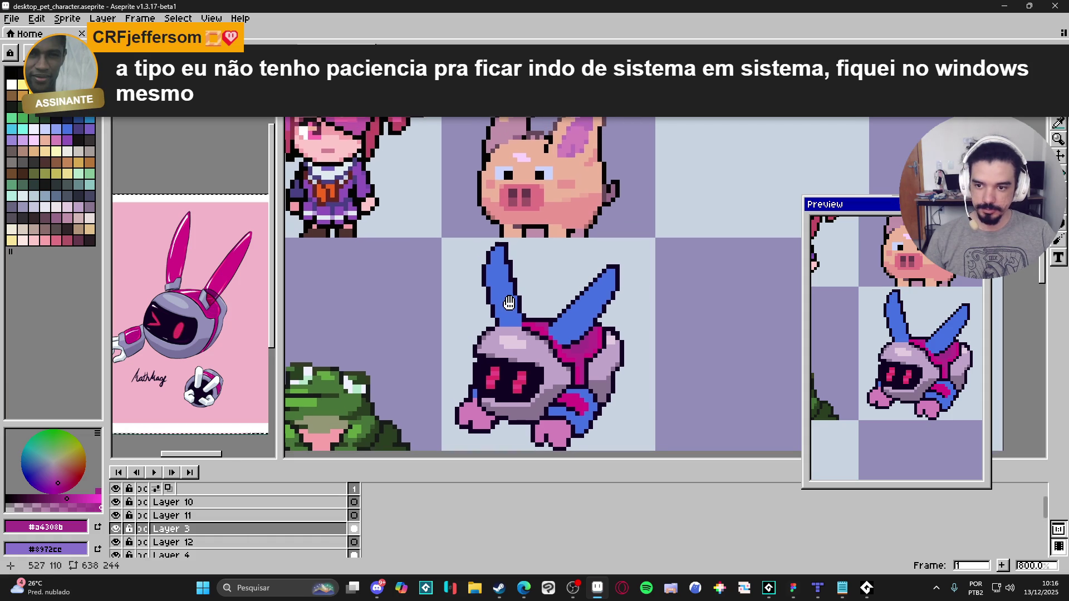
{"action": "scroll", "coordinate": [524, 289], "scroll_direction": "down", "scroll_amount": 2}
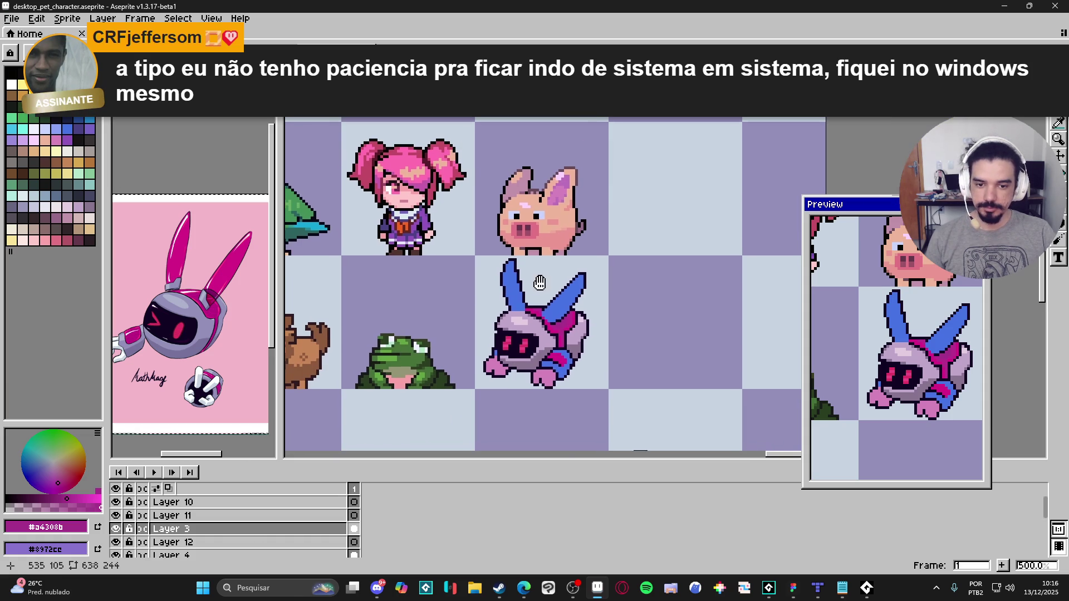
{"action": "key", "text": "ctrl+s"}
{"action": "scroll", "coordinate": [592, 367], "scroll_direction": "up", "scroll_amount": 1}
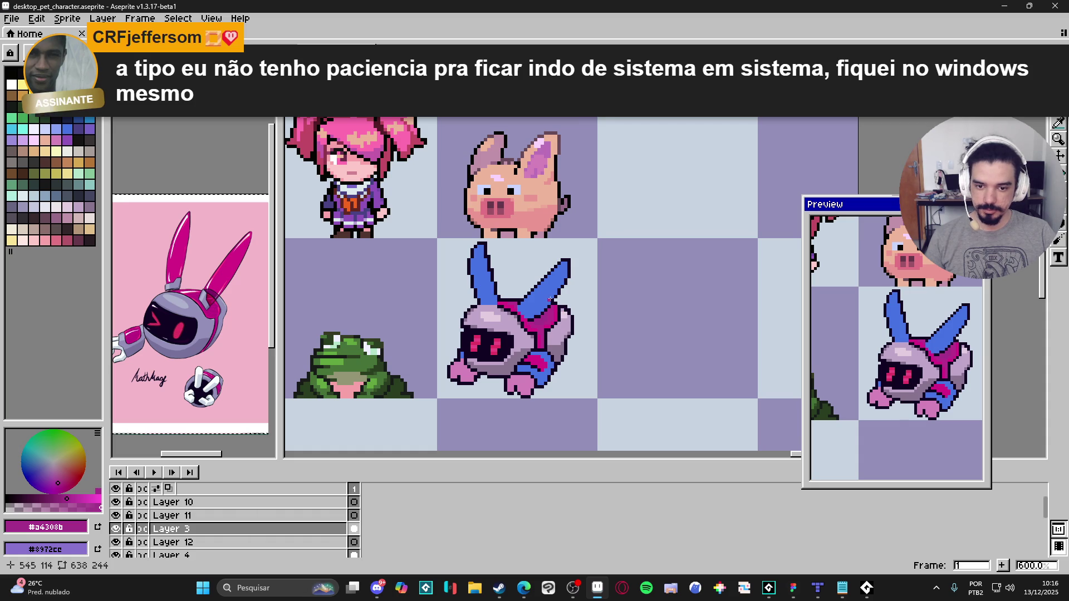
{"action": "left_click", "coordinate": [115, 529]}
{"action": "left_click", "coordinate": [115, 528]}
Step: Outline the bottom of the left blue ear in the dark outline colour and save
{"action": "scroll", "coordinate": [529, 307], "scroll_direction": "up", "scroll_amount": 1}
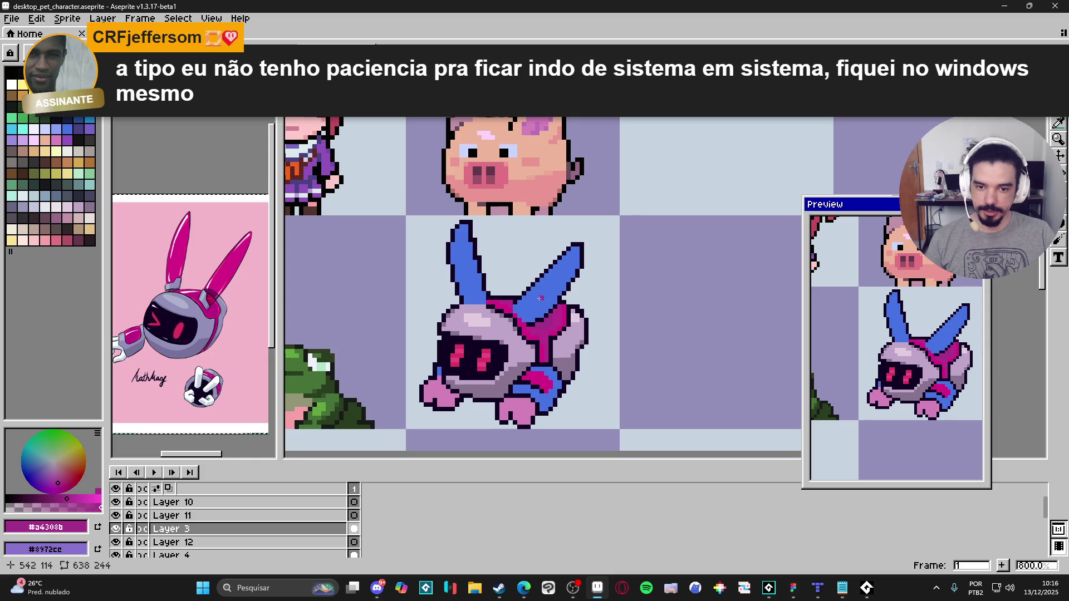
{"action": "scroll", "coordinate": [491, 291], "scroll_direction": "up", "scroll_amount": 2}
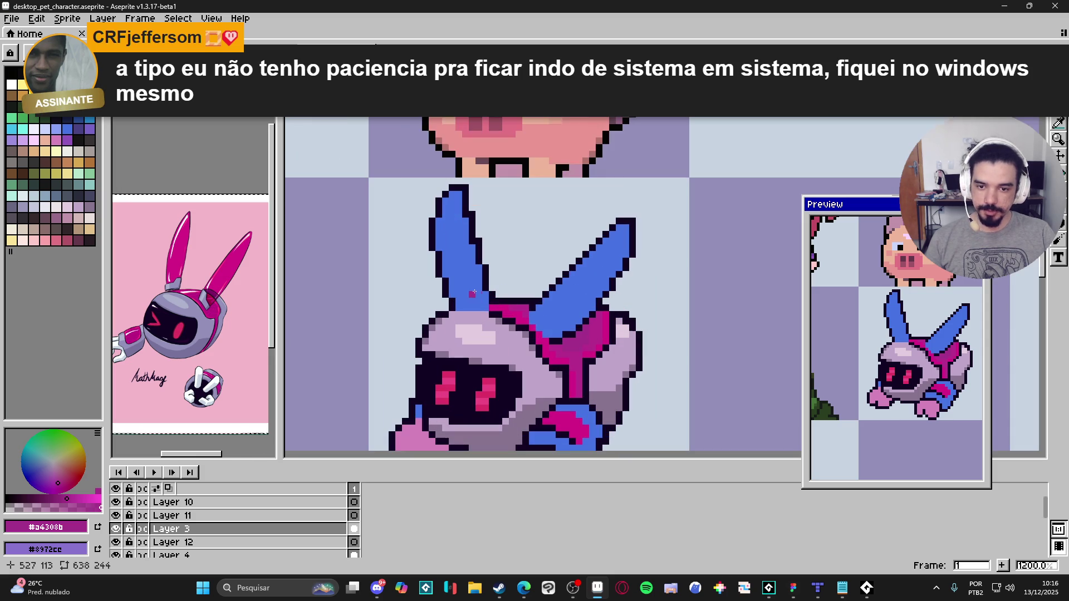
{"action": "scroll", "coordinate": [474, 293], "scroll_direction": "up", "scroll_amount": 1}
{"action": "left_click", "coordinate": [488, 310], "text": "alt"}
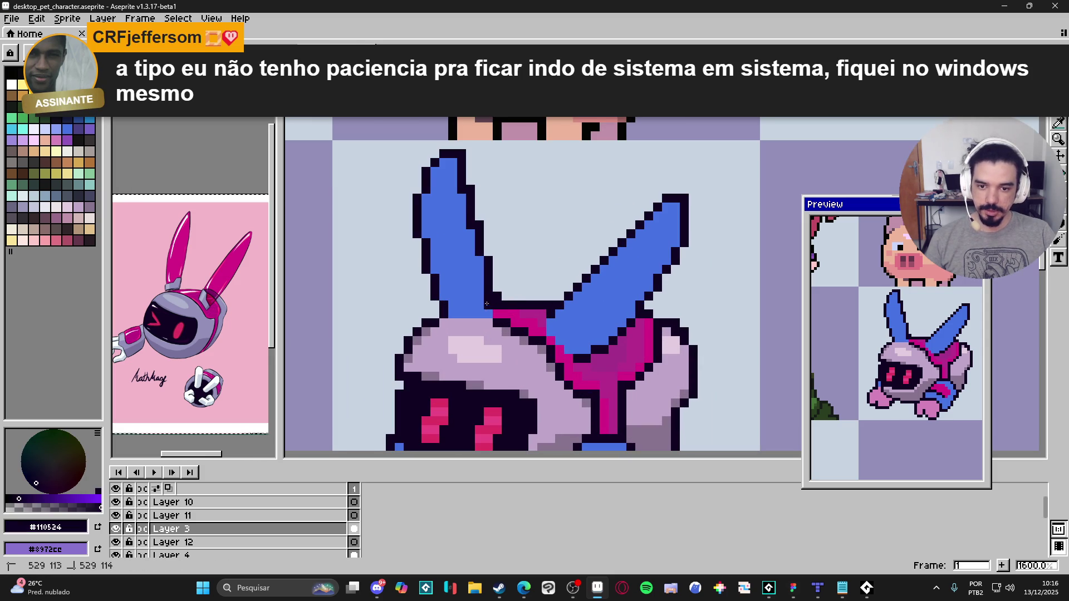
{"action": "scroll", "coordinate": [488, 310], "scroll_direction": "down", "scroll_amount": 3}
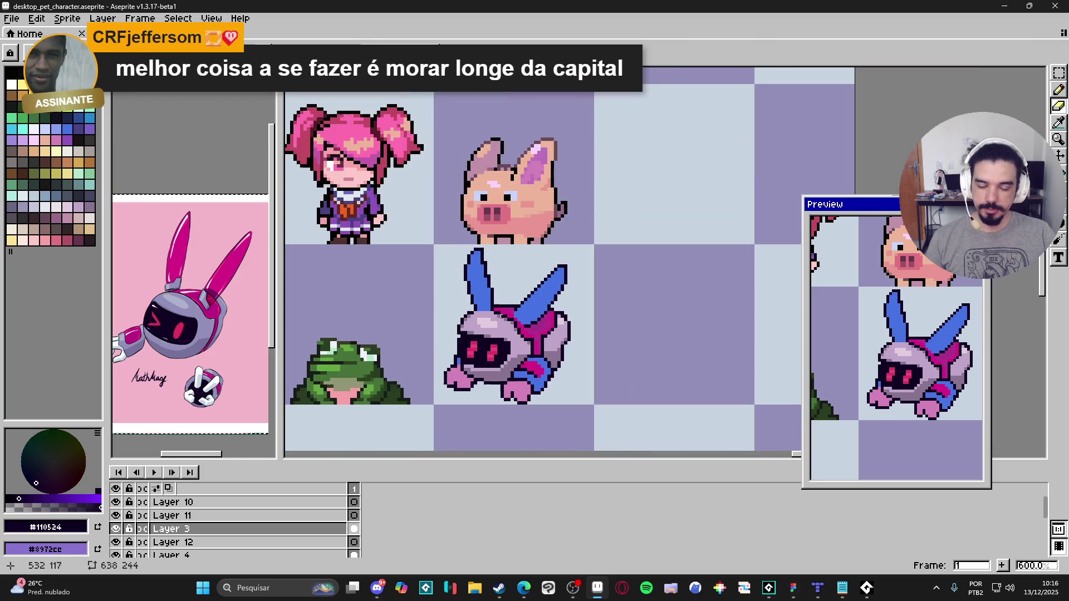
{"action": "scroll", "coordinate": [459, 306], "scroll_direction": "up", "scroll_amount": 3}
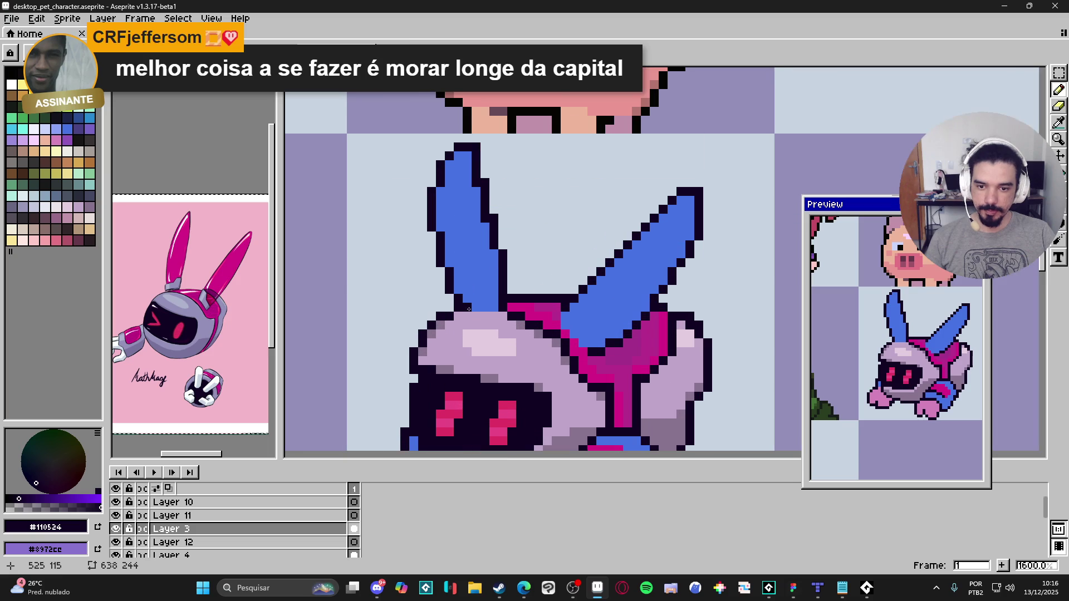
{"action": "left_click_drag", "start_coordinate": [459, 306], "coordinate": [496, 307]}
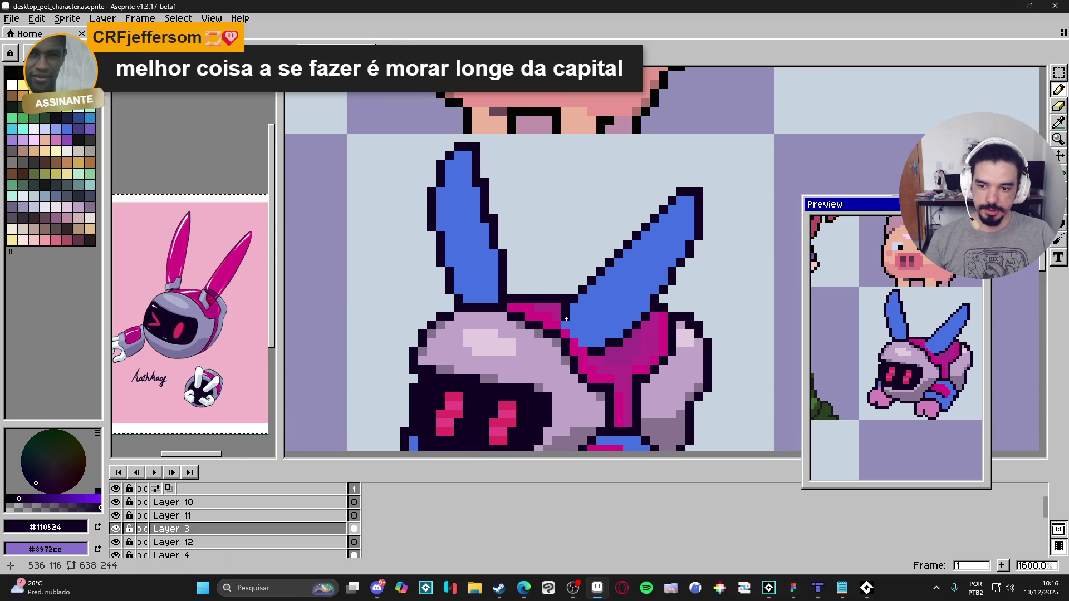
{"action": "scroll", "coordinate": [581, 338], "scroll_direction": "down", "scroll_amount": 4}
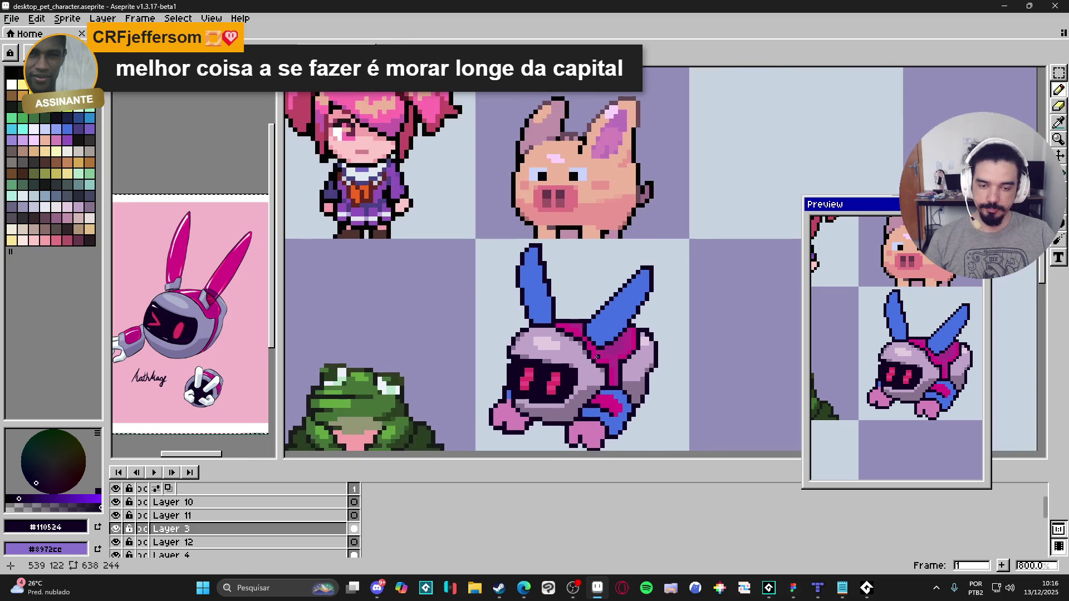
{"action": "key", "text": "ctrl+s"}
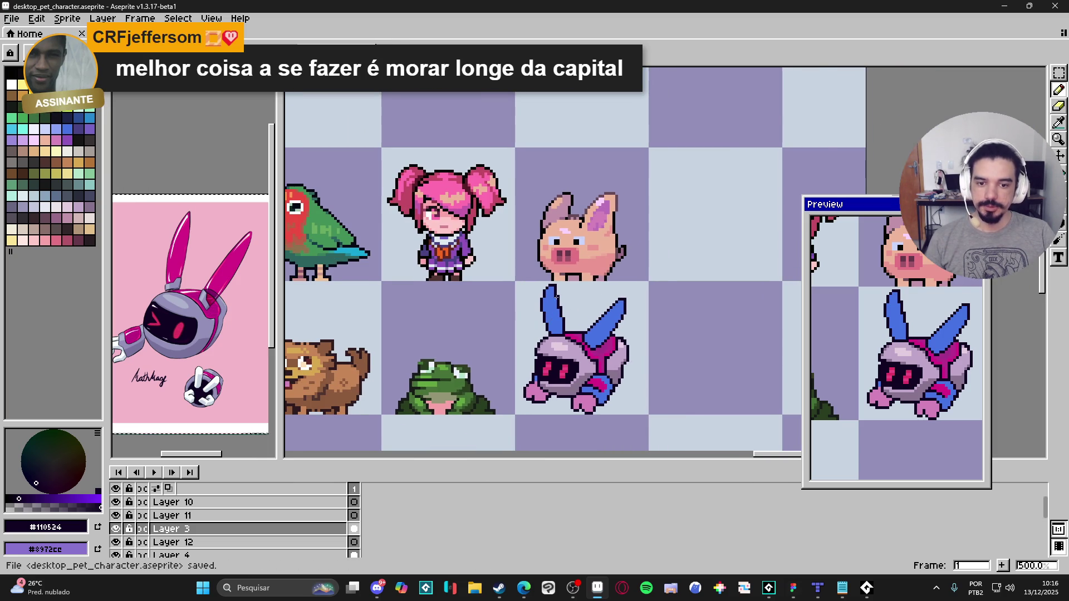
Step: Erase a stray outline pixel on the right ear and re-save the file
{"action": "scroll", "coordinate": [556, 322], "scroll_direction": "up", "scroll_amount": 4}
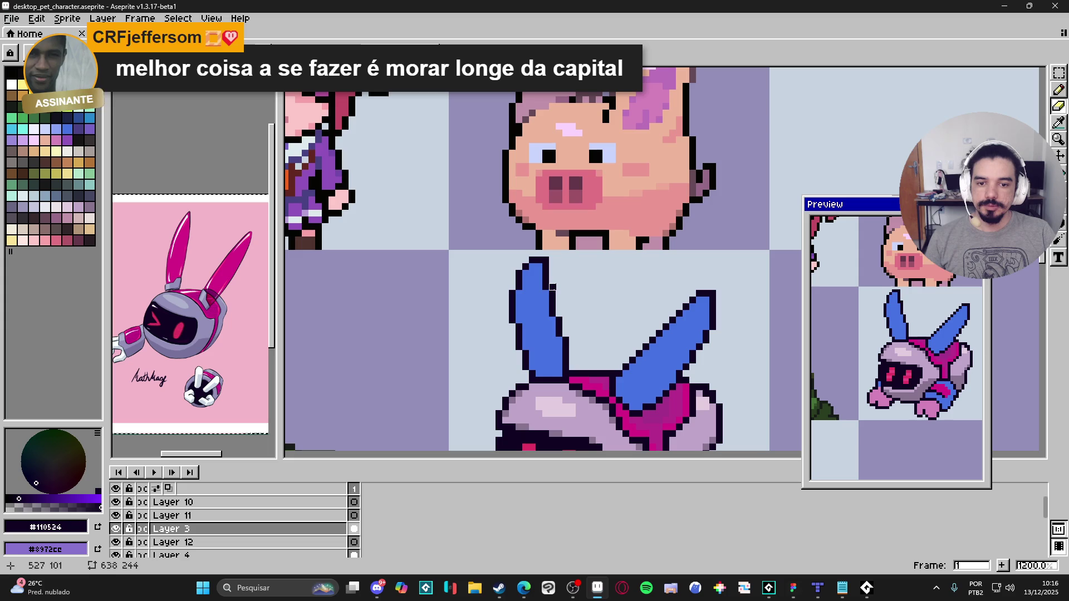
{"action": "scroll", "coordinate": [559, 300], "scroll_direction": "down", "scroll_amount": 3}
{"action": "scroll", "coordinate": [577, 302], "scroll_direction": "up", "scroll_amount": 1}
{"action": "key", "text": "ctrl+s"}
{"action": "scroll", "coordinate": [610, 287], "scroll_direction": "down", "scroll_amount": 1}
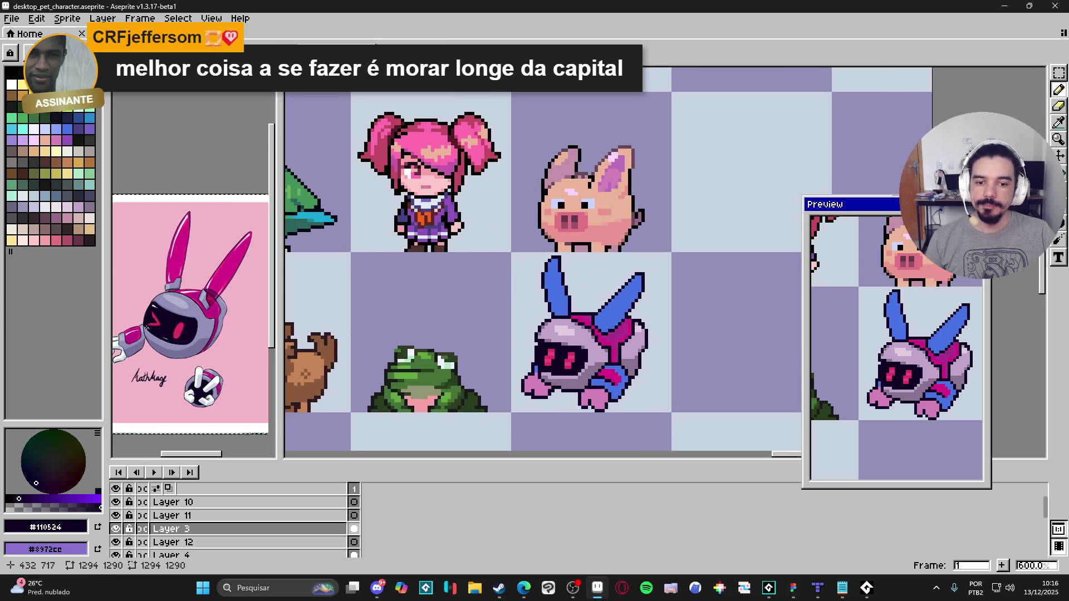
{"action": "scroll", "coordinate": [195, 312], "scroll_direction": "up", "scroll_amount": 2}
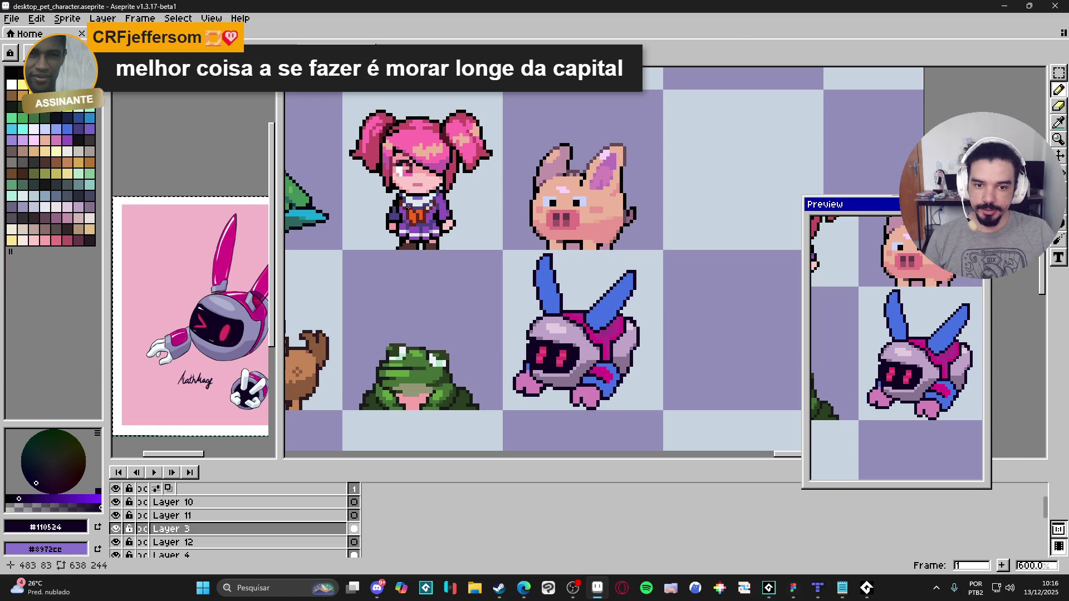
{"action": "scroll", "coordinate": [618, 281], "scroll_direction": "up", "scroll_amount": 6}
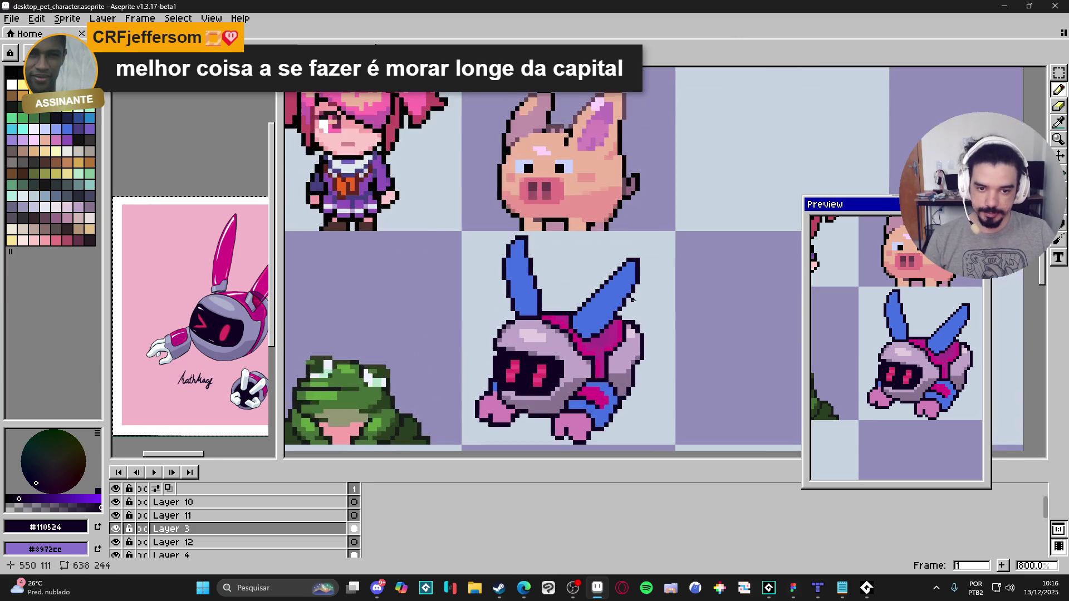
{"action": "key", "text": "e"}
{"action": "key", "text": "b"}
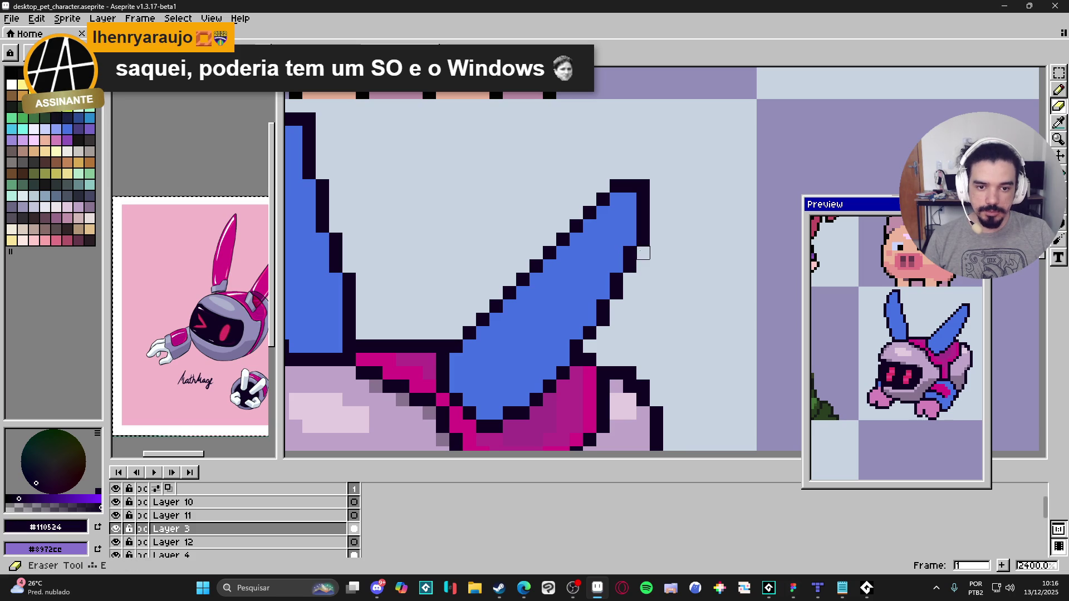
{"action": "scroll", "coordinate": [636, 256], "scroll_direction": "down", "scroll_amount": 6}
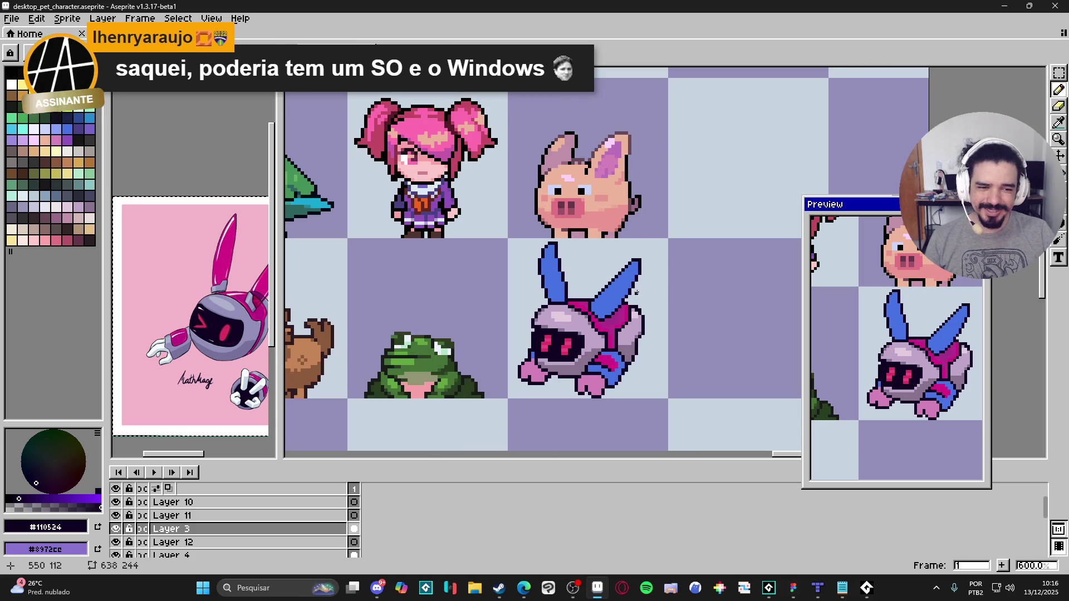
{"action": "key", "text": "ctrl+s"}
{"action": "left_click_drag", "start_coordinate": [532, 280], "coordinate": [521, 286]}
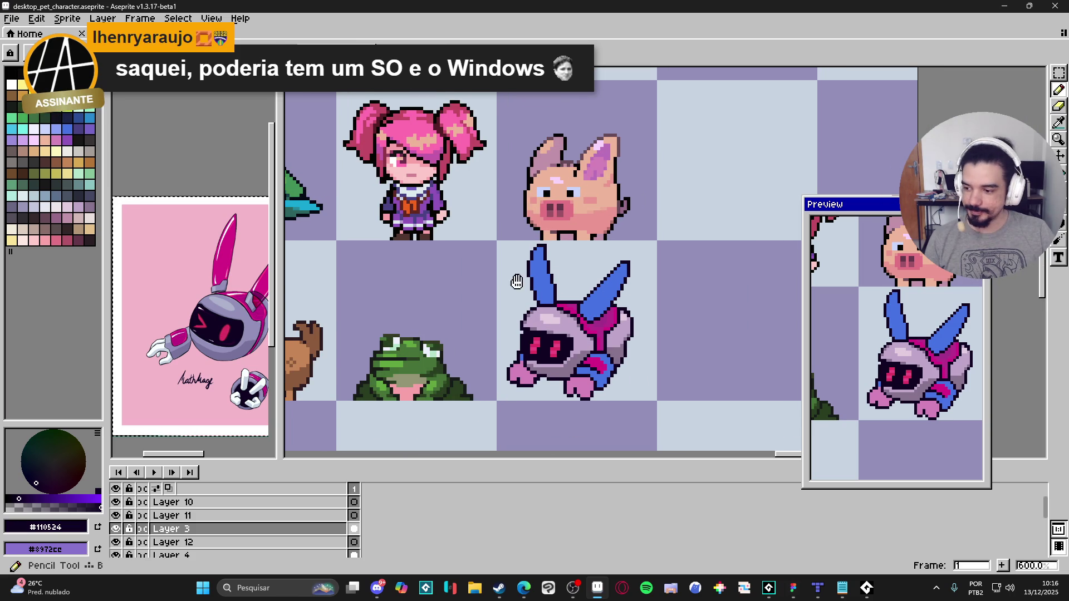
{"action": "scroll", "coordinate": [521, 286], "scroll_direction": "up", "scroll_amount": 1}
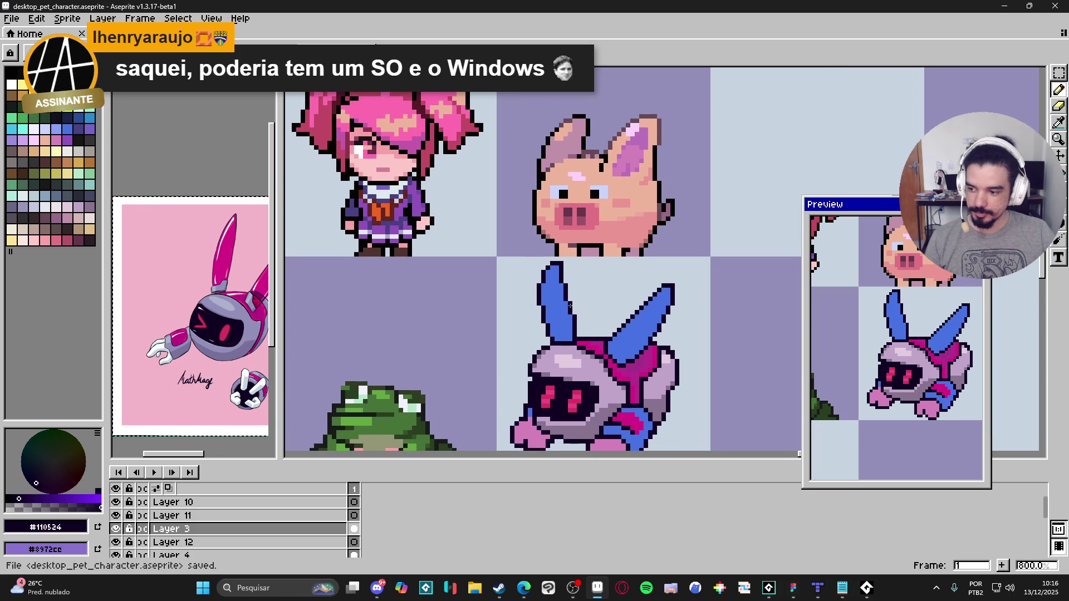
{"action": "scroll", "coordinate": [559, 340], "scroll_direction": "up", "scroll_amount": 1}
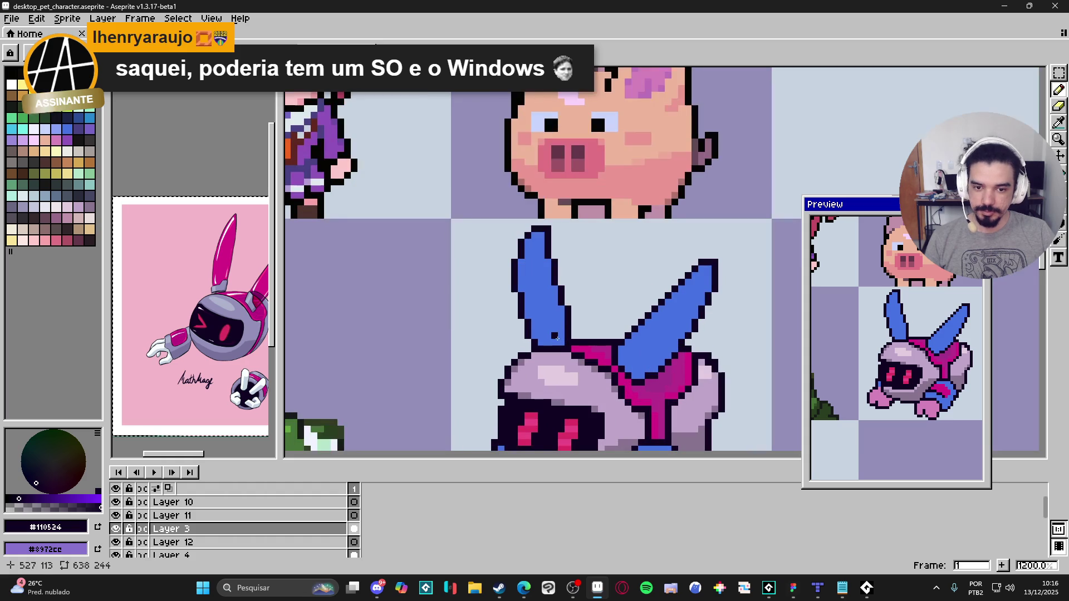
{"action": "left_click", "coordinate": [555, 341], "text": "alt"}
{"action": "left_click_drag", "start_coordinate": [561, 340], "coordinate": [539, 339]}
{"action": "left_click", "coordinate": [558, 323]}
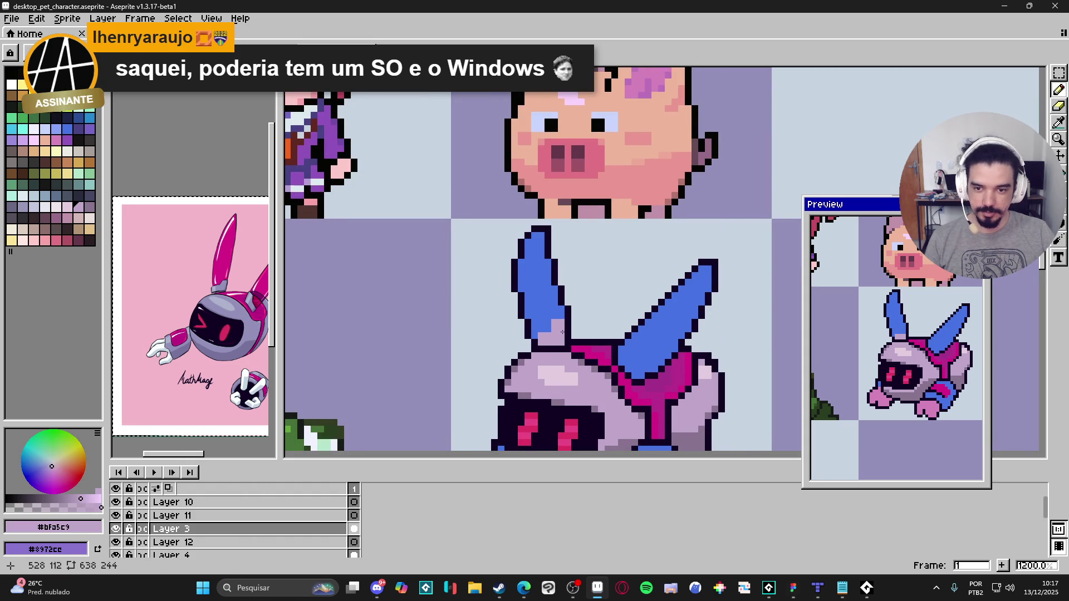
{"action": "left_click", "coordinate": [570, 320], "text": "alt"}
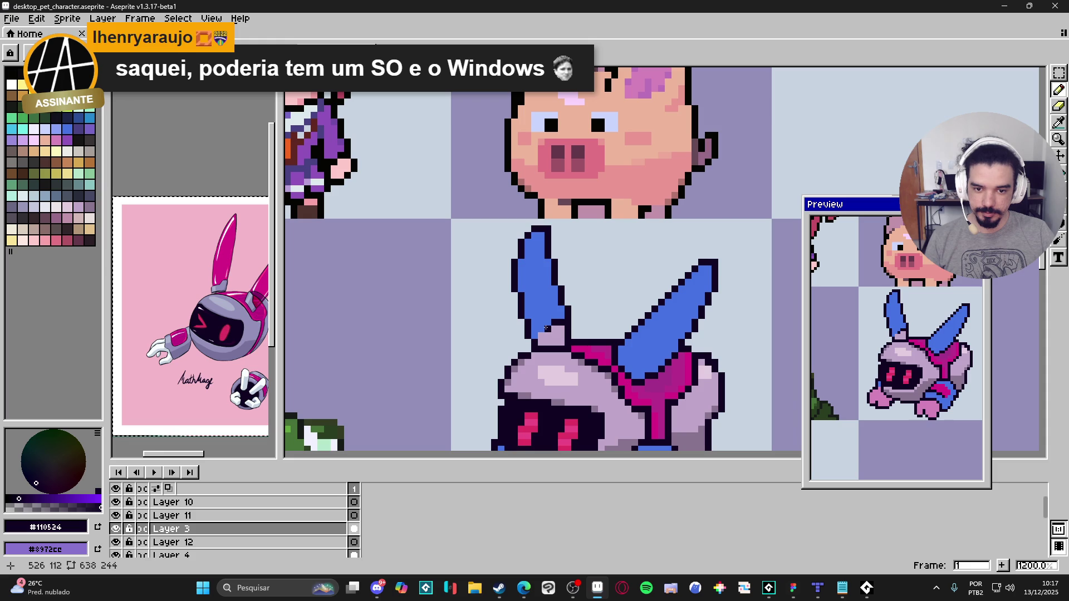
{"action": "left_click", "coordinate": [534, 334]}
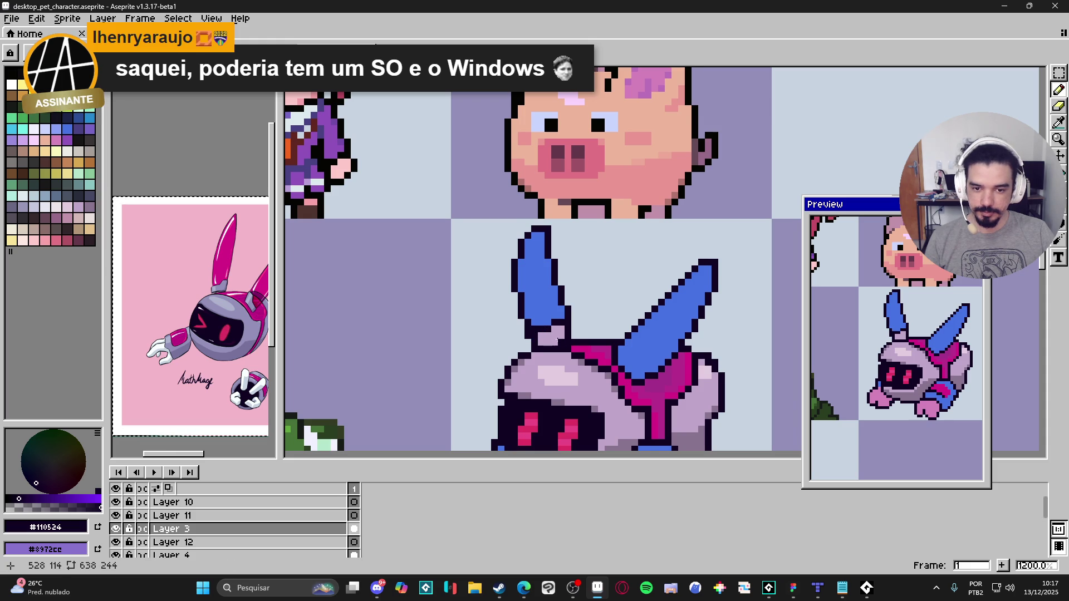
{"action": "left_click", "coordinate": [635, 355], "text": "alt"}
{"action": "scroll", "coordinate": [634, 356], "scroll_direction": "down", "scroll_amount": 1}
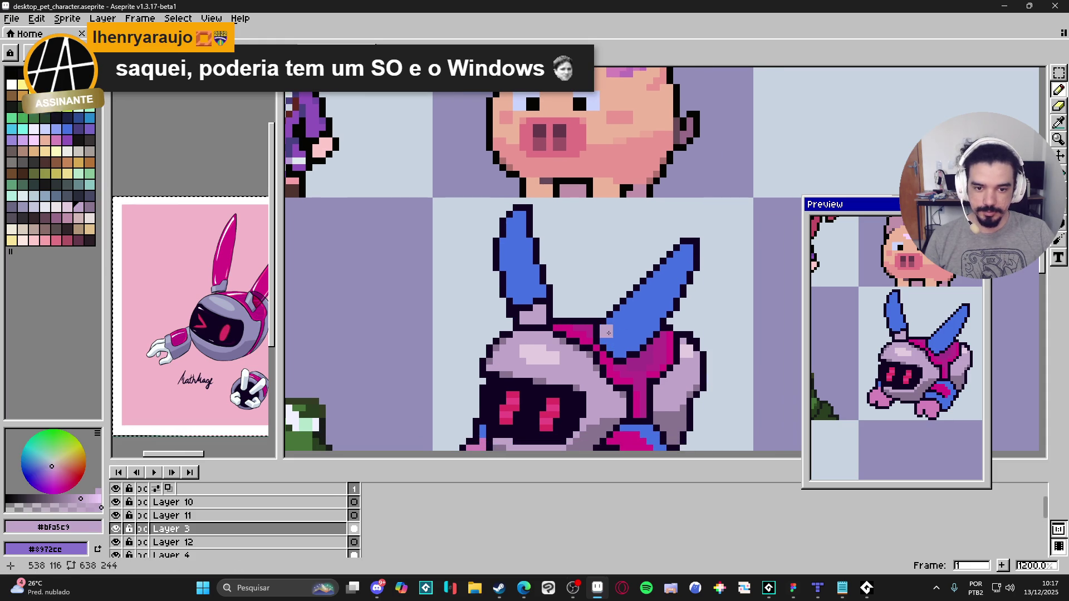
{"action": "left_click_drag", "start_coordinate": [609, 334], "coordinate": [611, 342]}
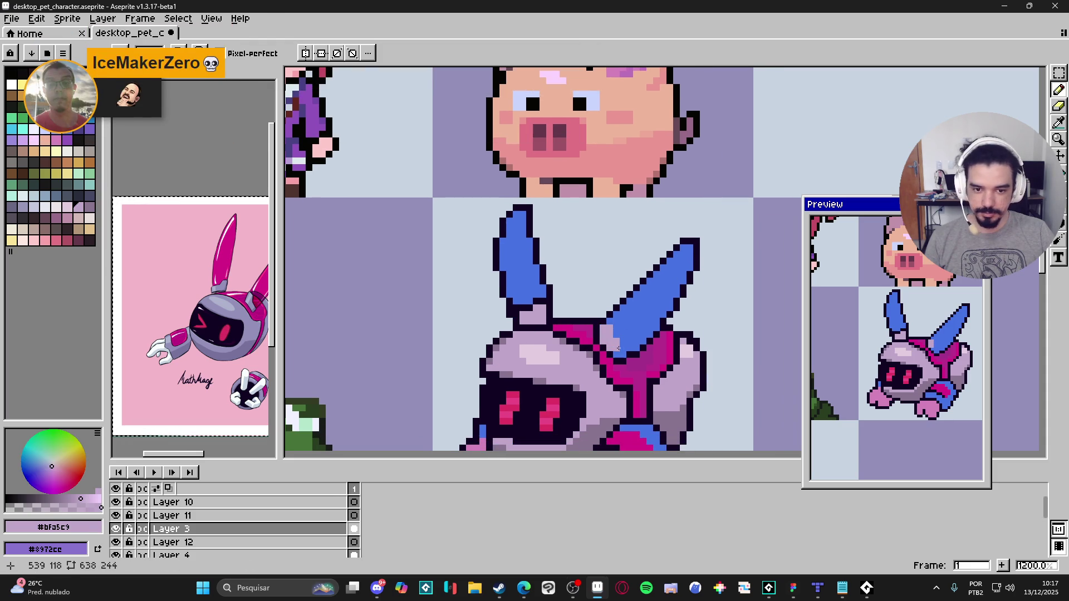
{"action": "left_click", "coordinate": [610, 323]}
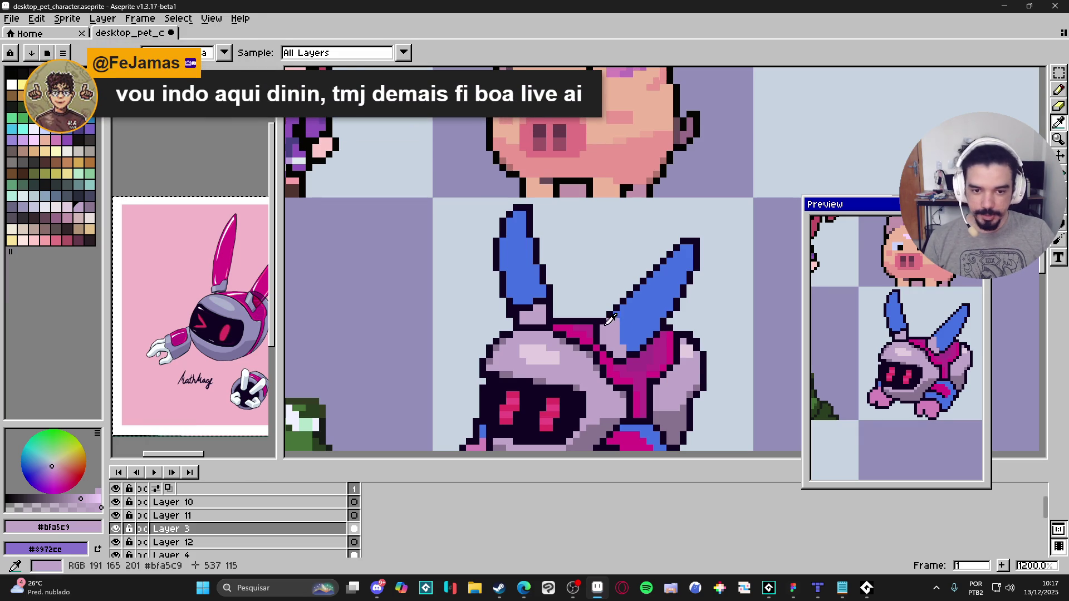
{"action": "left_click", "coordinate": [612, 315], "text": "alt"}
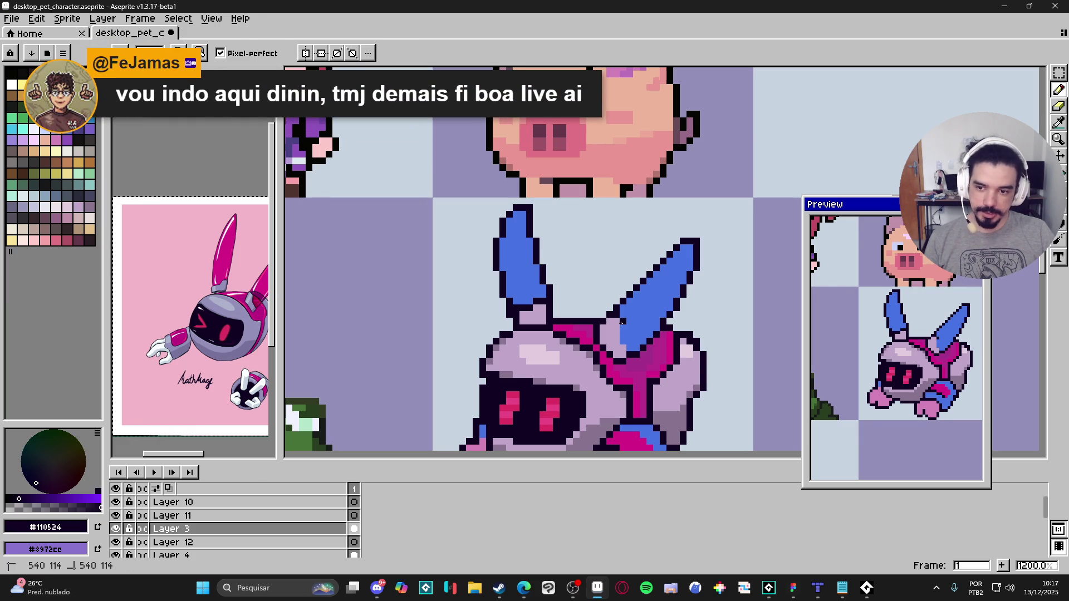
{"action": "left_click", "coordinate": [631, 349], "text": "alt"}
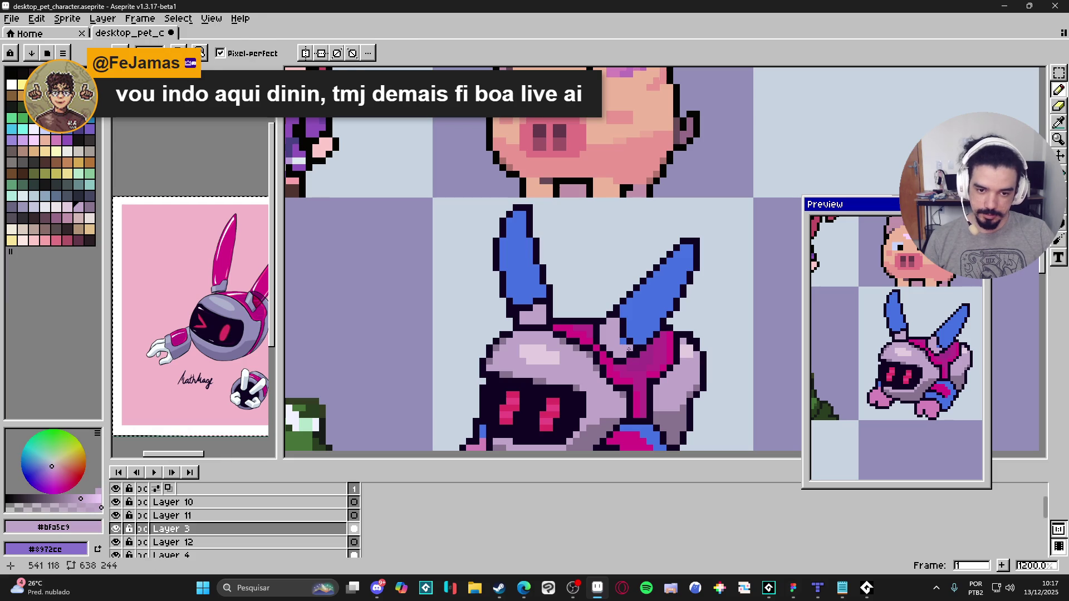
{"action": "scroll", "coordinate": [626, 347], "scroll_direction": "down", "scroll_amount": 3}
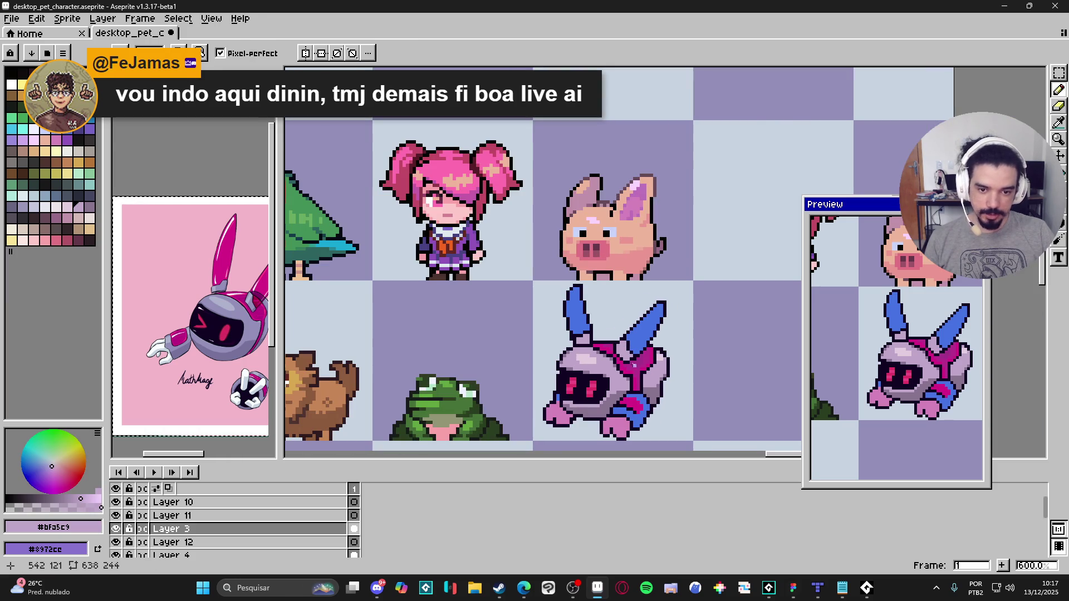
{"action": "scroll", "coordinate": [634, 362], "scroll_direction": "up", "scroll_amount": 3}
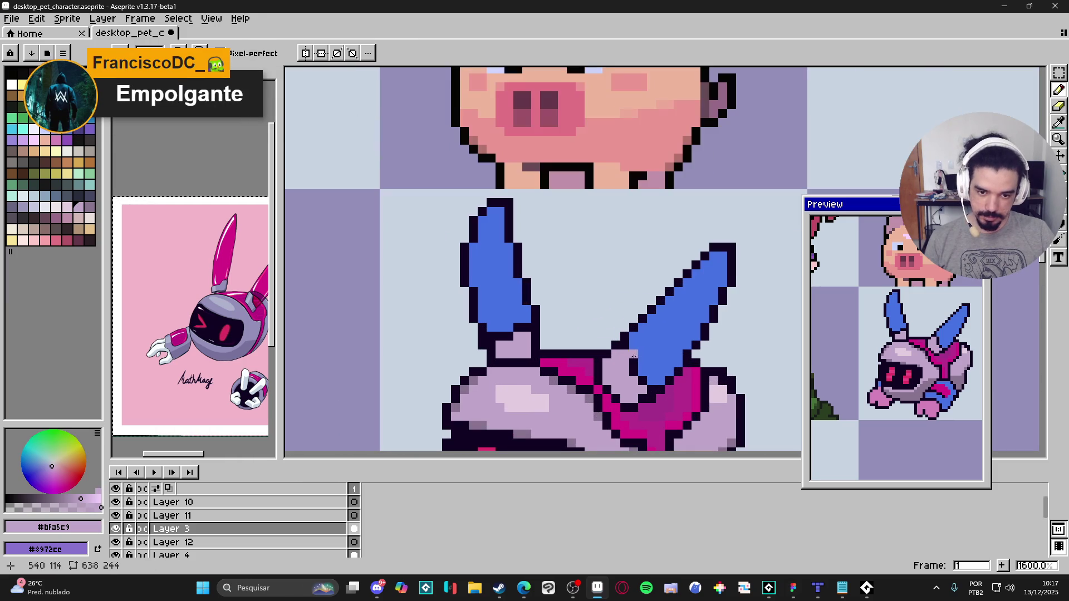
{"action": "left_click", "coordinate": [632, 350], "text": "alt"}
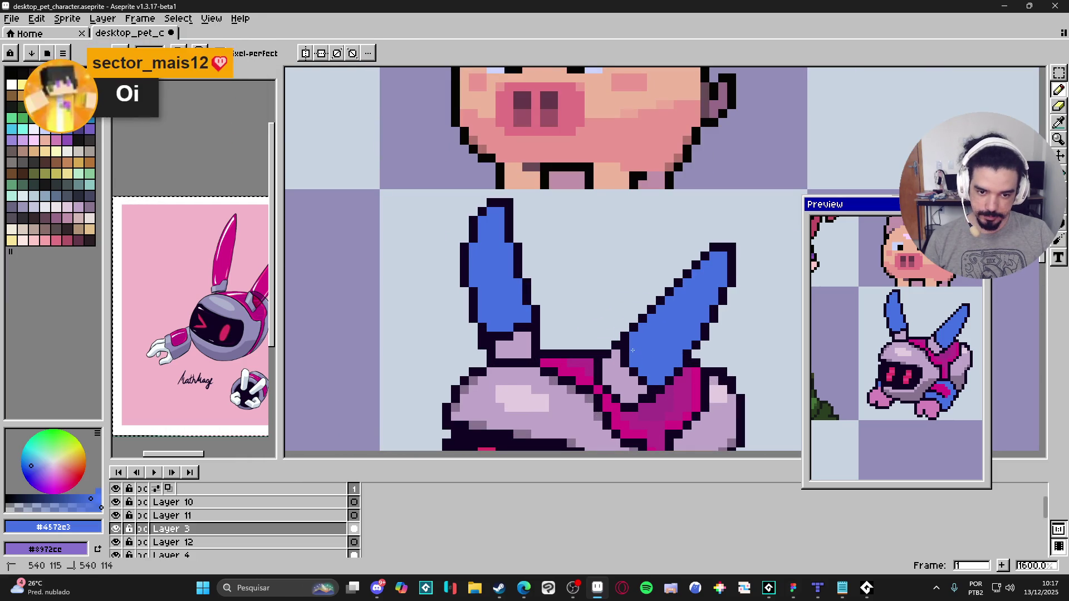
{"action": "left_click", "coordinate": [616, 345], "text": "alt"}
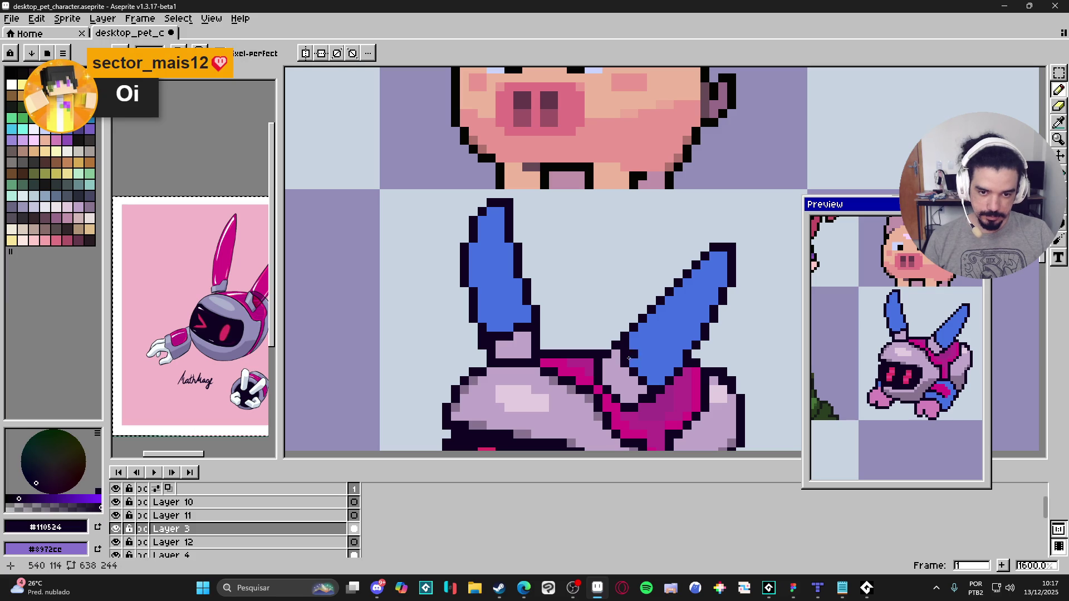
{"action": "left_click", "coordinate": [624, 365], "text": "alt"}
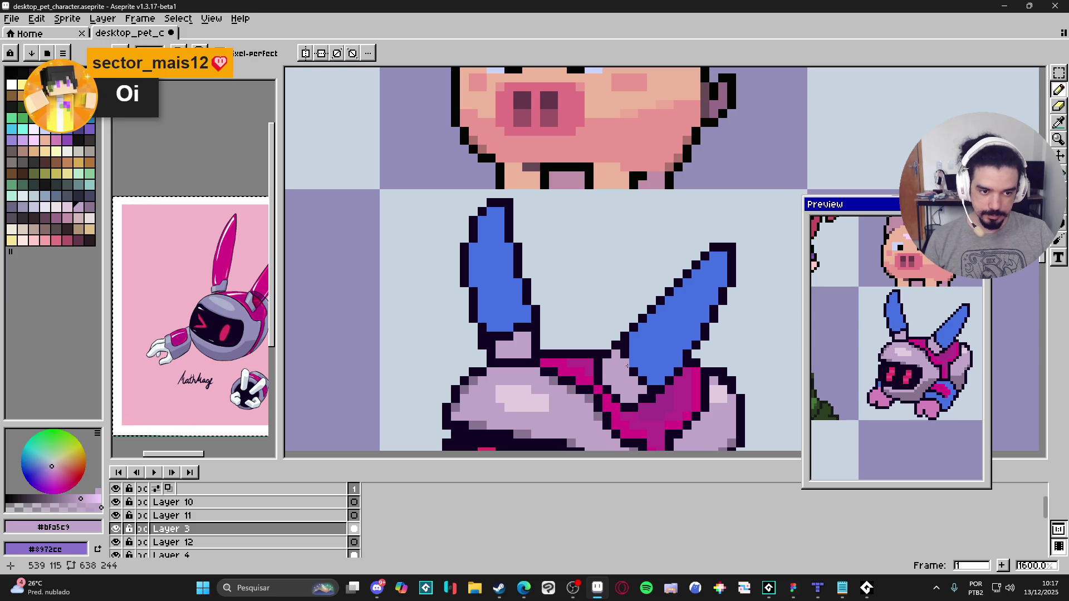
{"action": "scroll", "coordinate": [625, 363], "scroll_direction": "down", "scroll_amount": 4}
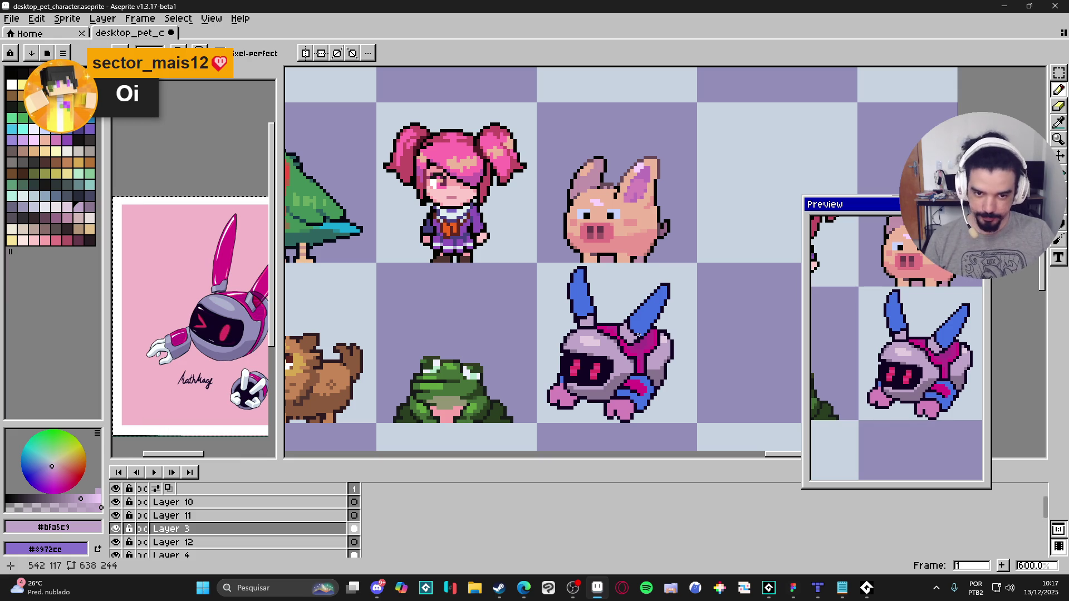
{"action": "scroll", "coordinate": [624, 316], "scroll_direction": "down", "scroll_amount": 1}
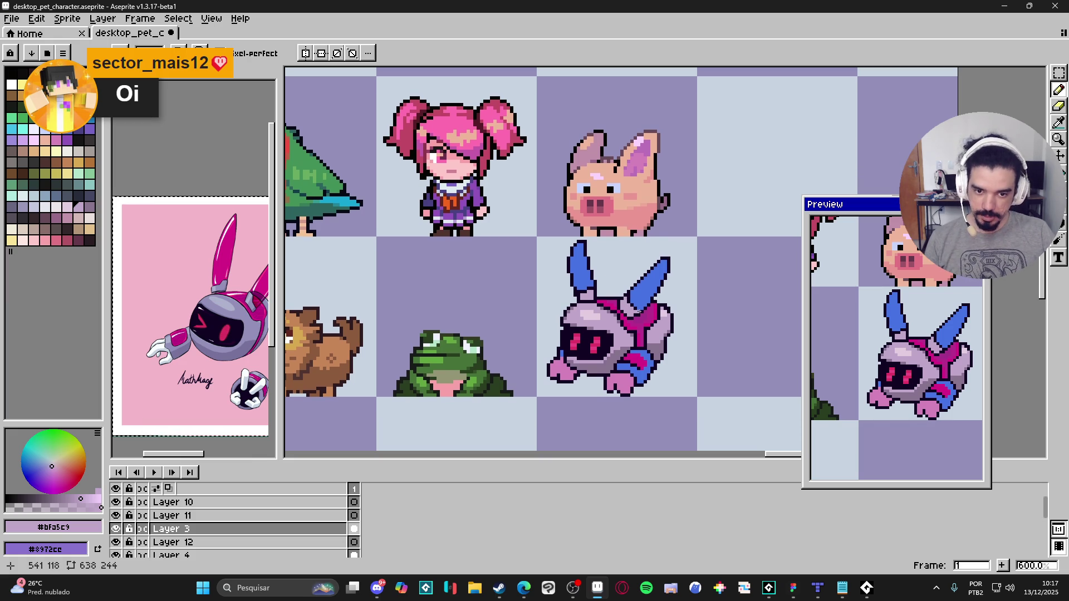
{"action": "scroll", "coordinate": [634, 350], "scroll_direction": "up", "scroll_amount": 4}
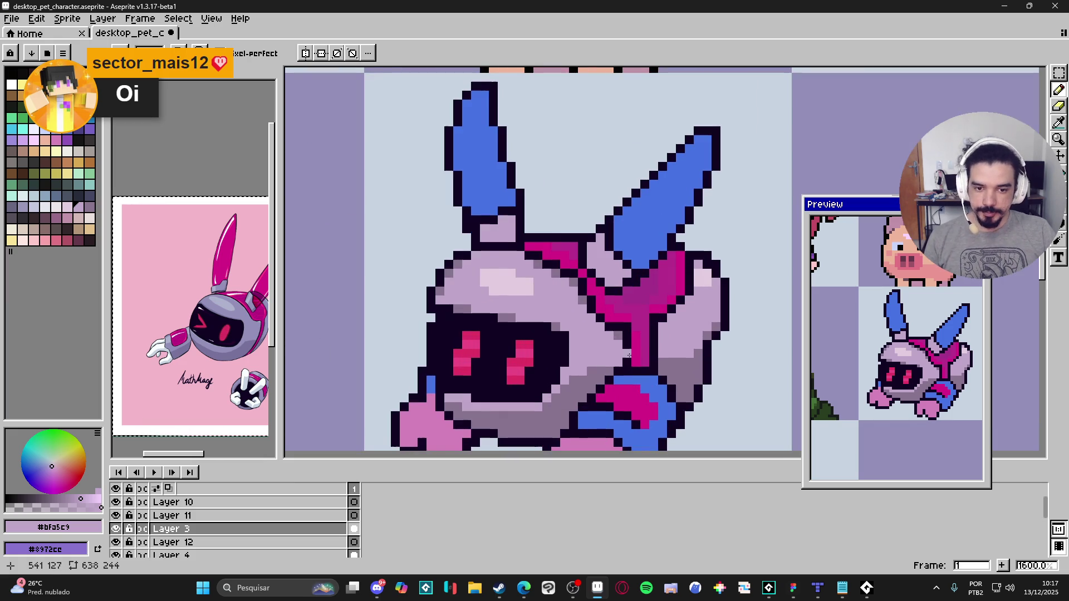
Step: Pencil darker #710f55 magenta pixels in a vertical line down the neck stripe
{"action": "left_click", "coordinate": [632, 352], "text": "alt"}
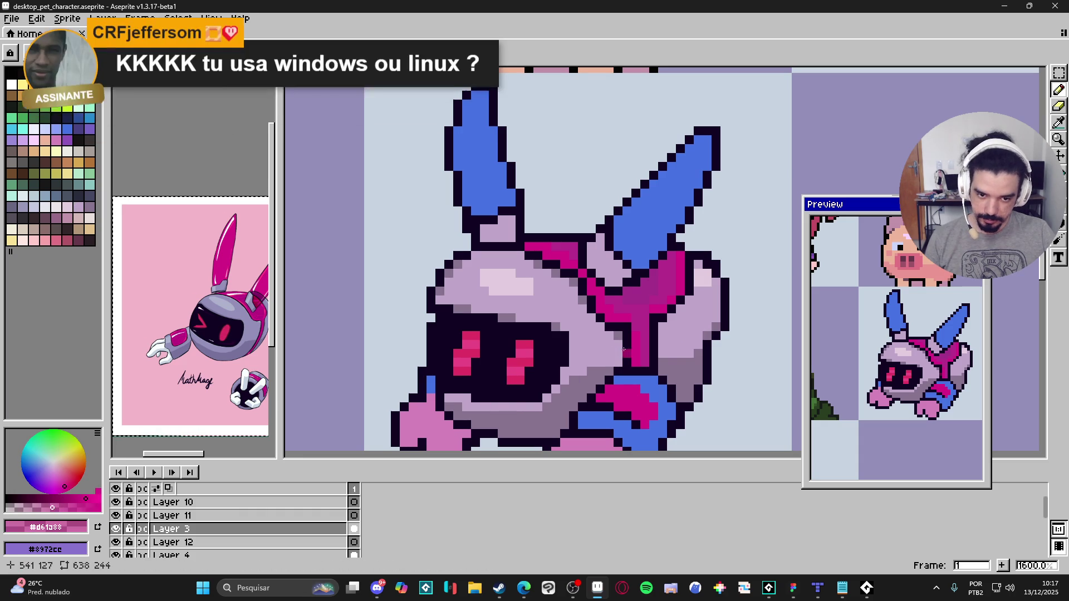
{"action": "left_click", "coordinate": [629, 337], "text": "alt"}
{"action": "left_click_drag", "start_coordinate": [628, 334], "coordinate": [629, 348]}
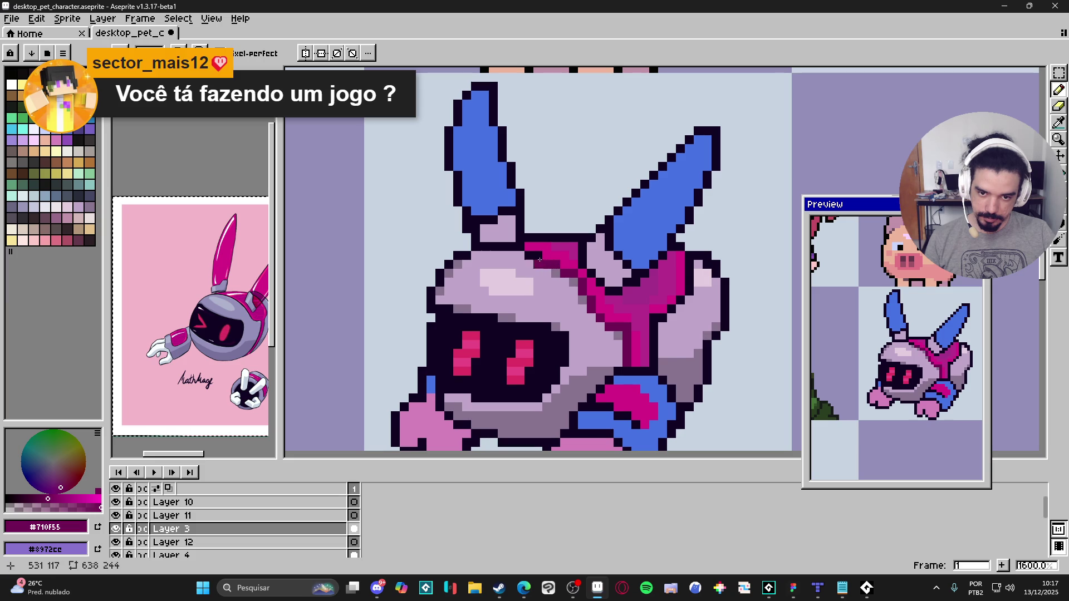
{"action": "left_click_drag", "start_coordinate": [656, 334], "coordinate": [654, 362]}
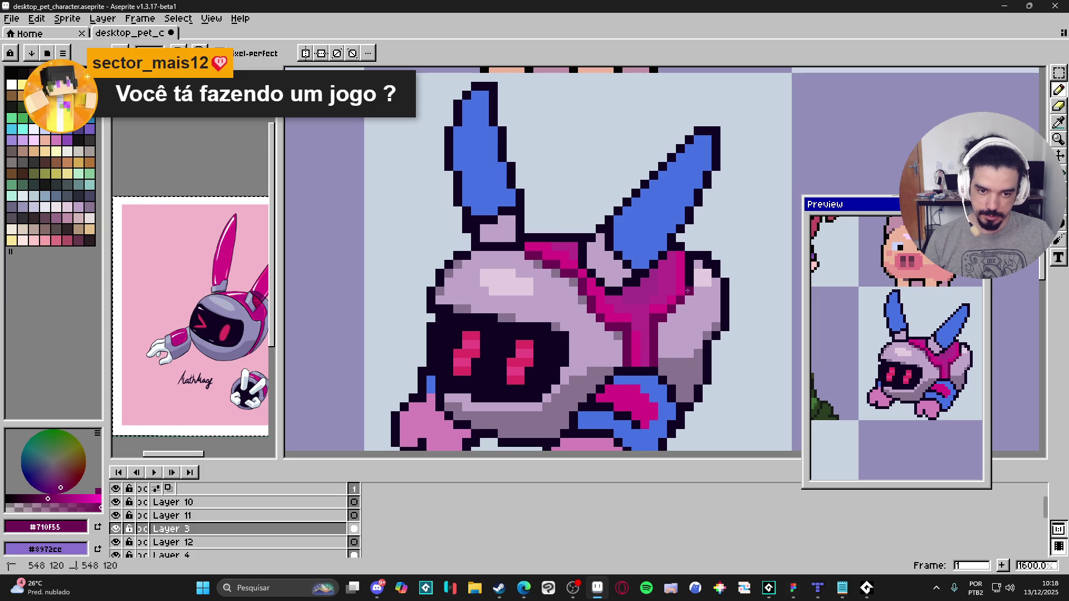
{"action": "left_click", "coordinate": [646, 294], "text": "alt"}
{"action": "key", "text": "g"}
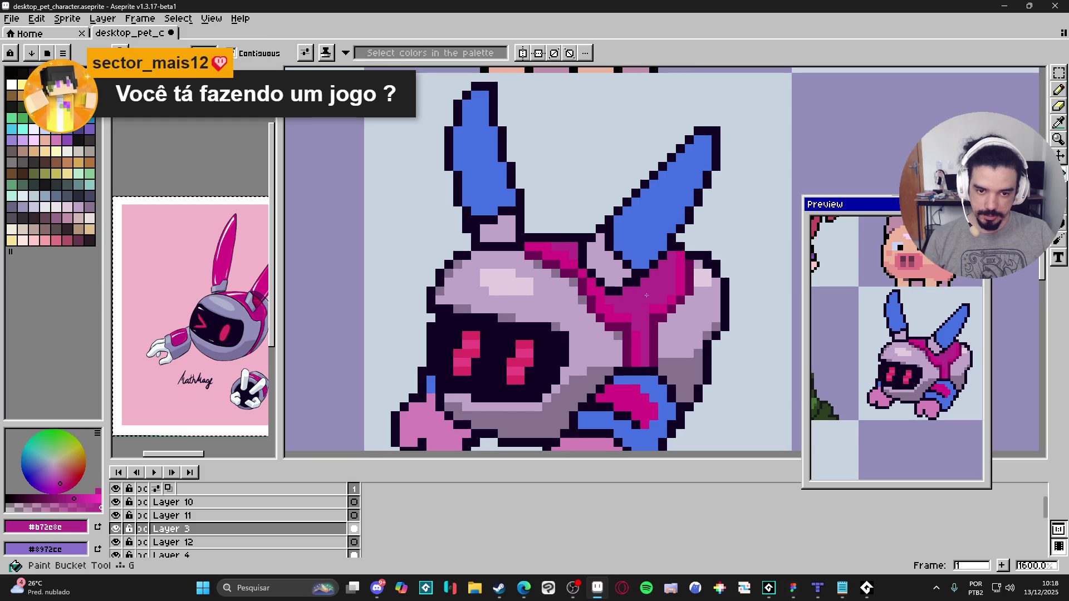
{"action": "scroll", "coordinate": [646, 294], "scroll_direction": "down", "scroll_amount": 4}
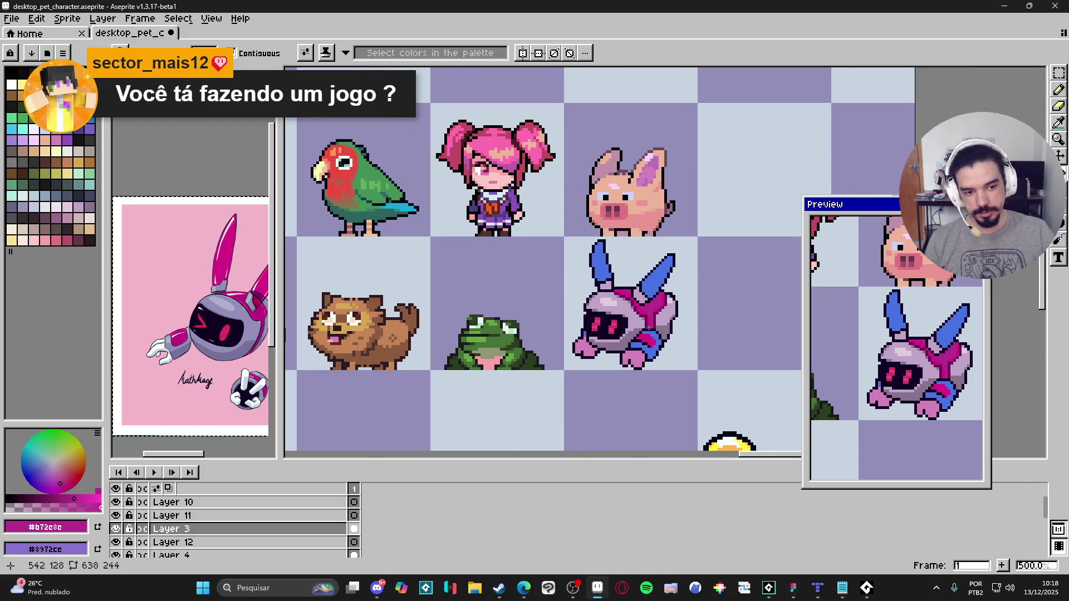
{"action": "scroll", "coordinate": [614, 333], "scroll_direction": "down", "scroll_amount": 1}
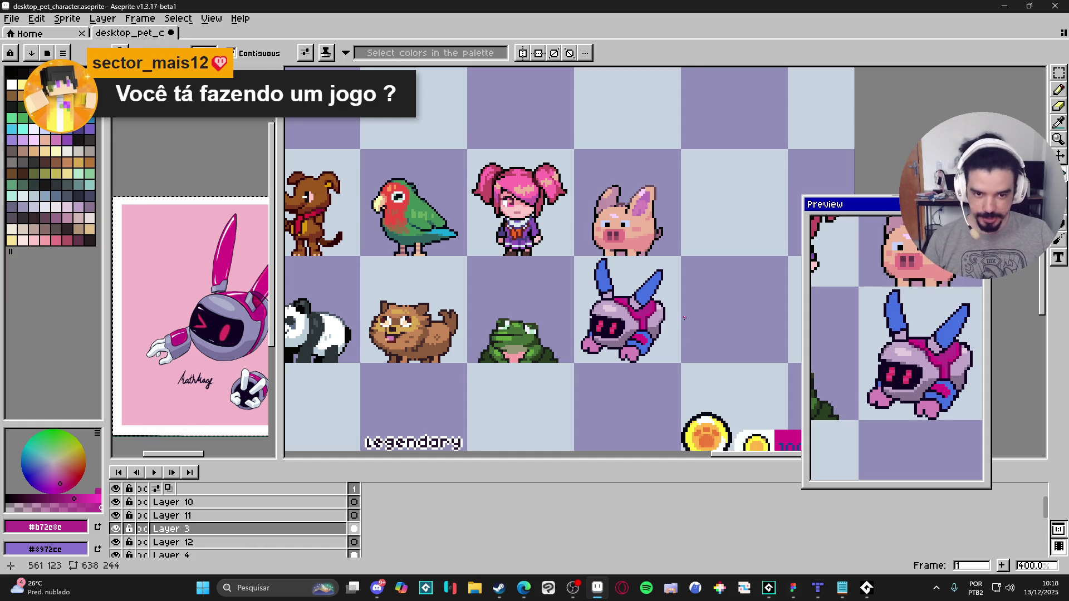
{"action": "key", "text": "b"}
{"action": "scroll", "coordinate": [684, 318], "scroll_direction": "up", "scroll_amount": 8}
Step: Sample the dark stripe, lavender body and bright magenta colours, then save the sprite sheet
{"action": "left_click", "coordinate": [624, 315], "text": "alt"}
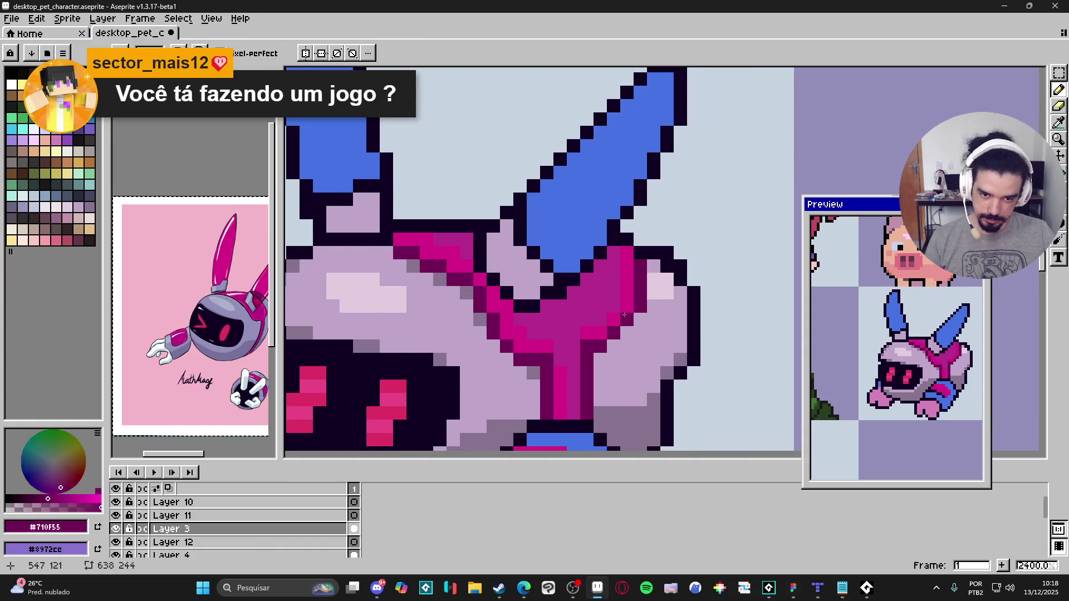
{"action": "scroll", "coordinate": [625, 312], "scroll_direction": "down", "scroll_amount": 2}
{"action": "left_click", "coordinate": [641, 313], "text": "alt"}
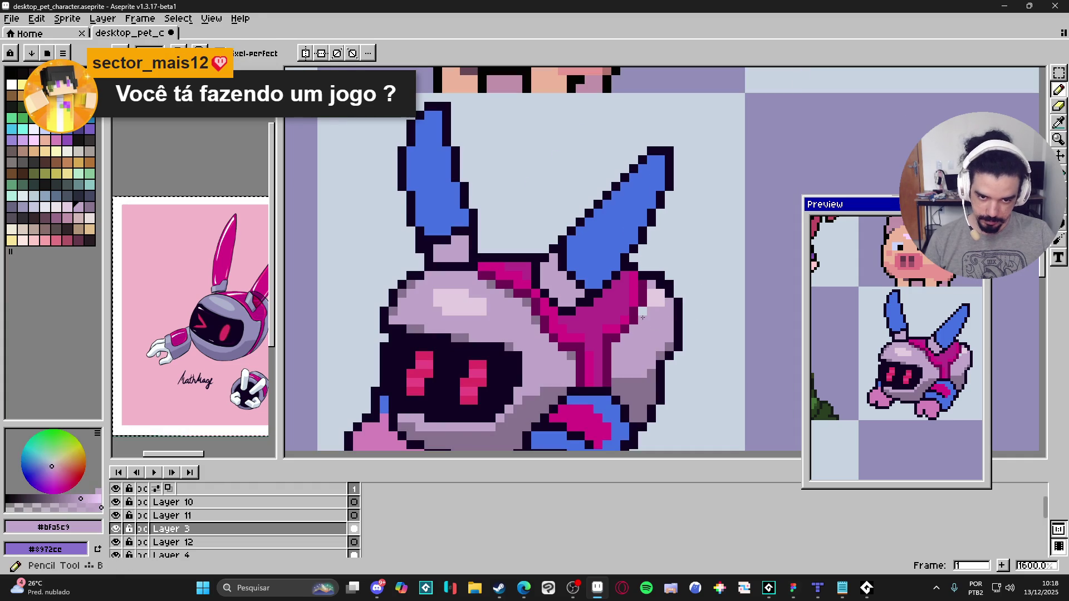
{"action": "scroll", "coordinate": [642, 313], "scroll_direction": "down", "scroll_amount": 4}
{"action": "scroll", "coordinate": [638, 303], "scroll_direction": "up", "scroll_amount": 4}
{"action": "left_click", "coordinate": [635, 297], "text": "alt"}
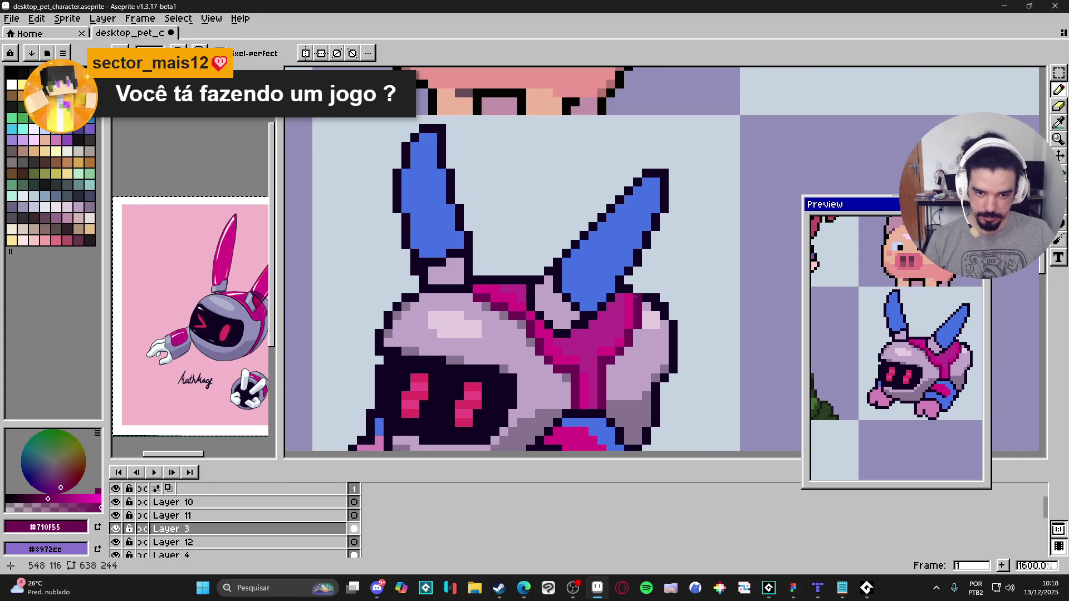
{"action": "scroll", "coordinate": [649, 308], "scroll_direction": "down", "scroll_amount": 3}
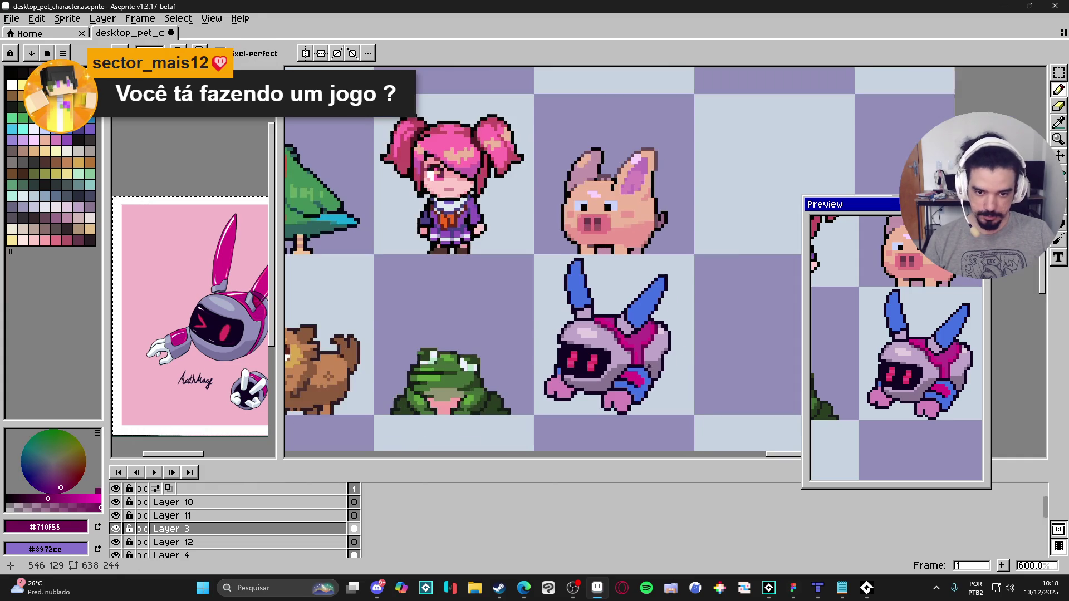
{"action": "scroll", "coordinate": [630, 343], "scroll_direction": "up", "scroll_amount": 3}
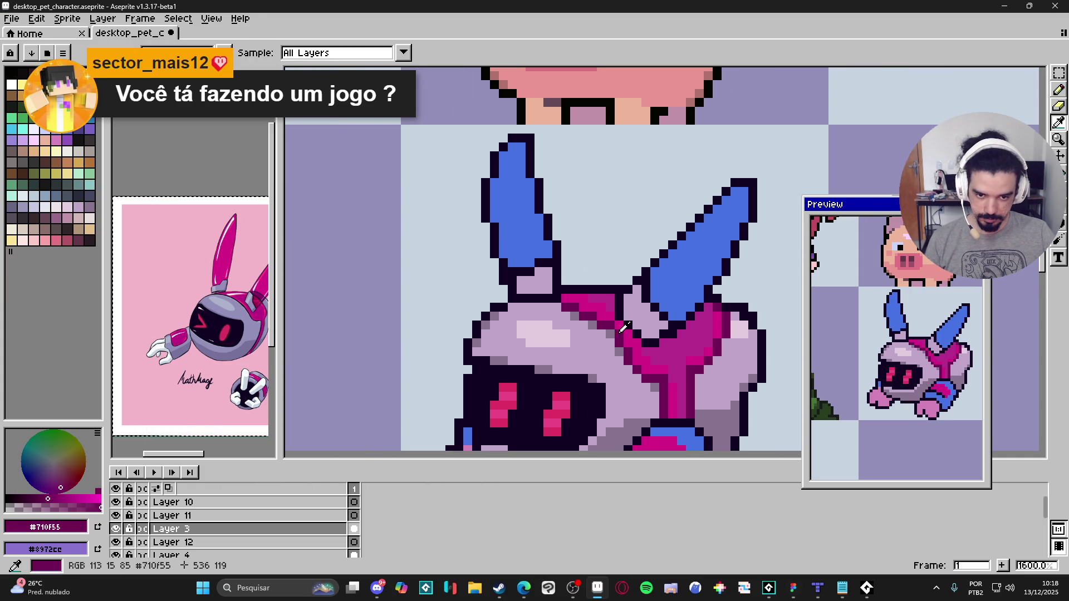
{"action": "left_click", "coordinate": [620, 328], "text": "alt"}
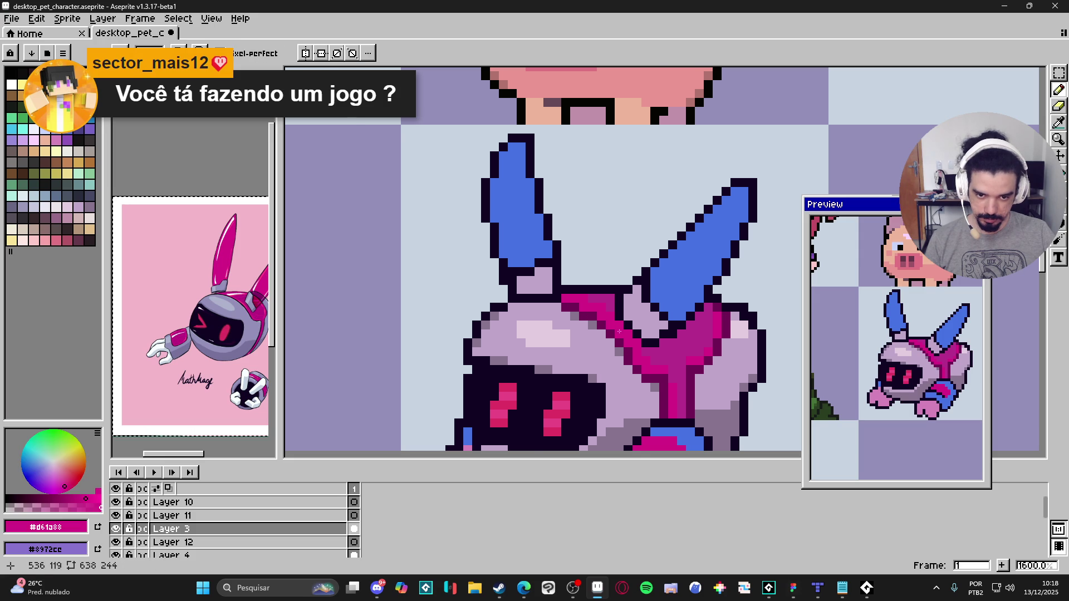
{"action": "scroll", "coordinate": [634, 356], "scroll_direction": "down", "scroll_amount": 3}
{"action": "scroll", "coordinate": [645, 375], "scroll_direction": "down", "scroll_amount": 2}
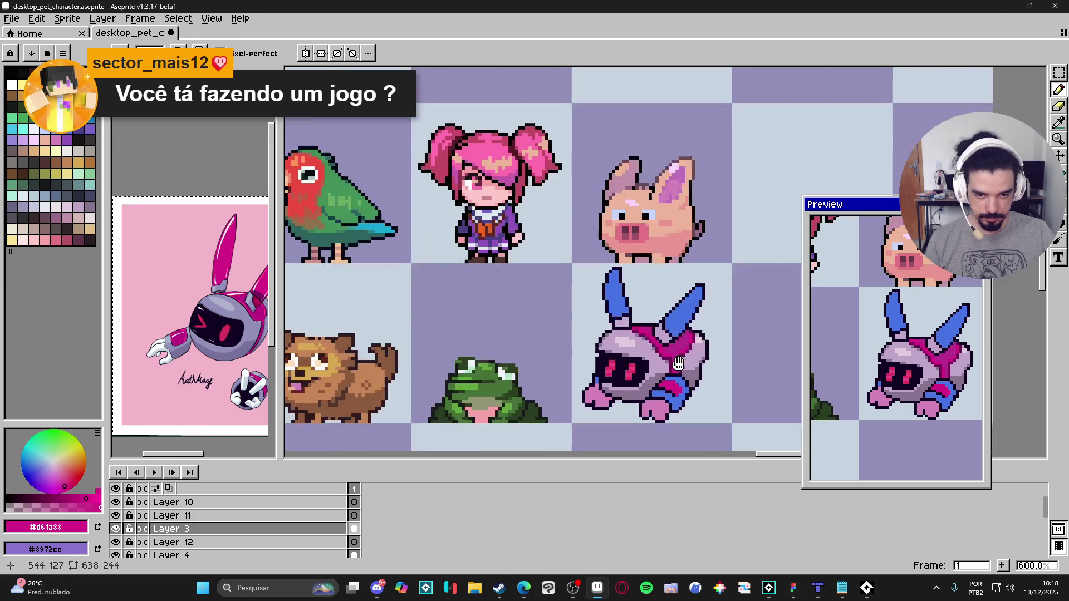
{"action": "key", "text": "ctrl+s"}
Step: Add a lavender pixel on the helmet, undo a stray stroke, and save desktop_pet_character.aseprite
{"action": "scroll", "coordinate": [613, 365], "scroll_direction": "right", "scroll_amount": 2}
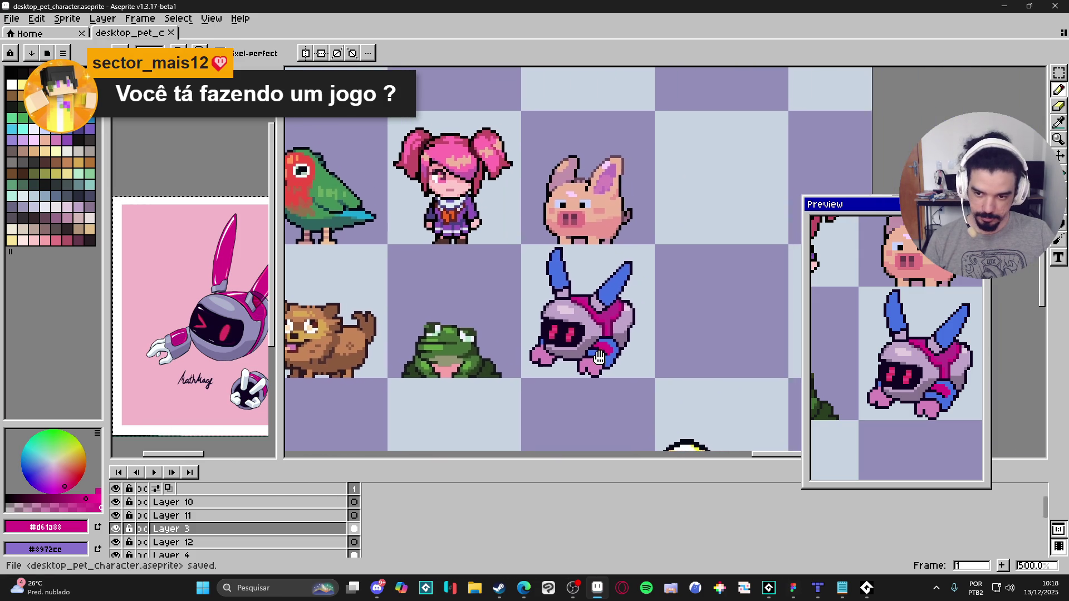
{"action": "scroll", "coordinate": [532, 366], "scroll_direction": "up", "scroll_amount": 2}
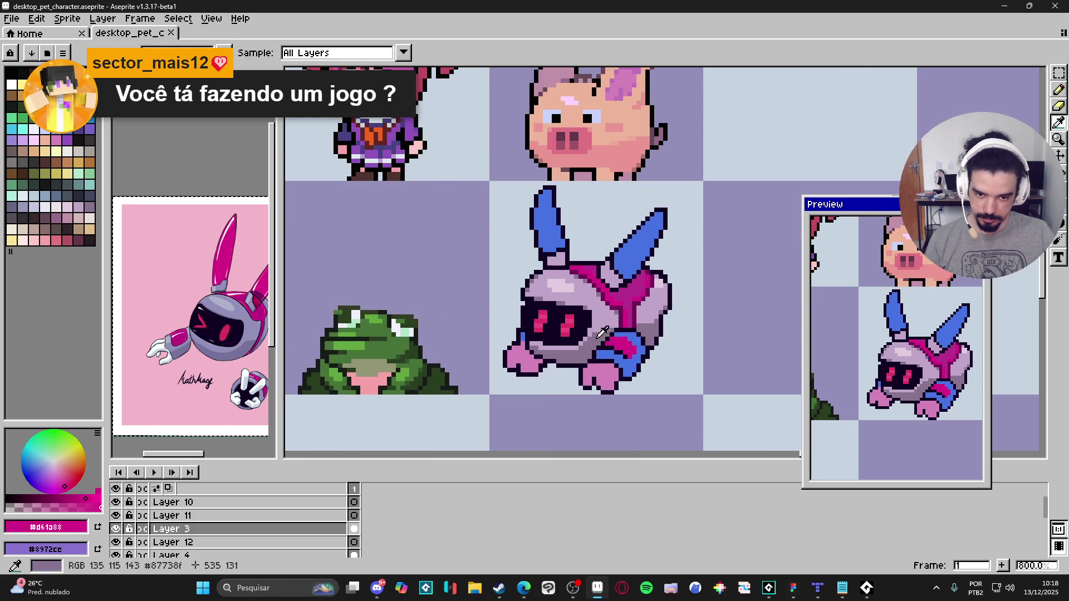
{"action": "scroll", "coordinate": [611, 346], "scroll_direction": "down", "scroll_amount": 2}
{"action": "scroll", "coordinate": [611, 346], "scroll_direction": "up", "scroll_amount": 1}
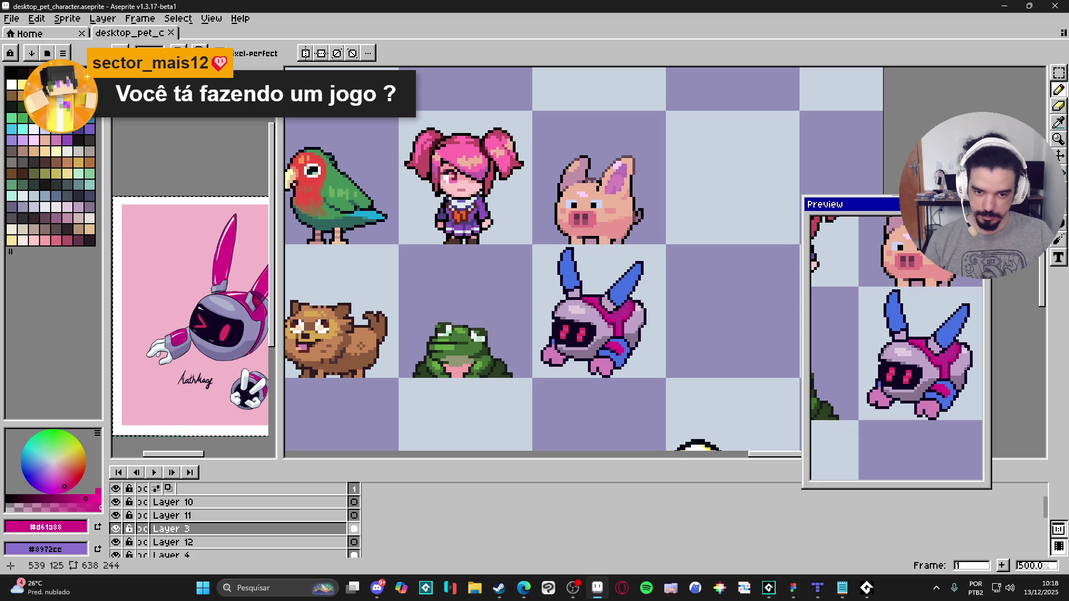
{"action": "scroll", "coordinate": [573, 355], "scroll_direction": "up", "scroll_amount": 4}
{"action": "scroll", "coordinate": [587, 354], "scroll_direction": "down", "scroll_amount": 4}
{"action": "scroll", "coordinate": [583, 360], "scroll_direction": "up", "scroll_amount": 4}
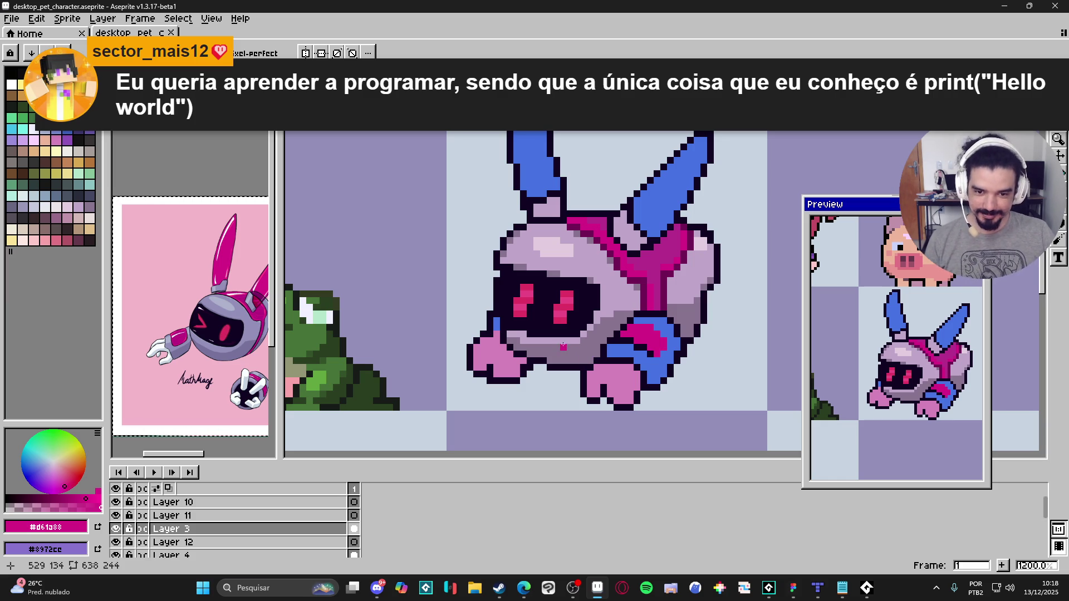
{"action": "left_click", "coordinate": [576, 341], "text": "alt"}
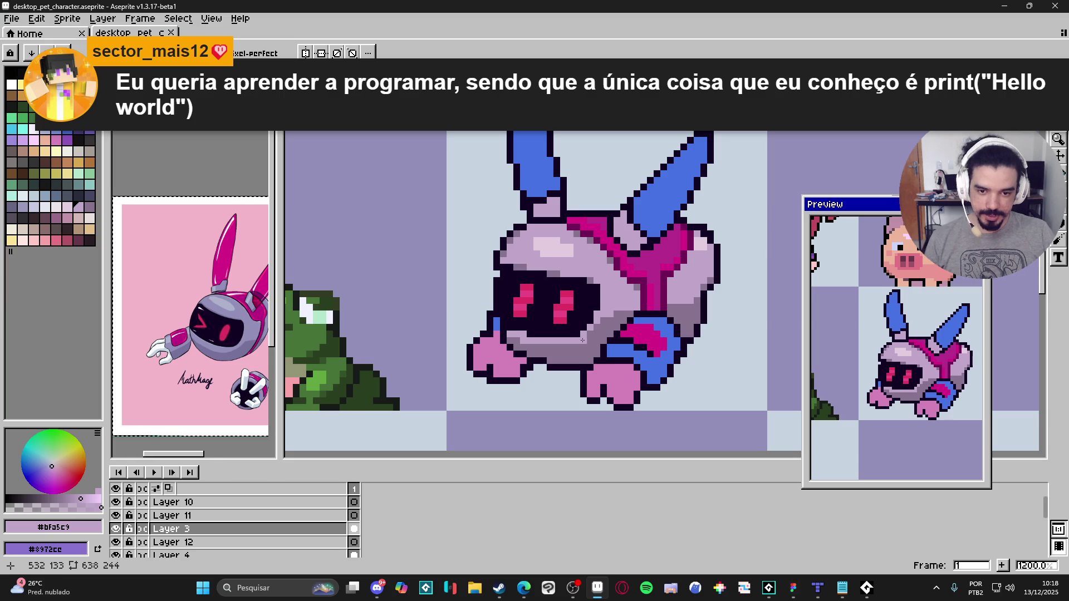
{"action": "left_click", "coordinate": [591, 338]}
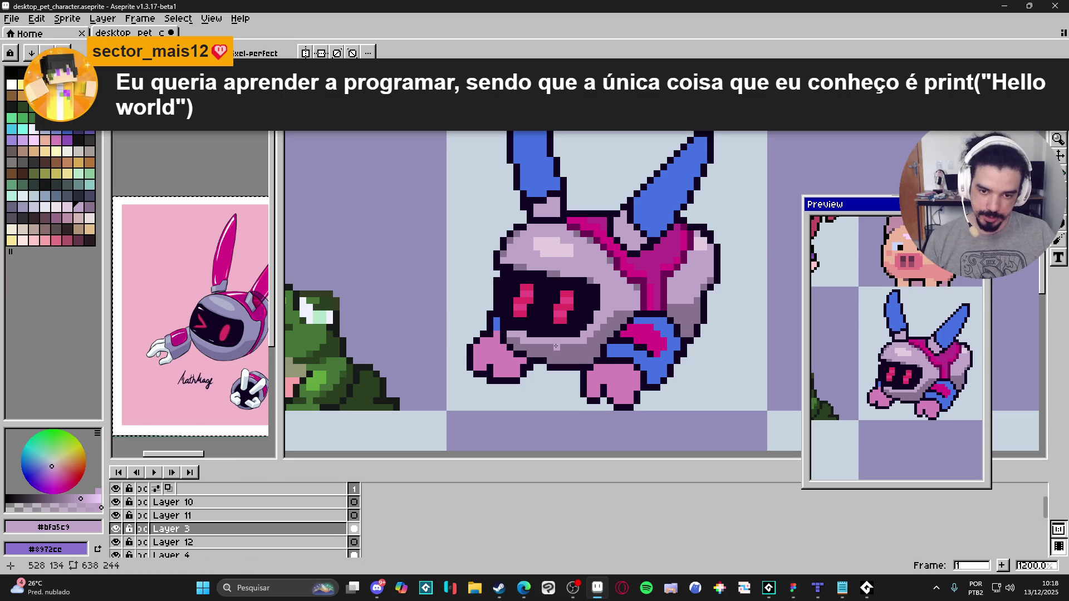
{"action": "left_click", "coordinate": [585, 344], "text": "alt"}
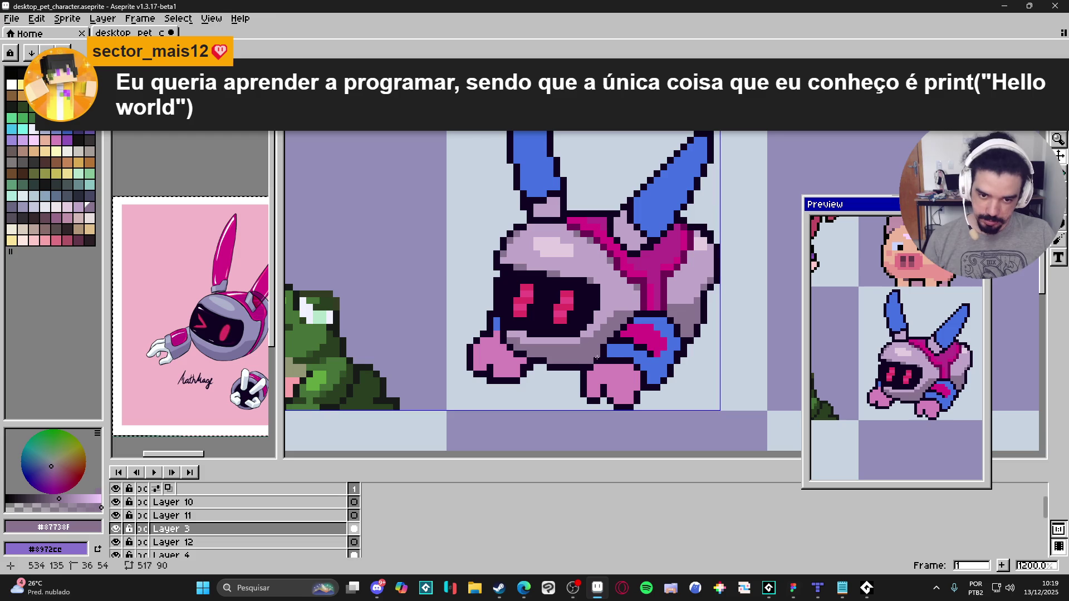
{"action": "key", "text": "ctrl+z"}
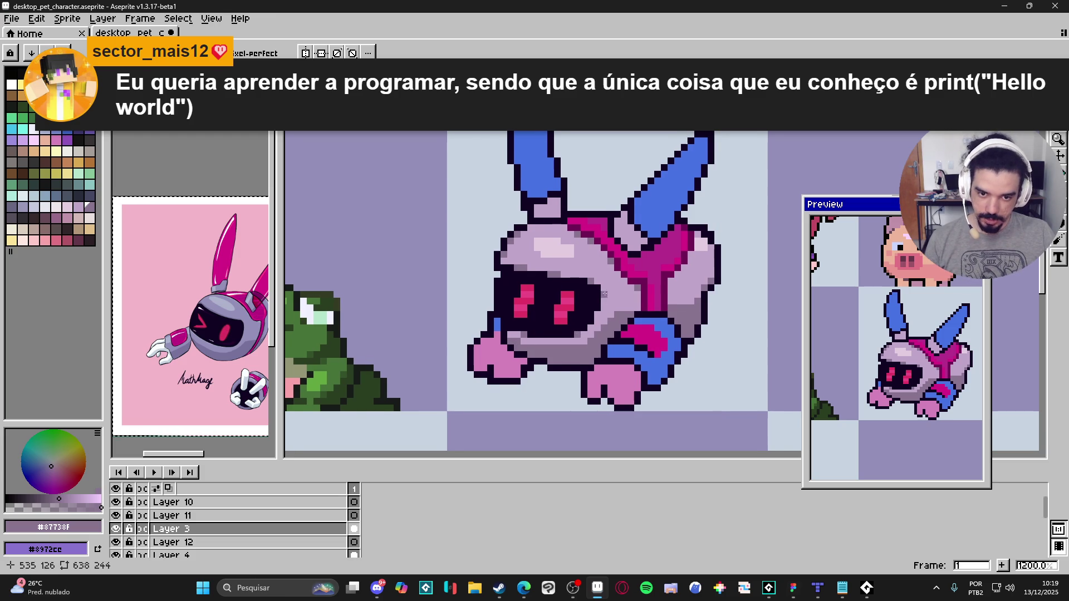
{"action": "scroll", "coordinate": [603, 289], "scroll_direction": "down", "scroll_amount": 4}
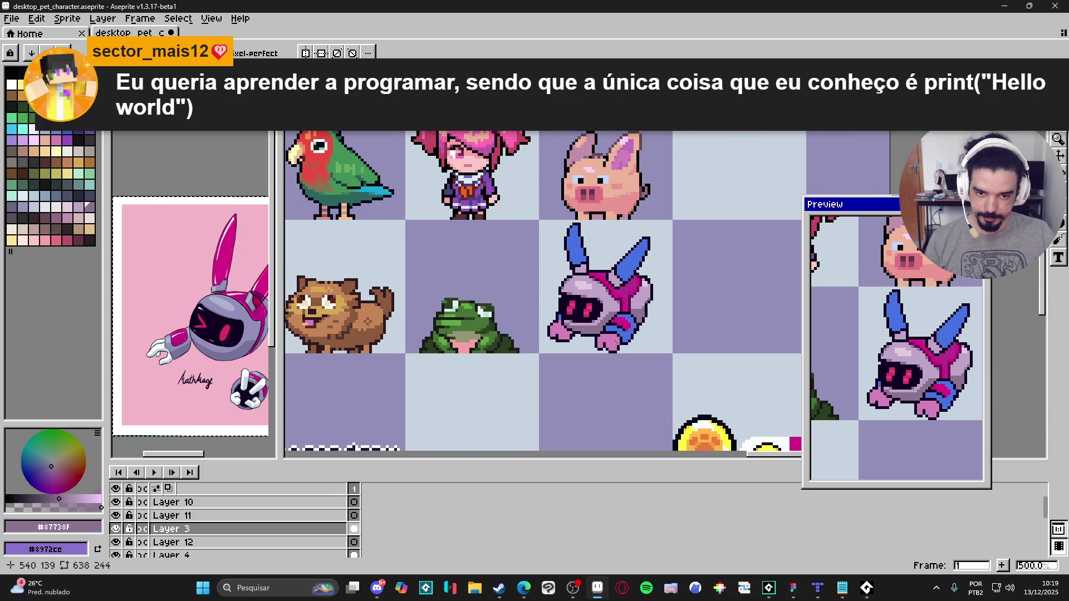
{"action": "key", "text": "ctrl+s"}
{"action": "scroll", "coordinate": [621, 339], "scroll_direction": "down", "scroll_amount": 1}
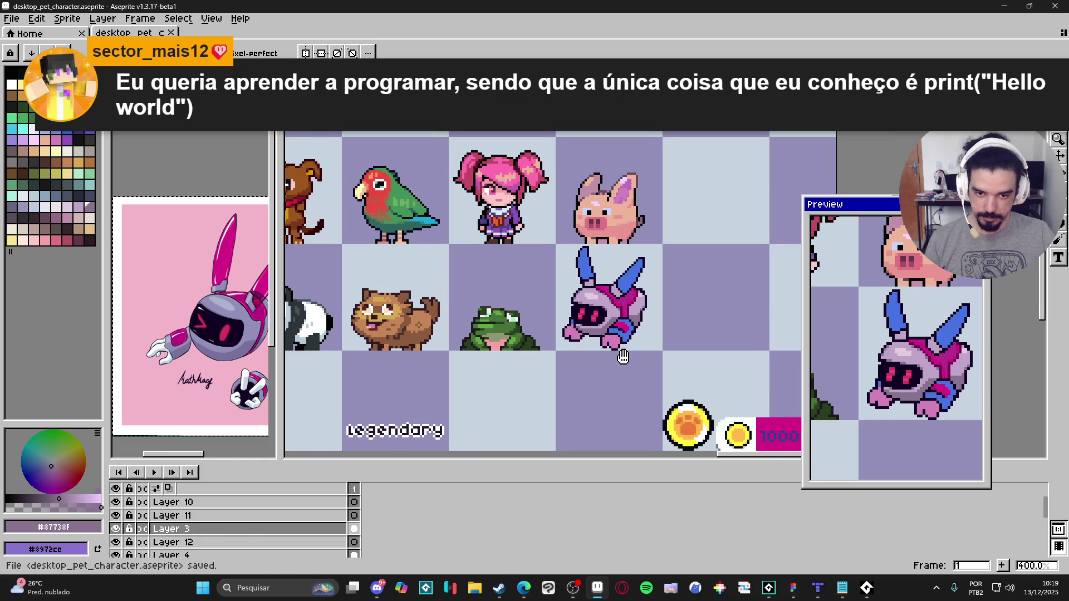
{"action": "scroll", "coordinate": [584, 330], "scroll_direction": "up", "scroll_amount": 5}
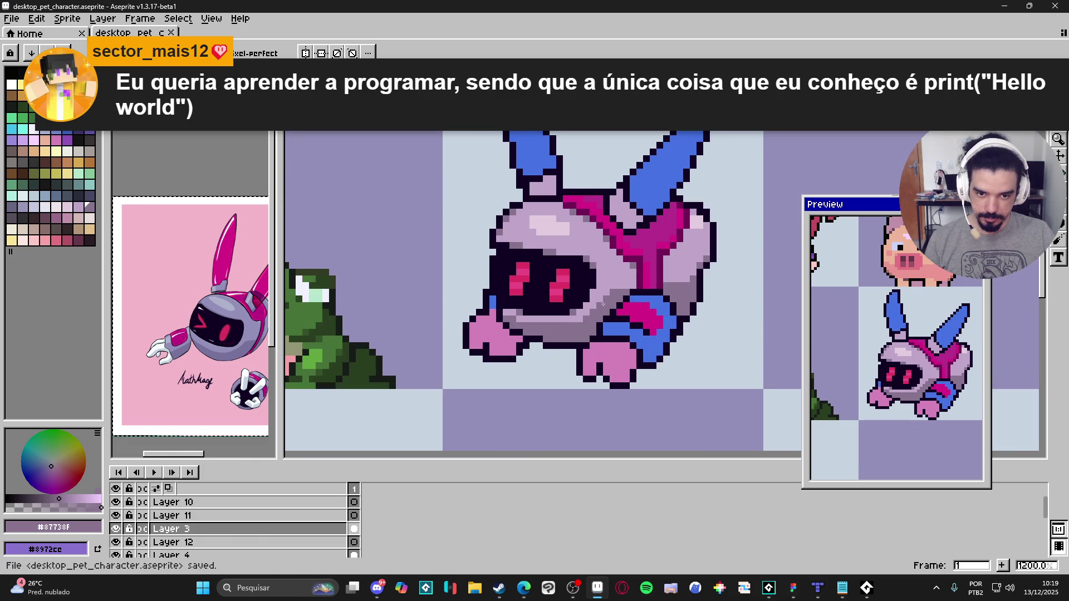
Step: Reposition the canvas so the robot sits lower and save the sprite sheet
{"action": "left_click_drag", "start_coordinate": [607, 317], "coordinate": [604, 324]}
{"action": "key", "text": "ctrl+s"}
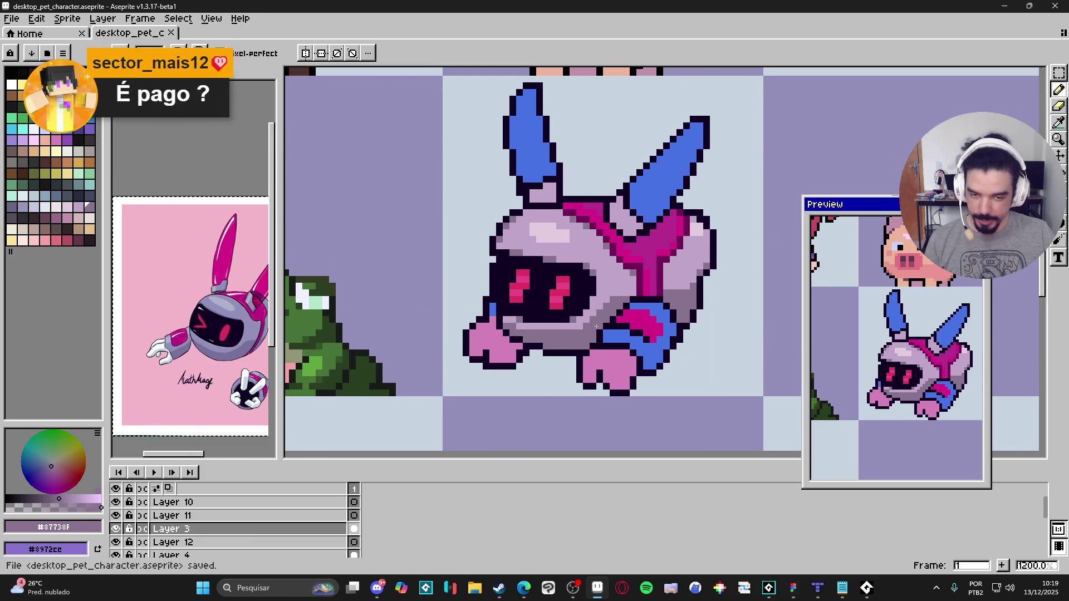
{"action": "scroll", "coordinate": [597, 326], "scroll_direction": "down", "scroll_amount": 5}
{"action": "scroll", "coordinate": [642, 311], "scroll_direction": "up", "scroll_amount": 5}
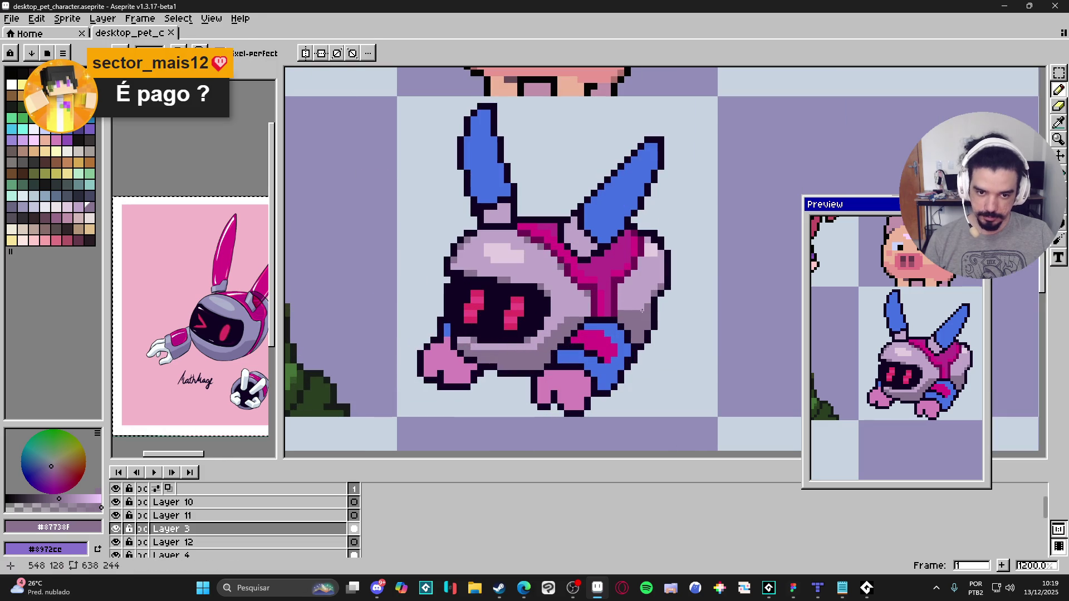
{"action": "scroll", "coordinate": [642, 309], "scroll_direction": "down", "scroll_amount": 2}
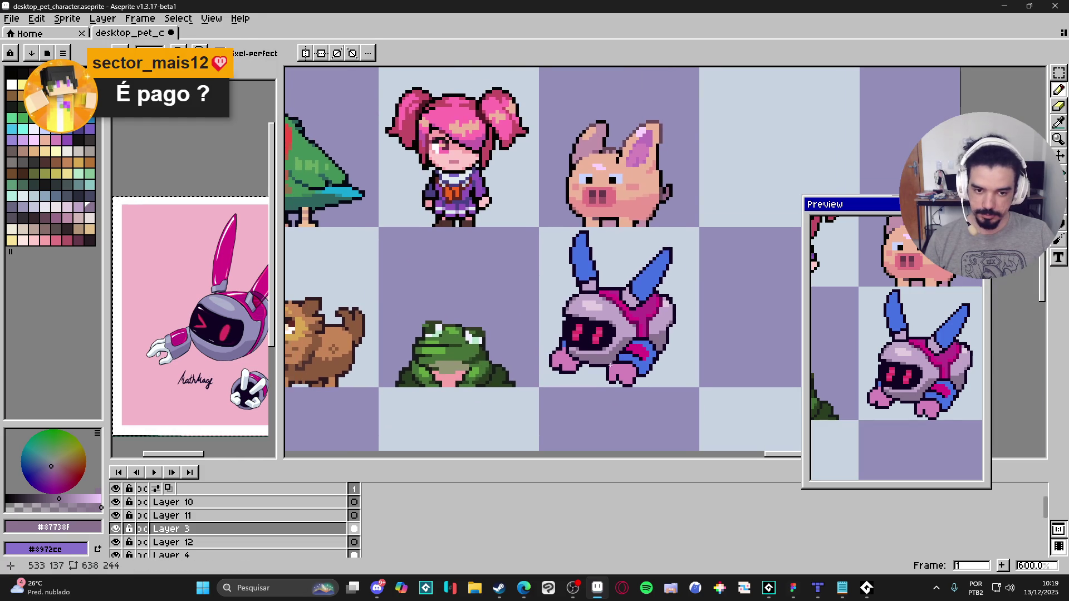
{"action": "key", "text": "ctrl+s"}
{"action": "scroll", "coordinate": [551, 284], "scroll_direction": "up", "scroll_amount": 2}
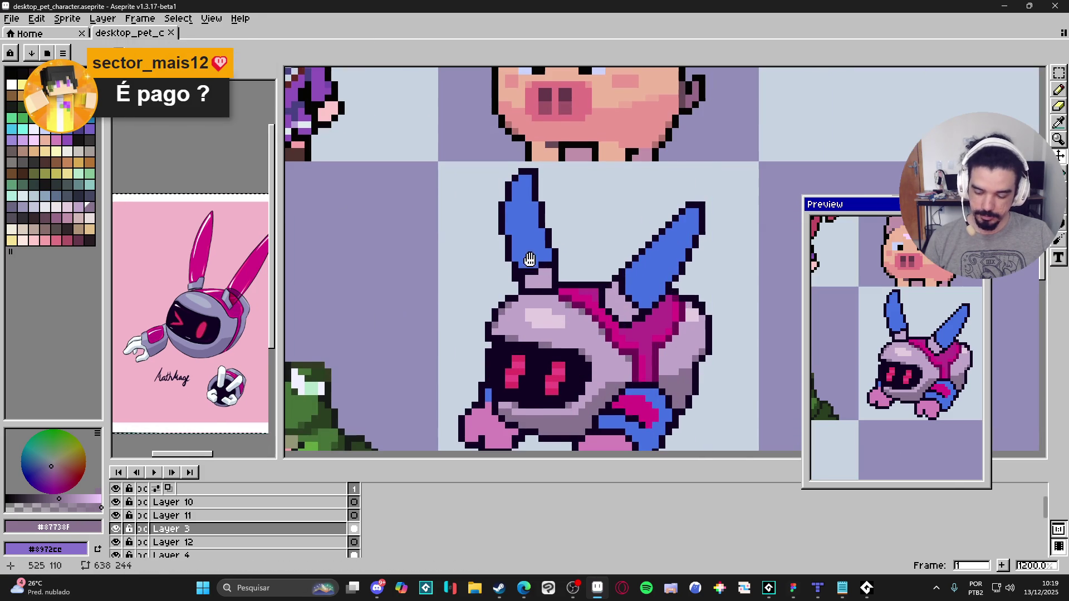
Step: Marquee-select the robot's left blue ear, then clear the selection
{"action": "key", "text": "m"}
{"action": "mouse_move", "coordinate": [495, 183]}
{"action": "left_mouse_down"}
{"action": "mouse_move", "coordinate": [554, 256]}
{"action": "mouse_move", "coordinate": [562, 283]}
{"action": "left_mouse_up"}
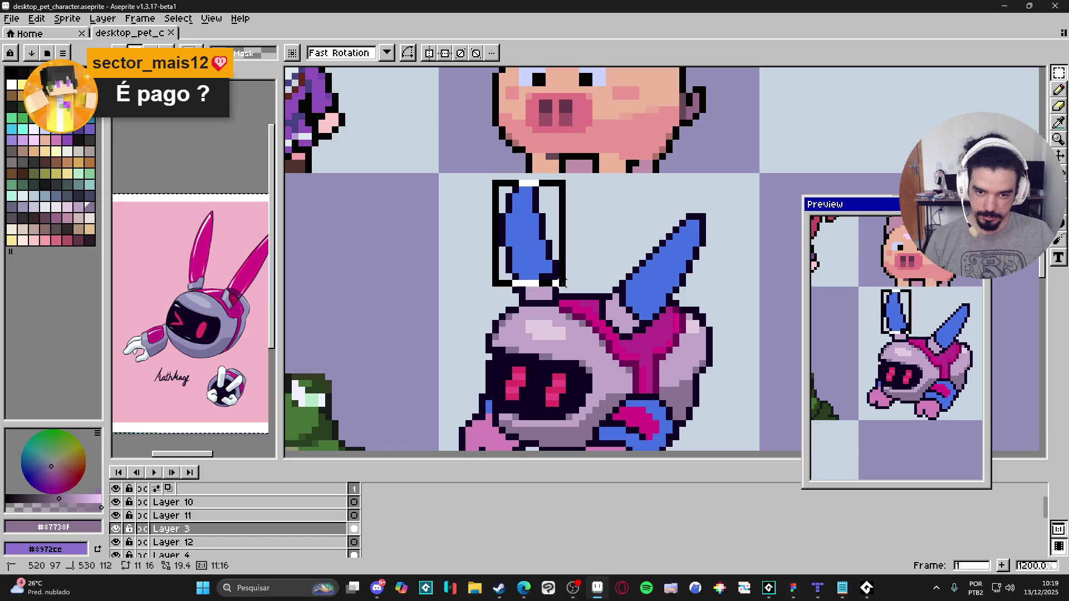
{"action": "key", "text": "ctrl+d"}
{"action": "scroll", "coordinate": [638, 306], "scroll_direction": "up", "scroll_amount": 1}
Step: With the Pencil at lowered alpha, shade the left ear's edge in translucent dark blue
{"action": "key", "text": "b"}
{"action": "left_click", "coordinate": [487, 211], "text": "alt"}
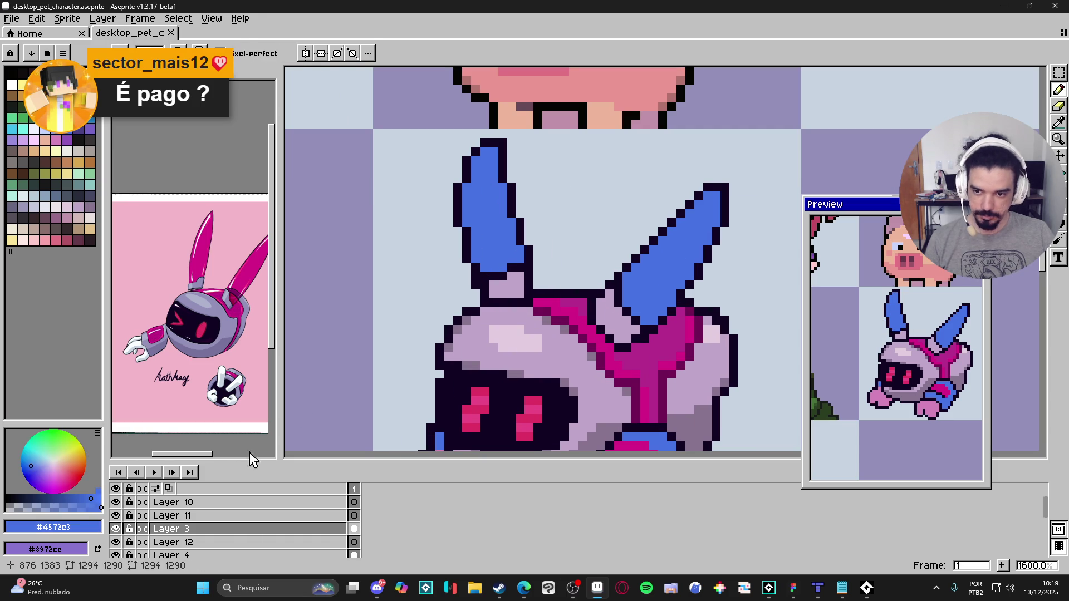
{"action": "left_click", "coordinate": [48, 507]}
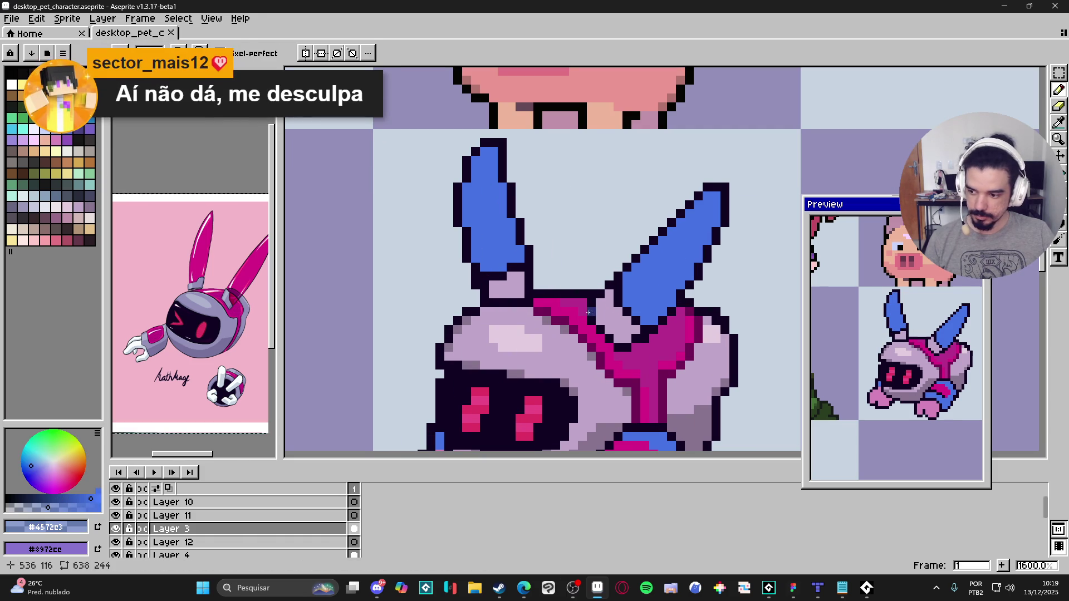
{"action": "scroll", "coordinate": [617, 297], "scroll_direction": "up", "scroll_amount": 2}
{"action": "left_click", "coordinate": [619, 308]}
{"action": "left_click", "coordinate": [618, 273]}
{"action": "left_click_drag", "start_coordinate": [637, 326], "coordinate": [657, 347]}
{"action": "scroll", "coordinate": [672, 359], "scroll_direction": "down", "scroll_amount": 1}
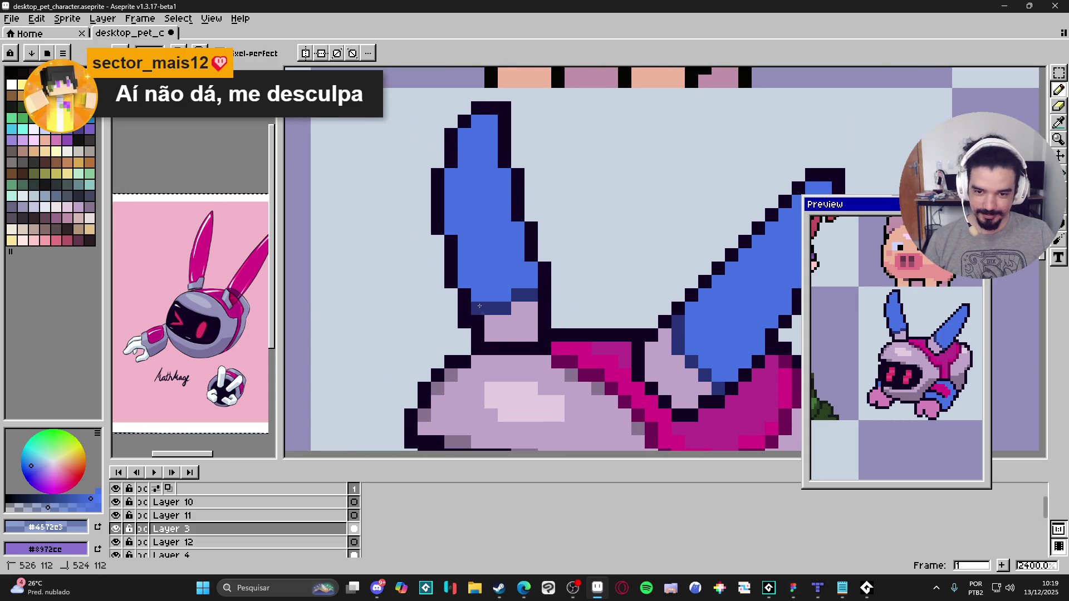
{"action": "scroll", "coordinate": [547, 328], "scroll_direction": "down", "scroll_amount": 3}
{"action": "scroll", "coordinate": [569, 331], "scroll_direction": "up", "scroll_amount": 2}
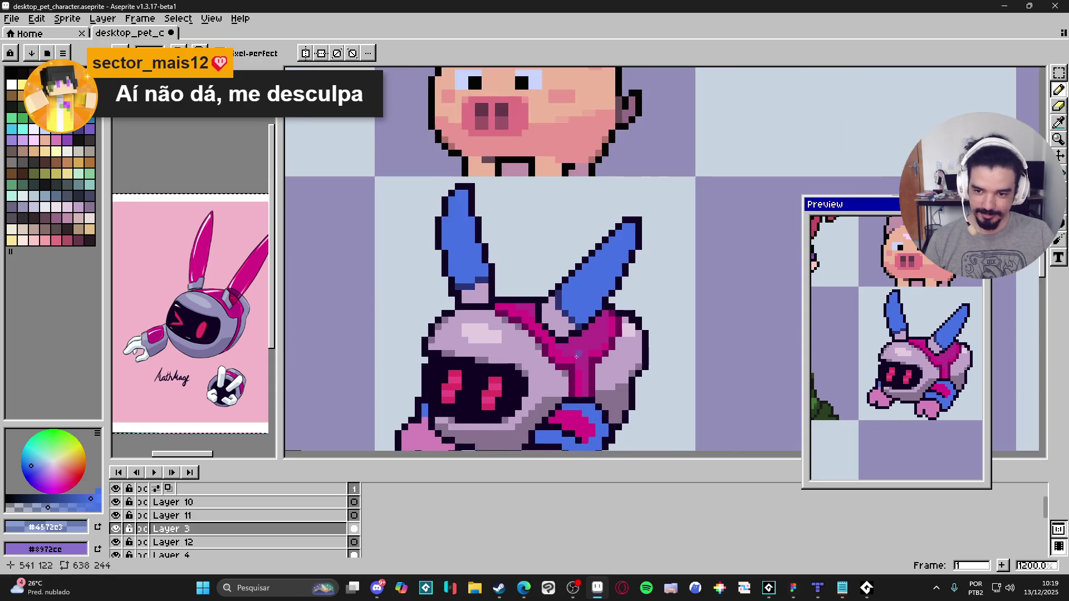
Step: Shade the ear bases greyish-purple #87738f, undoing the last stroke and sampling the base colours
{"action": "left_click", "coordinate": [565, 312], "text": "alt"}
{"action": "left_click", "coordinate": [554, 316]}
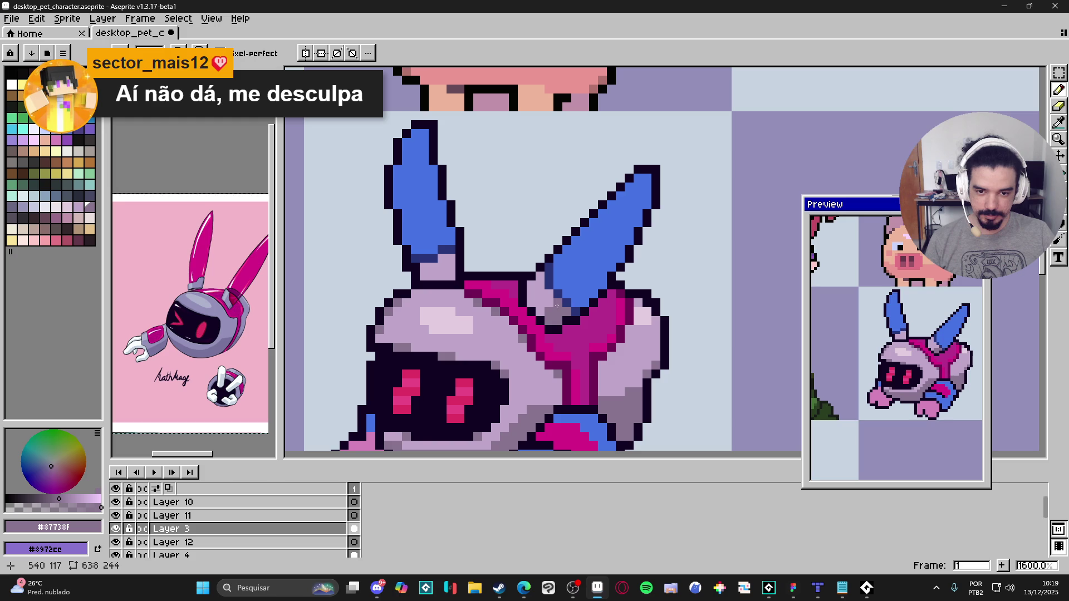
{"action": "left_click_drag", "start_coordinate": [451, 278], "coordinate": [433, 272]}
{"action": "left_click", "coordinate": [452, 273]}
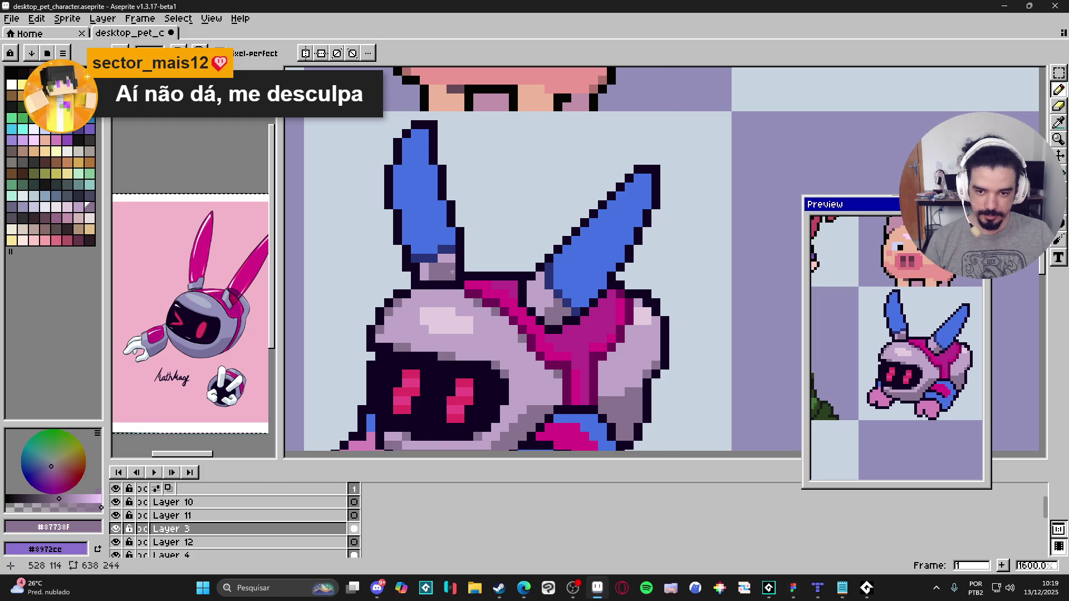
{"action": "key", "text": "ctrl+z"}
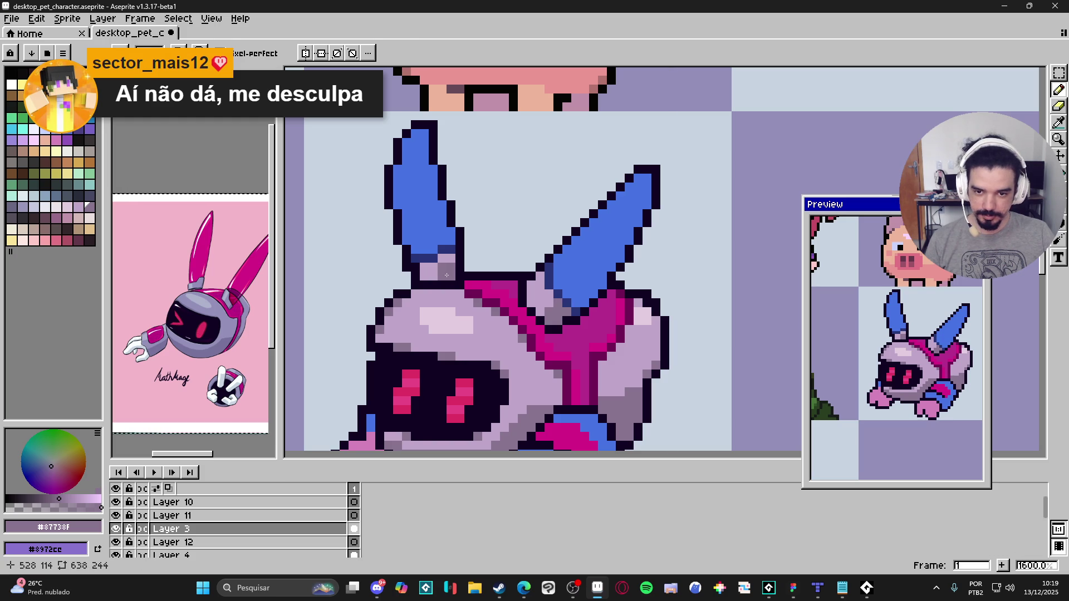
{"action": "left_click", "coordinate": [559, 304], "text": "alt"}
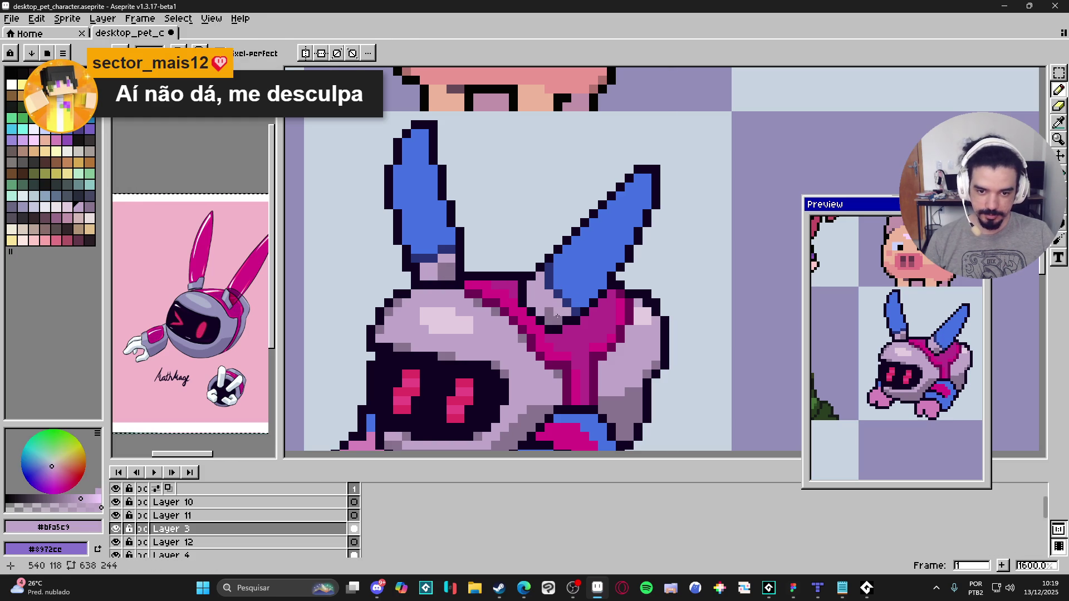
{"action": "left_click", "coordinate": [546, 306], "text": "alt"}
{"action": "scroll", "coordinate": [541, 311], "scroll_direction": "down", "scroll_amount": 1}
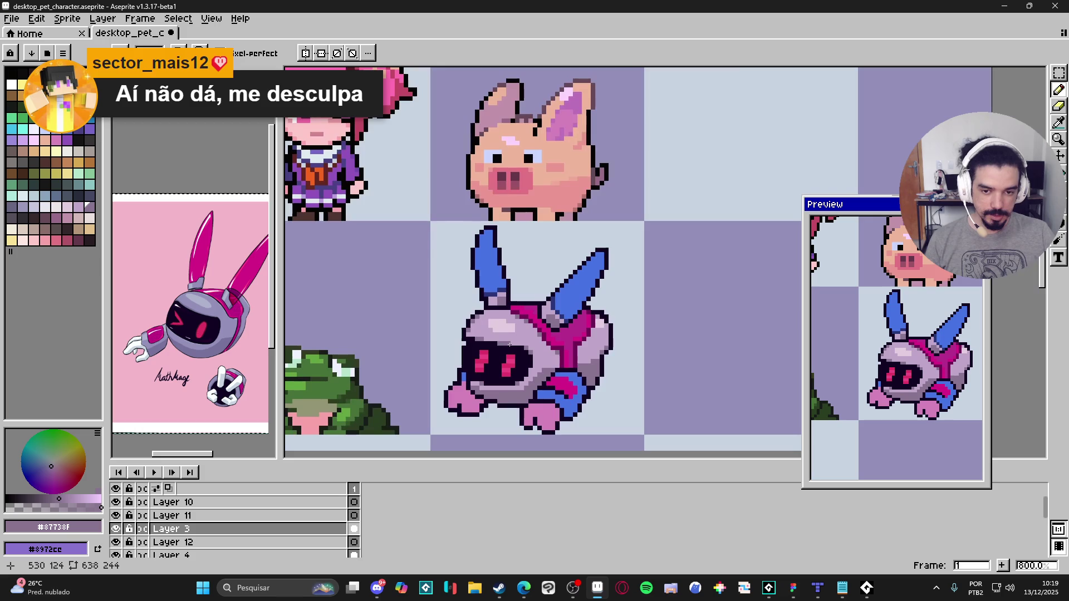
{"action": "scroll", "coordinate": [497, 310], "scroll_direction": "up", "scroll_amount": 1}
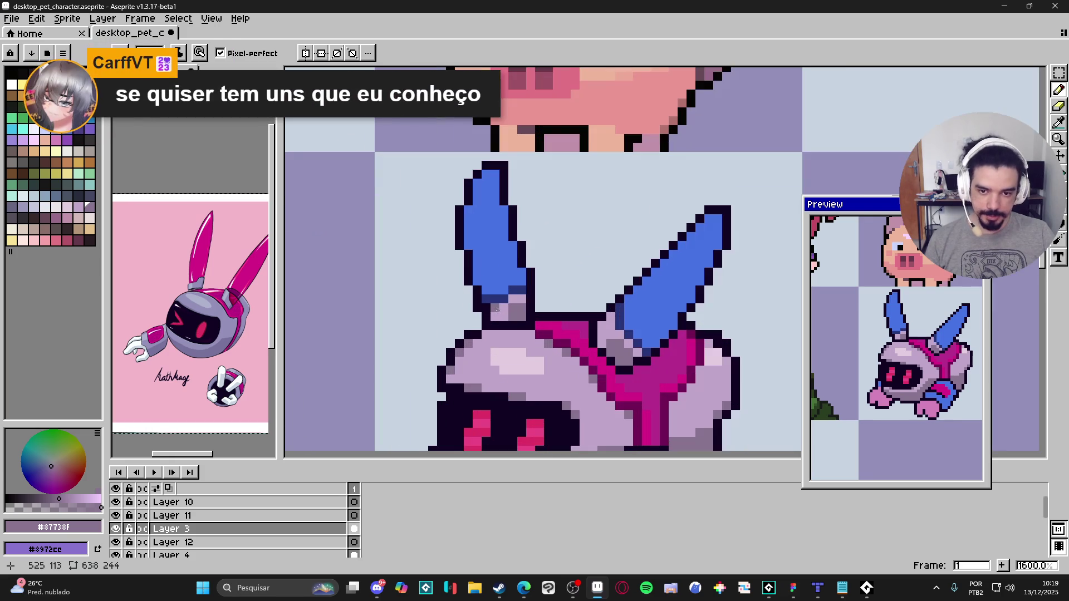
Step: Save the sprite file and pan the view toward the robot bunny
{"action": "scroll", "coordinate": [515, 315], "scroll_direction": "down", "scroll_amount": 2}
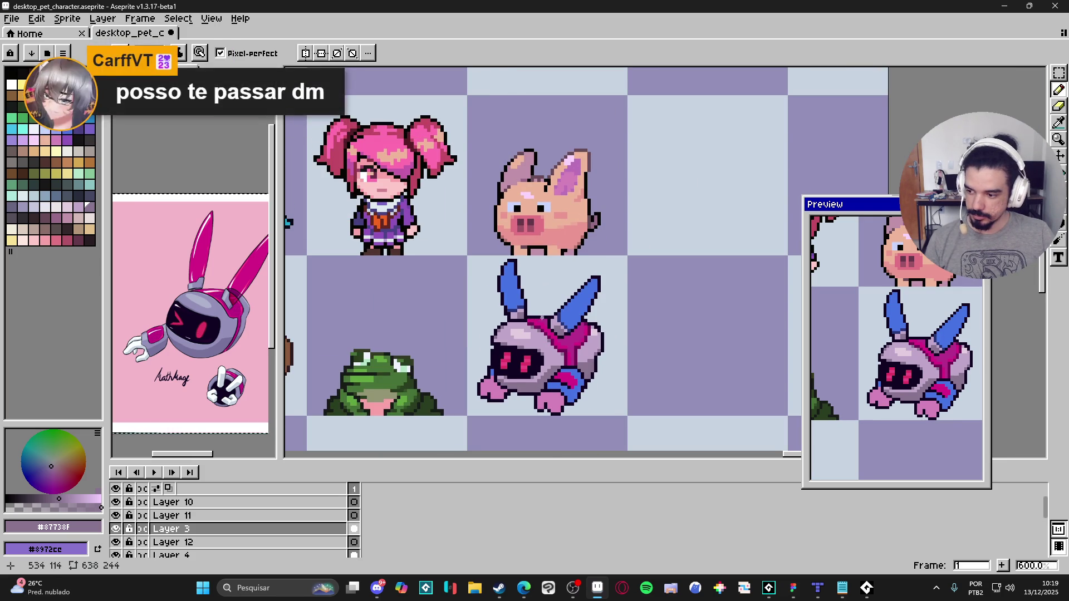
{"action": "scroll", "coordinate": [586, 327], "scroll_direction": "down", "scroll_amount": 2}
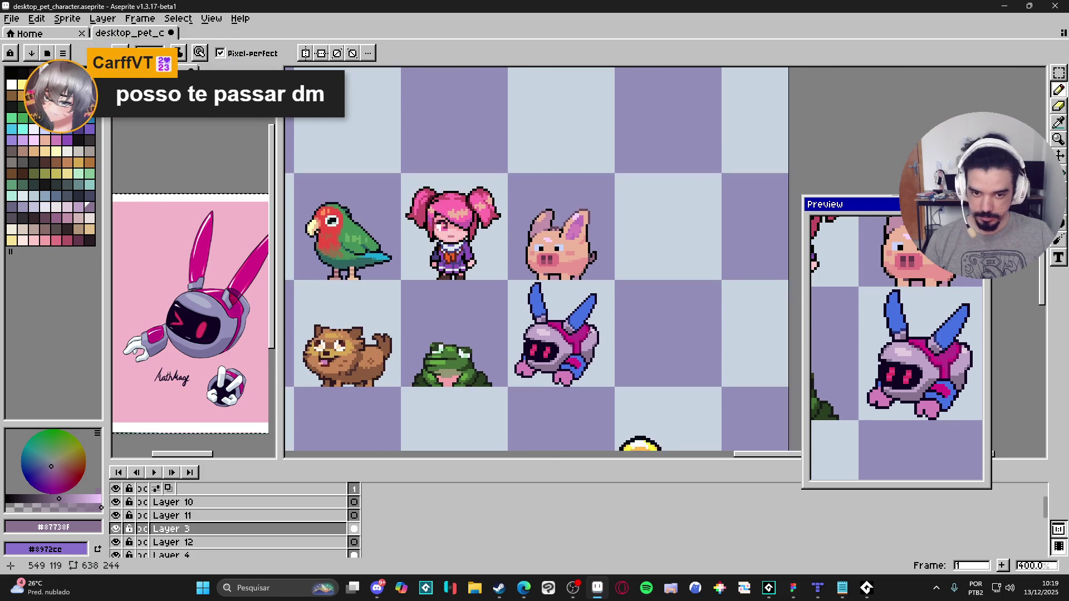
{"action": "key", "text": "ctrl+s"}
{"action": "scroll", "coordinate": [561, 349], "scroll_direction": "up", "scroll_amount": 1}
{"action": "mouse_move", "coordinate": [561, 350]}
{"action": "left_mouse_down"}
{"action": "mouse_move", "coordinate": [619, 334]}
{"action": "mouse_move", "coordinate": [606, 313]}
{"action": "left_mouse_up"}
{"action": "scroll", "coordinate": [607, 340], "scroll_direction": "up", "scroll_amount": 4}
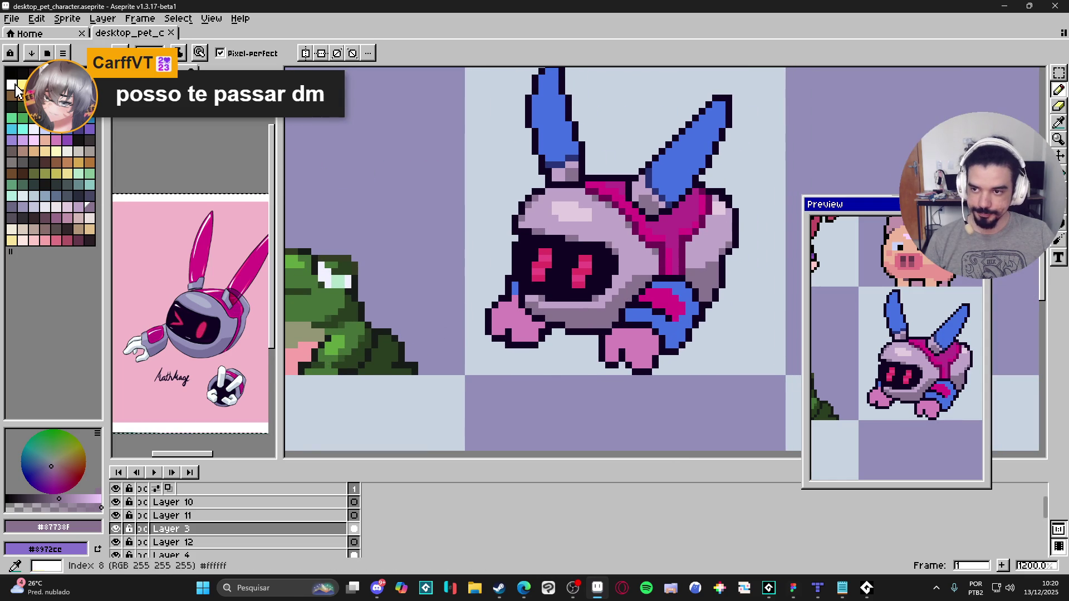
Step: Paint-bucket fill both of the robot's paws white
{"action": "left_click", "coordinate": [12, 85]}
{"action": "key", "text": "g"}
{"action": "left_click", "coordinate": [535, 334]}
{"action": "left_click", "coordinate": [615, 358]}
{"action": "scroll", "coordinate": [615, 358], "scroll_direction": "down", "scroll_amount": 3}
Step: Fill the blue arm piece with the lavender body colour #bfa5c9
{"action": "key", "text": "b"}
{"action": "mouse_move", "coordinate": [646, 340]}
{"action": "left_mouse_down"}
{"action": "mouse_move", "coordinate": [618, 345]}
{"action": "mouse_move", "coordinate": [601, 368]}
{"action": "left_mouse_up"}
{"action": "scroll", "coordinate": [602, 362], "scroll_direction": "up", "scroll_amount": 2}
{"action": "left_click", "coordinate": [557, 312], "text": "alt"}
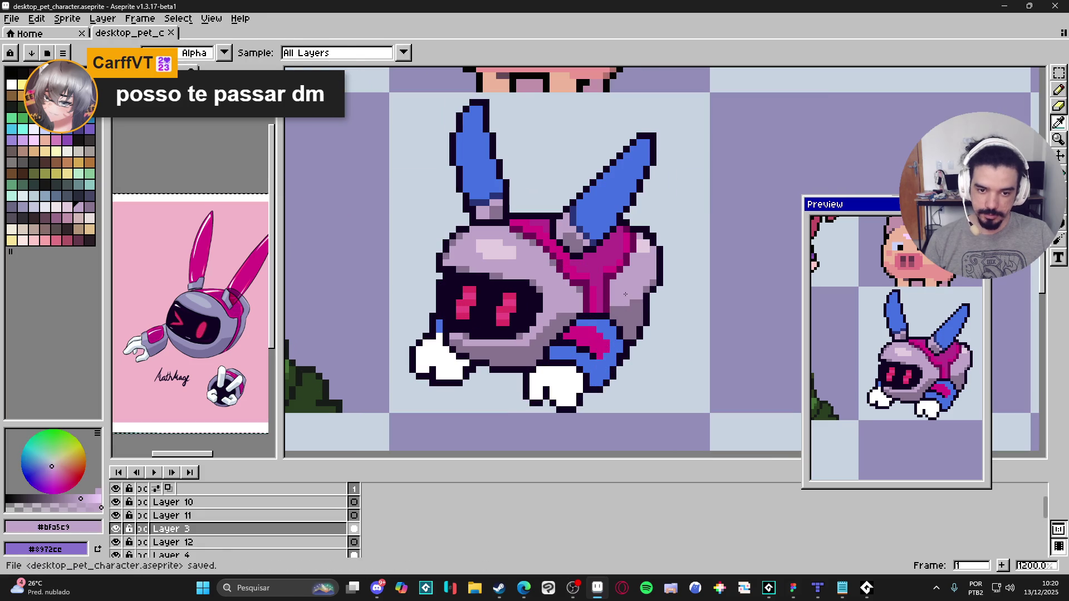
{"action": "key", "text": "g"}
{"action": "left_click", "coordinate": [613, 348]}
{"action": "key", "text": "b"}
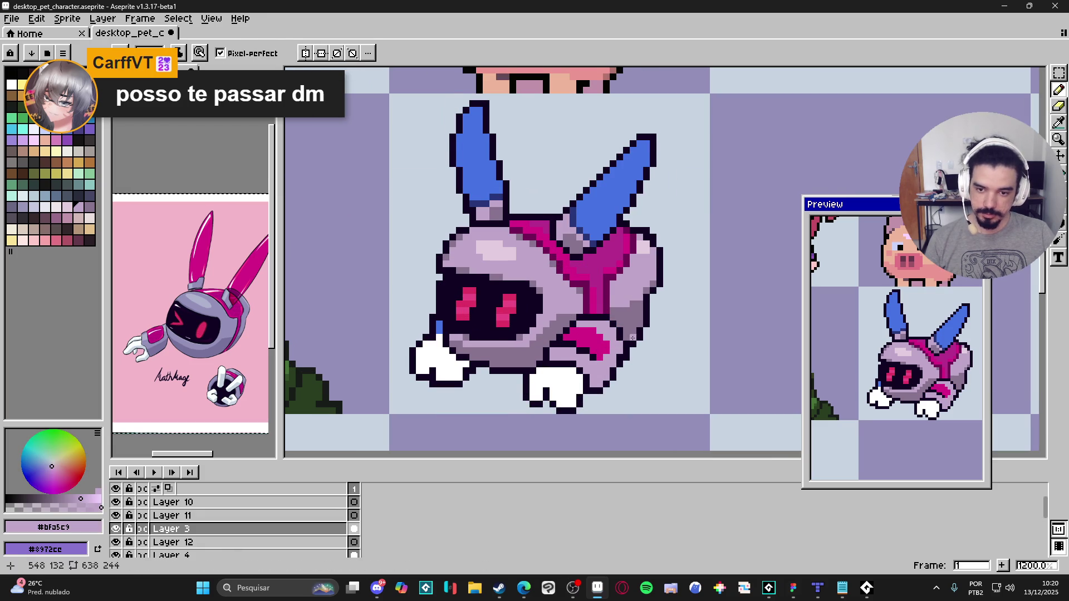
Step: Draw dark magenta pixels on the paw and arm, then undo the arm stroke
{"action": "left_click", "coordinate": [606, 303], "text": "alt"}
{"action": "left_click_drag", "start_coordinate": [580, 352], "coordinate": [587, 365]}
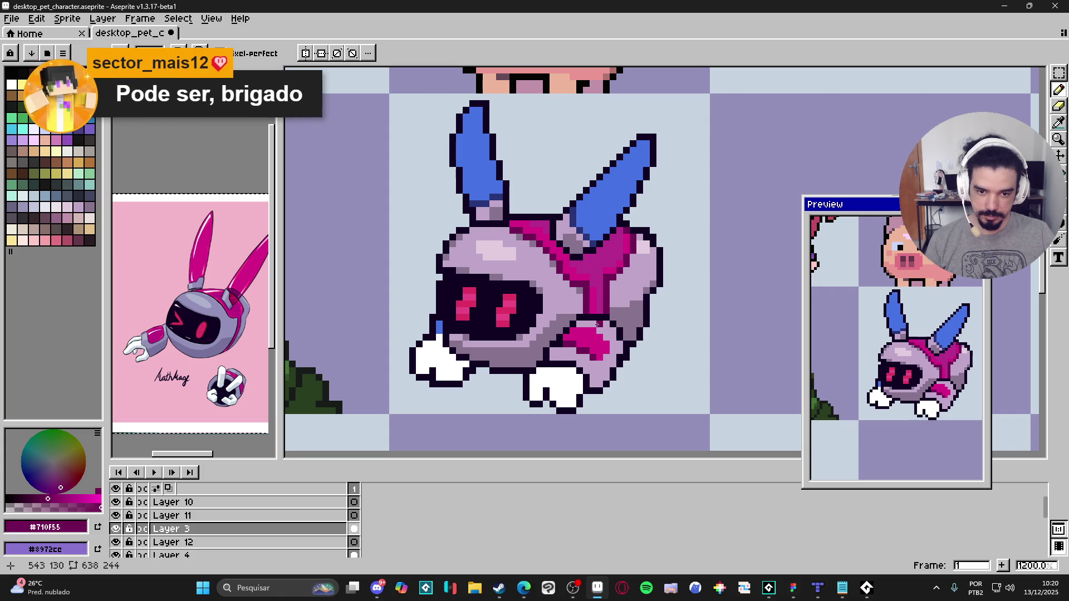
{"action": "scroll", "coordinate": [611, 343], "scroll_direction": "down", "scroll_amount": 1}
{"action": "scroll", "coordinate": [600, 340], "scroll_direction": "up", "scroll_amount": 2}
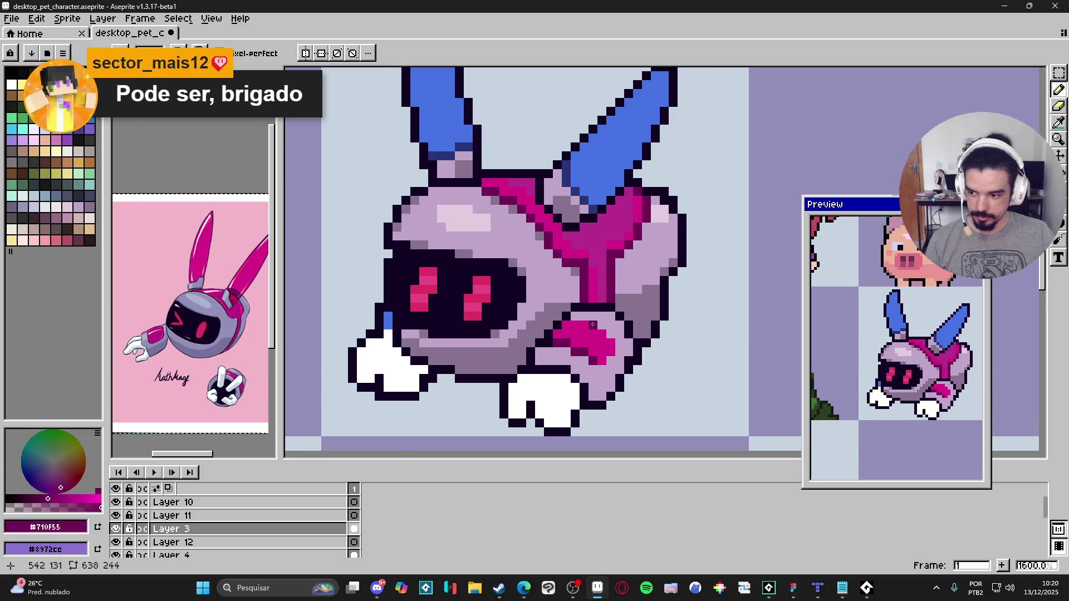
{"action": "left_click", "coordinate": [593, 324]}
{"action": "left_click_drag", "start_coordinate": [589, 324], "coordinate": [598, 334]}
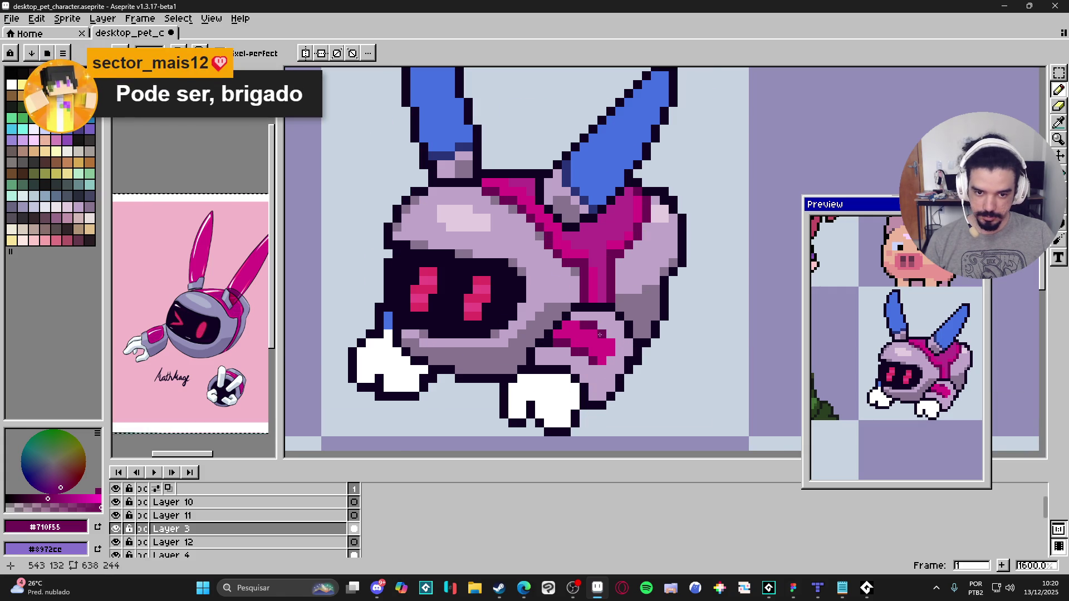
{"action": "scroll", "coordinate": [597, 335], "scroll_direction": "down", "scroll_amount": 3}
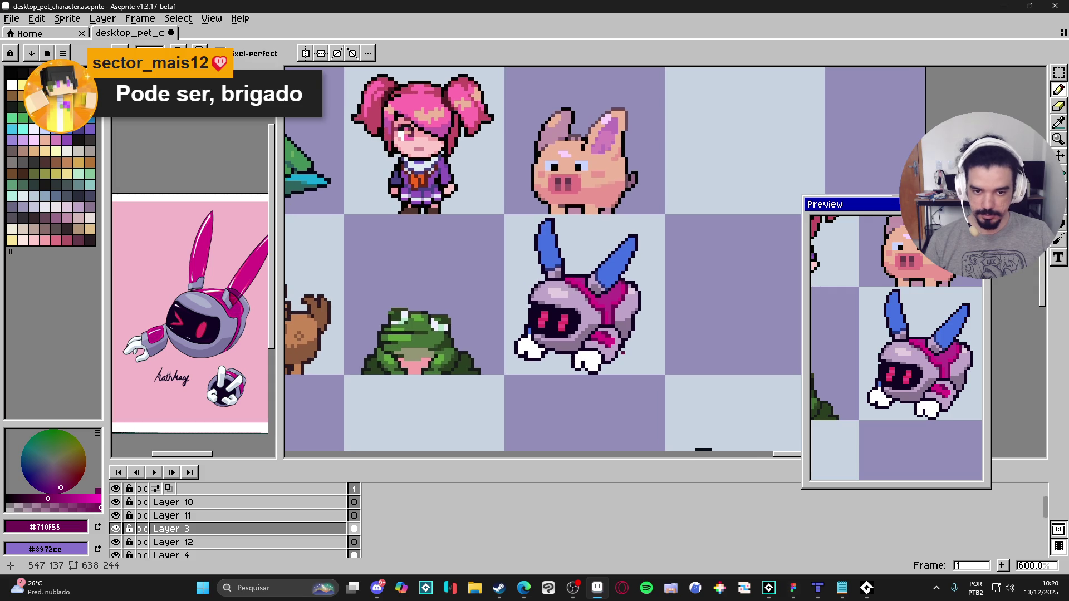
{"action": "key", "text": "ctrl+z"}
Step: Pick bright magenta #d61a88 as the drawing colour
{"action": "scroll", "coordinate": [622, 350], "scroll_direction": "up", "scroll_amount": 3}
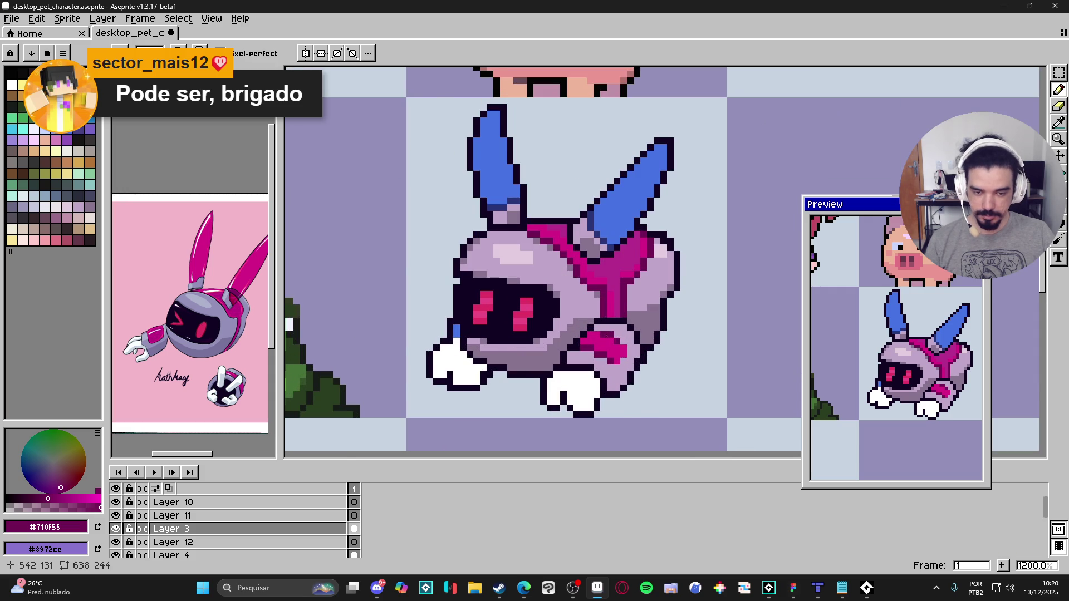
{"action": "scroll", "coordinate": [609, 337], "scroll_direction": "up", "scroll_amount": 1}
{"action": "scroll", "coordinate": [637, 358], "scroll_direction": "down", "scroll_amount": 4}
{"action": "scroll", "coordinate": [645, 370], "scroll_direction": "down", "scroll_amount": 1}
{"action": "scroll", "coordinate": [615, 357], "scroll_direction": "up", "scroll_amount": 4}
{"action": "left_click", "coordinate": [615, 357], "text": "alt"}
Step: Flood-fill a stray blue pixel with the bright pink
{"action": "key", "text": "g"}
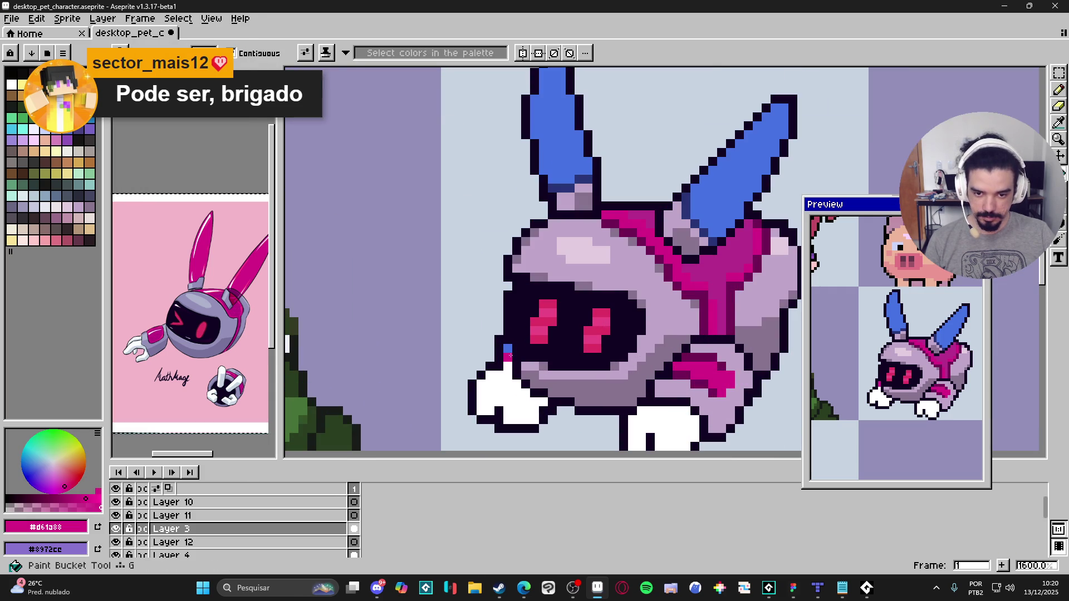
{"action": "left_click", "coordinate": [509, 349]}
{"action": "scroll", "coordinate": [508, 350], "scroll_direction": "down", "scroll_amount": 3}
{"action": "scroll", "coordinate": [557, 307], "scroll_direction": "up", "scroll_amount": 2}
Step: Repaint the bottom of the lower paw in light blue-grey
{"action": "left_click", "coordinate": [12, 85]}
{"action": "key", "text": "b"}
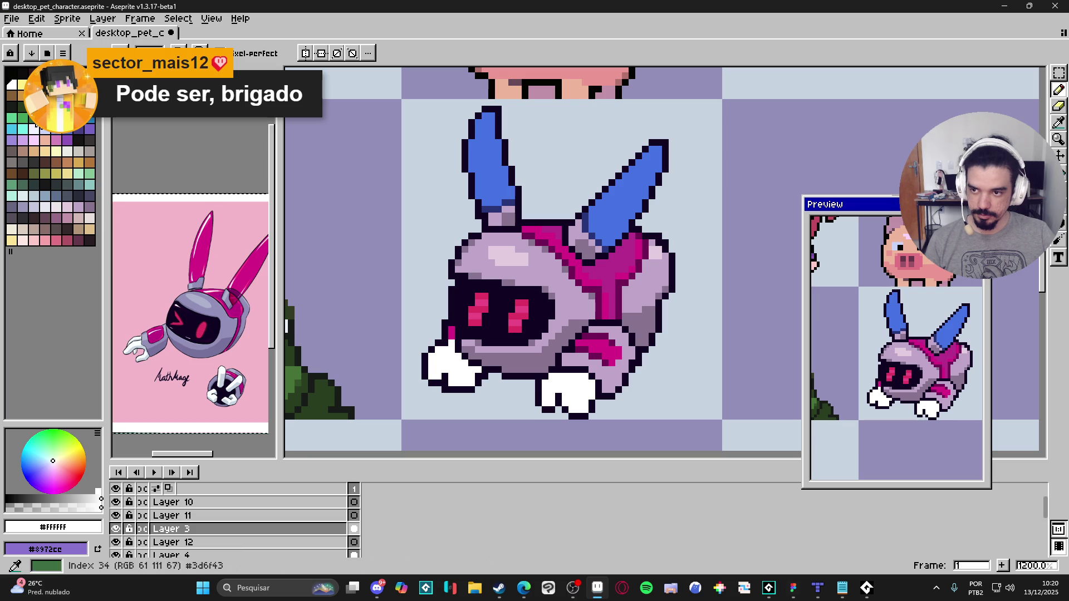
{"action": "left_click", "coordinate": [78, 218]}
{"action": "scroll", "coordinate": [529, 401], "scroll_direction": "up", "scroll_amount": 1}
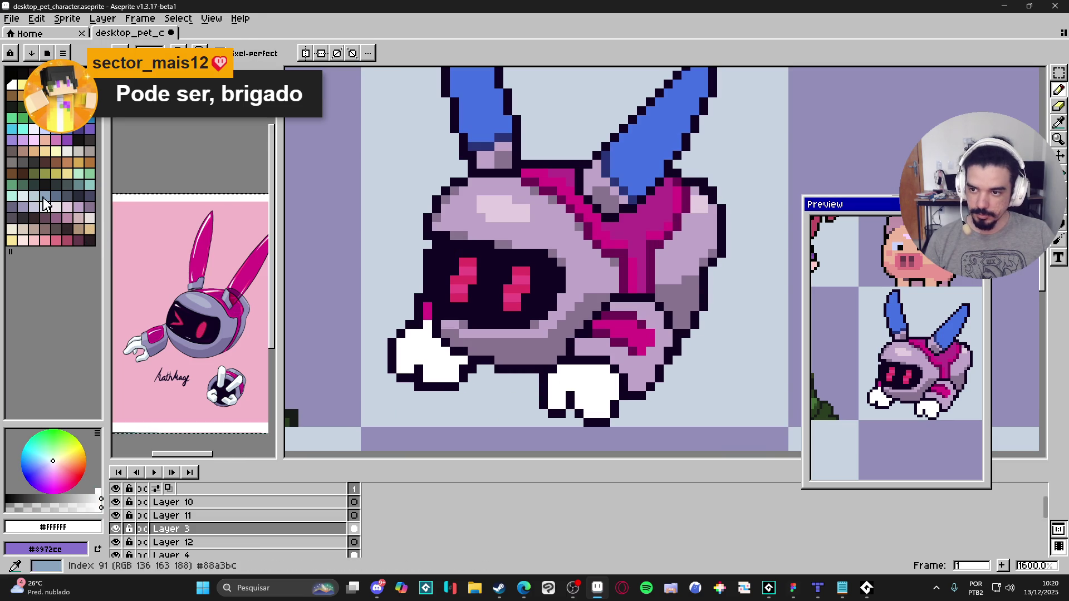
{"action": "left_click", "coordinate": [543, 361], "text": "alt"}
{"action": "mouse_move", "coordinate": [557, 400]}
{"action": "left_mouse_down"}
{"action": "mouse_move", "coordinate": [593, 409]}
{"action": "mouse_move", "coordinate": [615, 390]}
{"action": "mouse_move", "coordinate": [607, 395]}
{"action": "left_mouse_up"}
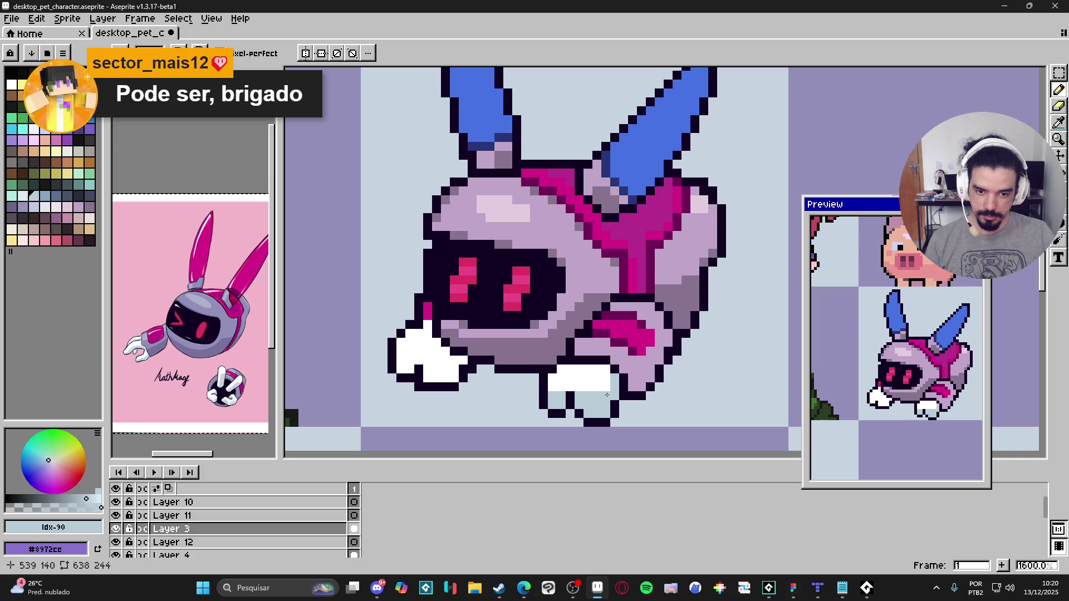
Step: Fill the white left paw with light blue-grey
{"action": "key", "text": "g"}
{"action": "left_click", "coordinate": [444, 386]}
{"action": "scroll", "coordinate": [473, 385], "scroll_direction": "down", "scroll_amount": 3}
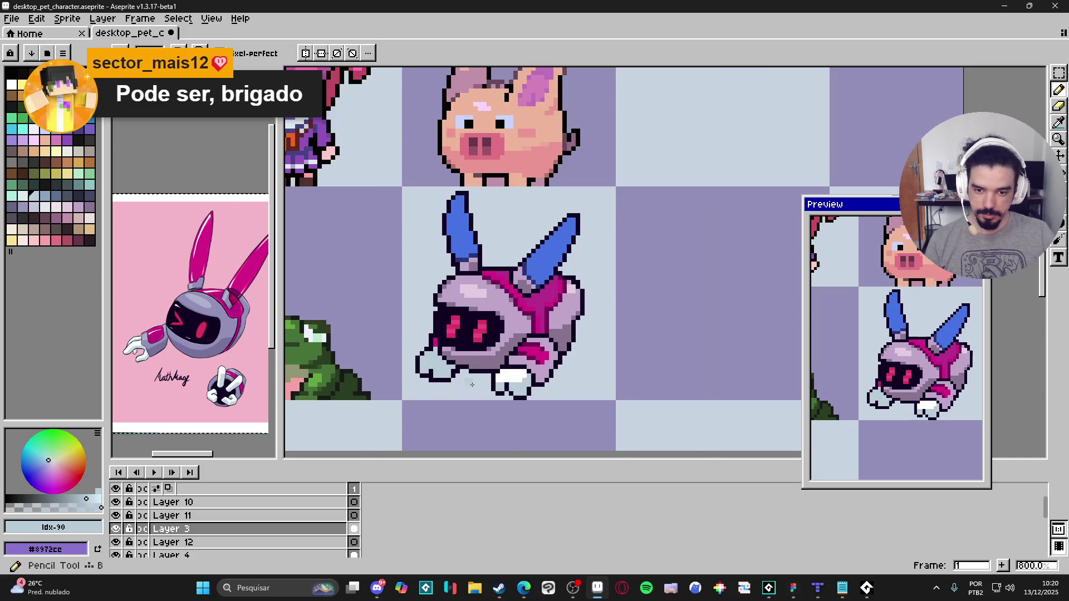
{"action": "key", "text": "b"}
{"action": "scroll", "coordinate": [472, 384], "scroll_direction": "down", "scroll_amount": 2}
{"action": "scroll", "coordinate": [476, 383], "scroll_direction": "up", "scroll_amount": 5}
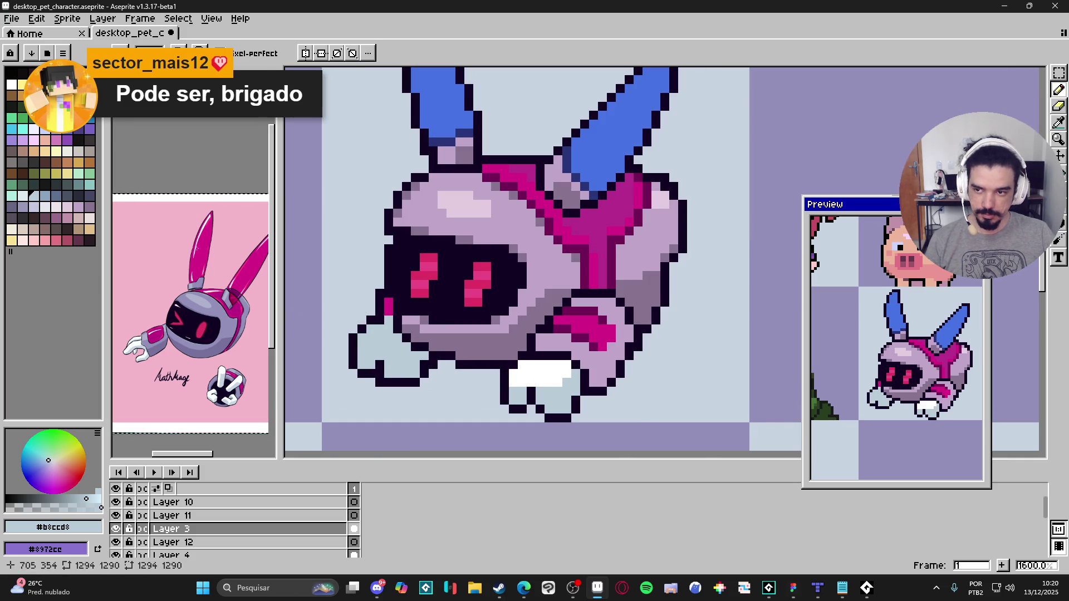
Step: Draw a darker blue-grey line on the right foot, then undo it
{"action": "left_click", "coordinate": [54, 201]}
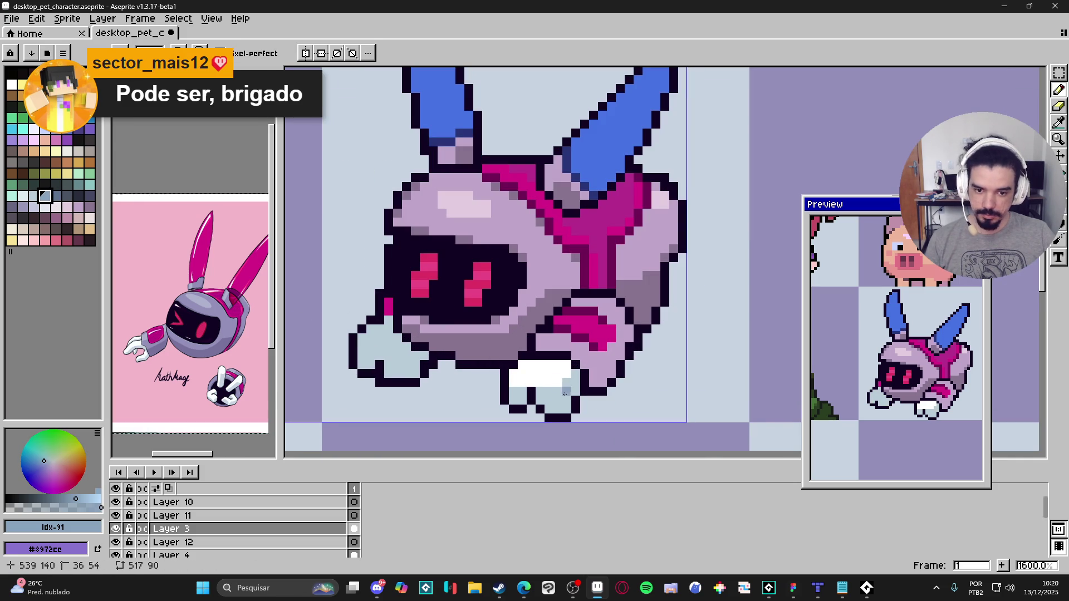
{"action": "left_click_drag", "start_coordinate": [566, 383], "coordinate": [563, 406]}
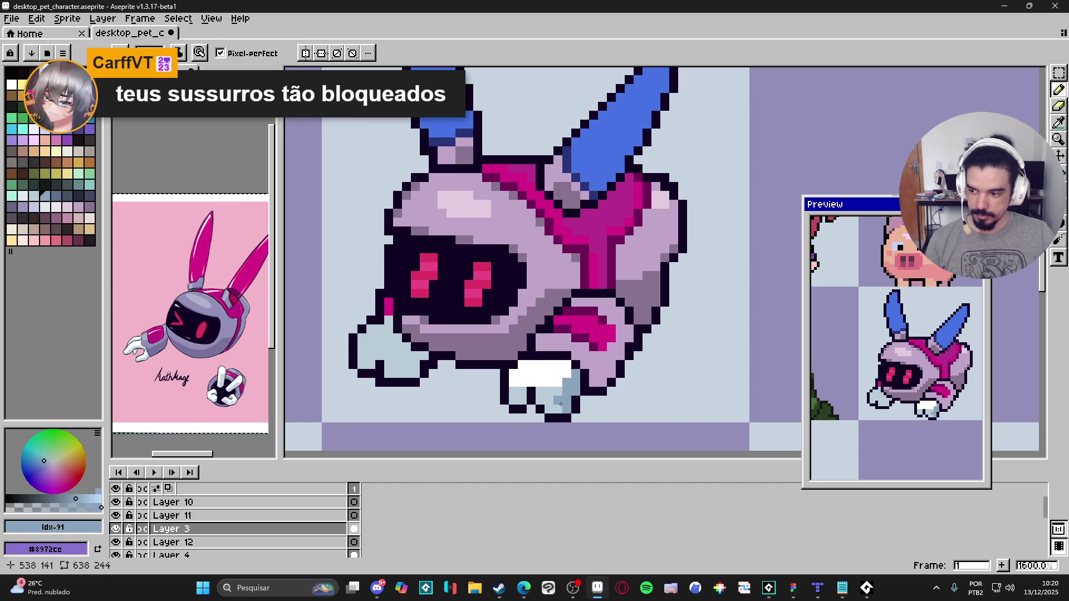
{"action": "scroll", "coordinate": [560, 407], "scroll_direction": "down", "scroll_amount": 5}
{"action": "scroll", "coordinate": [521, 410], "scroll_direction": "up", "scroll_amount": 7}
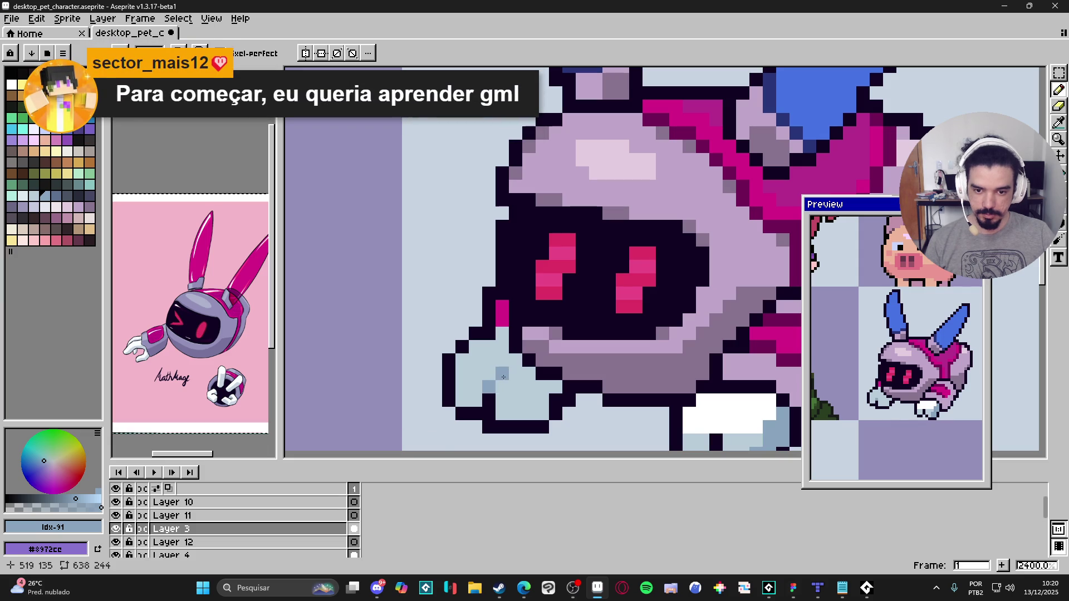
{"action": "scroll", "coordinate": [509, 400], "scroll_direction": "down", "scroll_amount": 5}
{"action": "scroll", "coordinate": [525, 405], "scroll_direction": "down", "scroll_amount": 2}
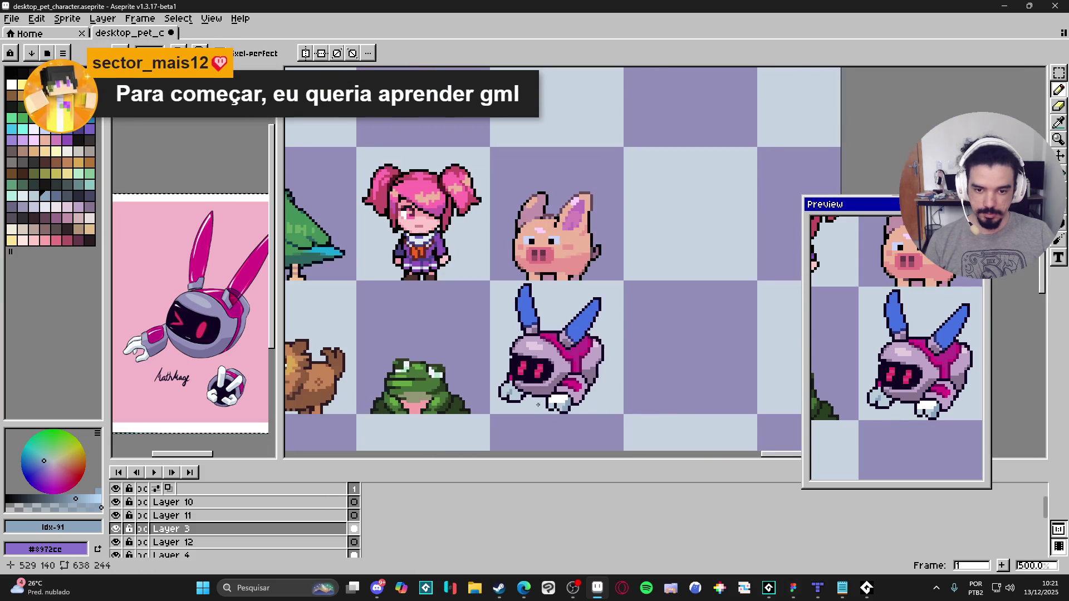
{"action": "key", "text": "ctrl+z"}
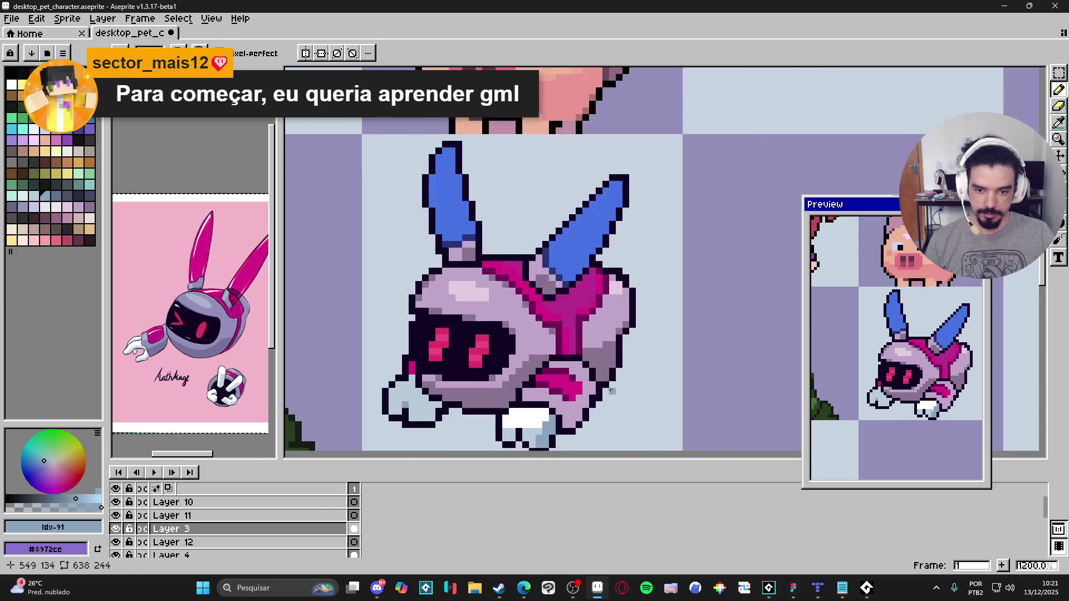
Step: Pan the canvas to frame the robot sprite and switch to the Eyedropper
{"action": "scroll", "coordinate": [533, 401], "scroll_direction": "up", "scroll_amount": 5}
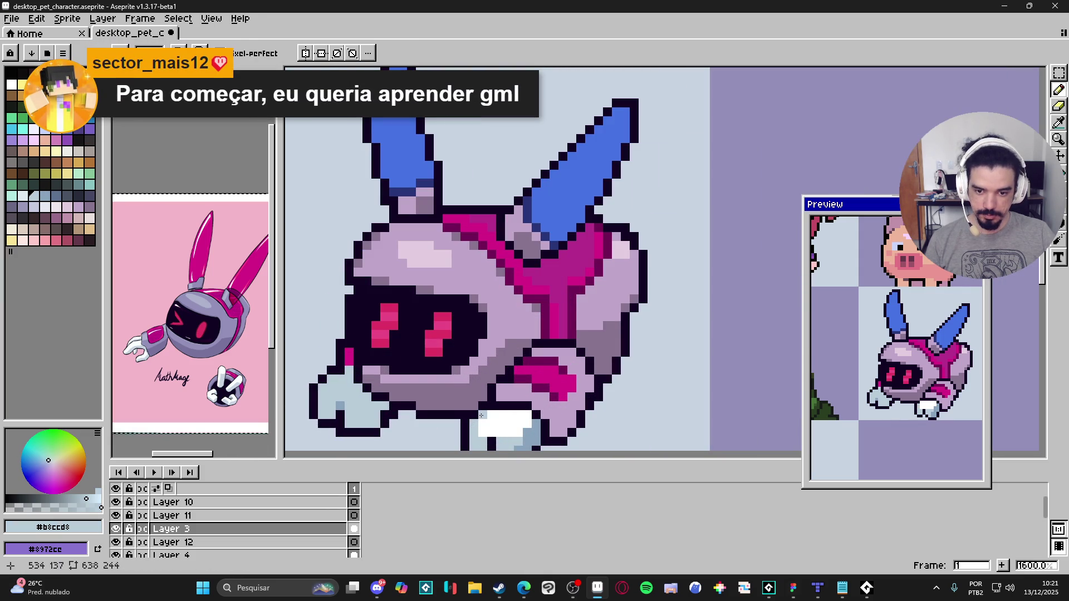
{"action": "scroll", "coordinate": [501, 406], "scroll_direction": "down", "scroll_amount": 3}
{"action": "scroll", "coordinate": [511, 384], "scroll_direction": "up", "scroll_amount": 3}
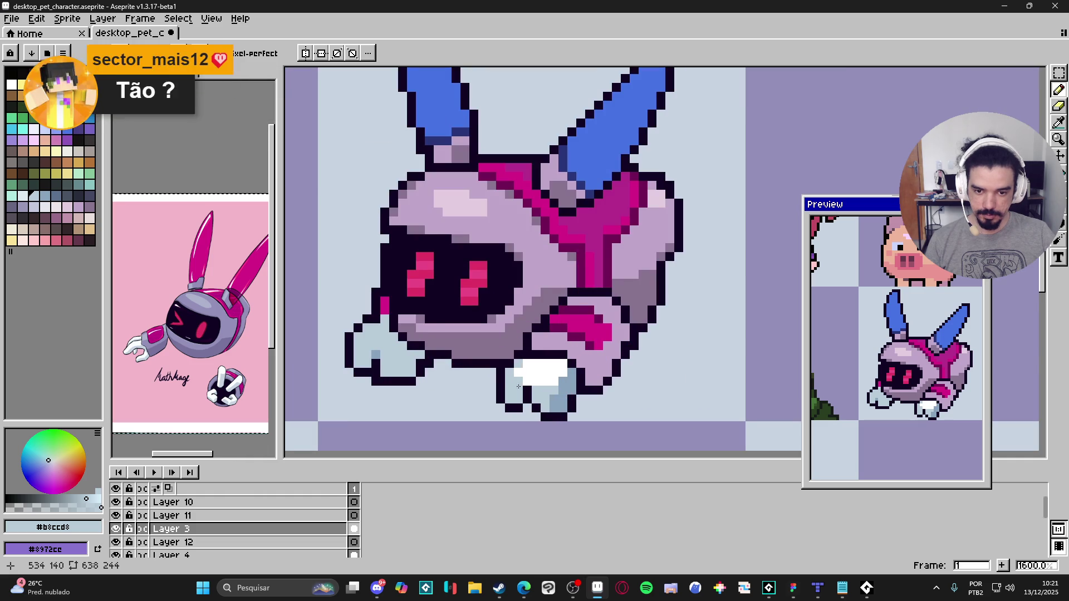
{"action": "scroll", "coordinate": [511, 384], "scroll_direction": "down", "scroll_amount": 3}
{"action": "scroll", "coordinate": [511, 384], "scroll_direction": "up", "scroll_amount": 3}
{"action": "mouse_move", "coordinate": [518, 392]}
{"action": "left_mouse_down"}
{"action": "mouse_move", "coordinate": [501, 359]}
{"action": "mouse_move", "coordinate": [524, 361]}
{"action": "left_mouse_up"}
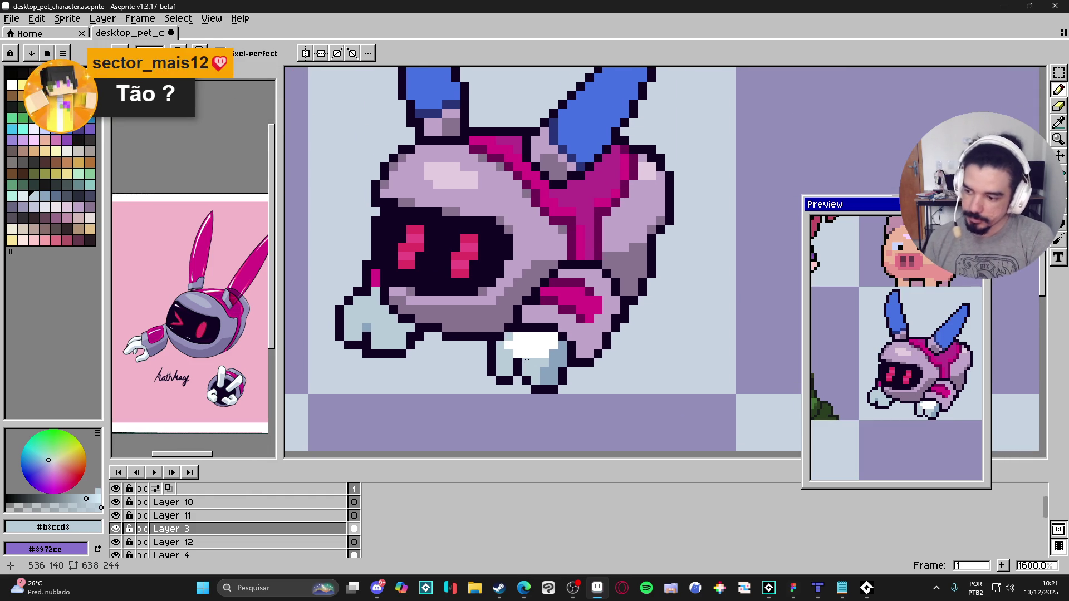
{"action": "key", "text": "i"}
{"action": "scroll", "coordinate": [527, 356], "scroll_direction": "up", "scroll_amount": 2}
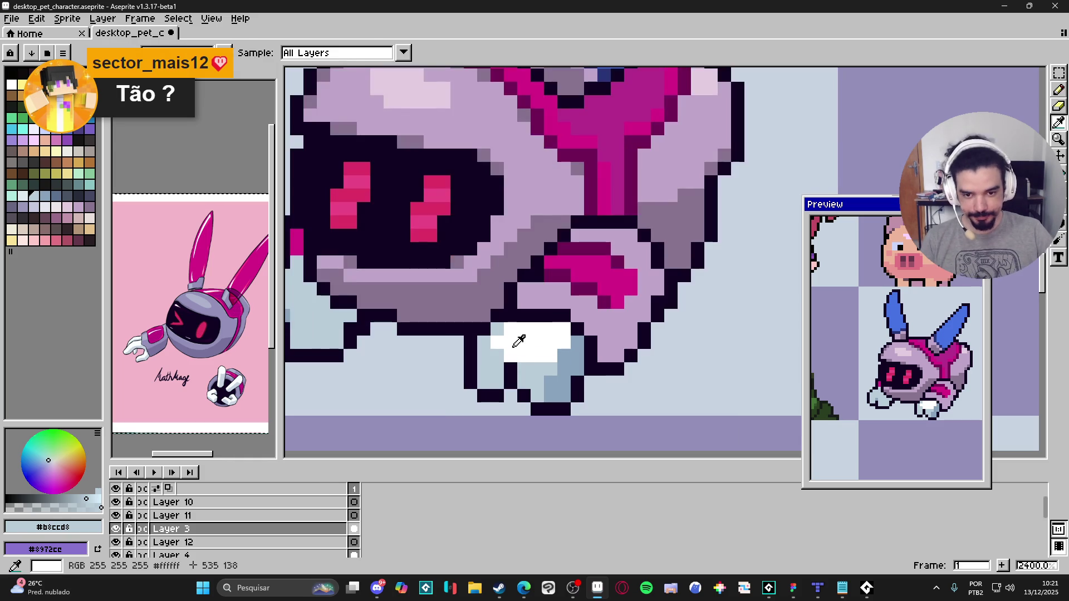
Step: Paint a white highlight pixel on the robot's front foot
{"action": "key", "text": "b"}
{"action": "left_click", "coordinate": [498, 329]}
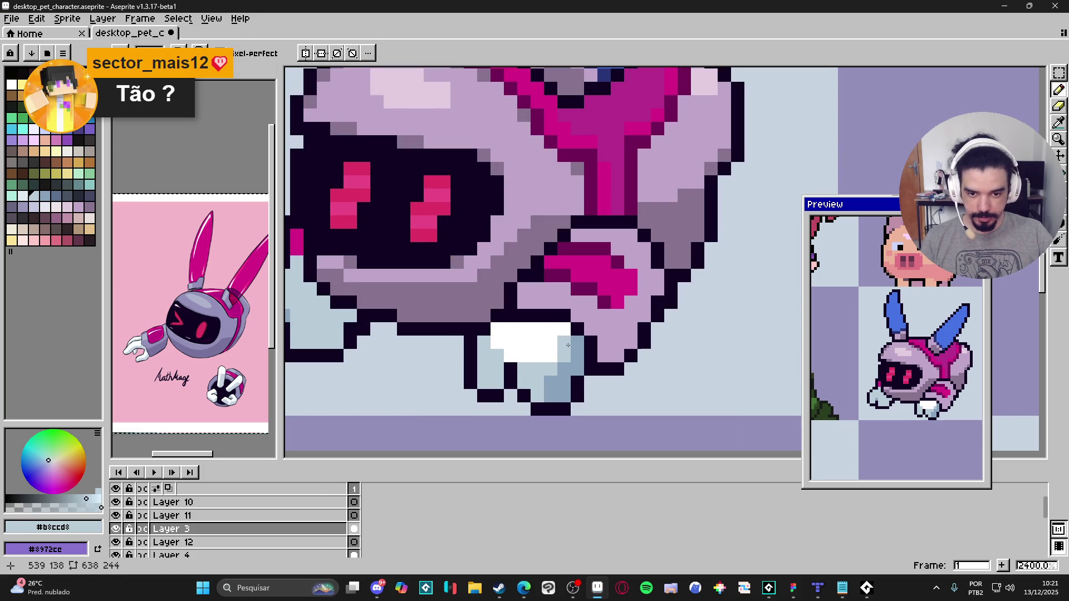
{"action": "scroll", "coordinate": [529, 356], "scroll_direction": "down", "scroll_amount": 3}
{"action": "scroll", "coordinate": [529, 358], "scroll_direction": "up", "scroll_amount": 3}
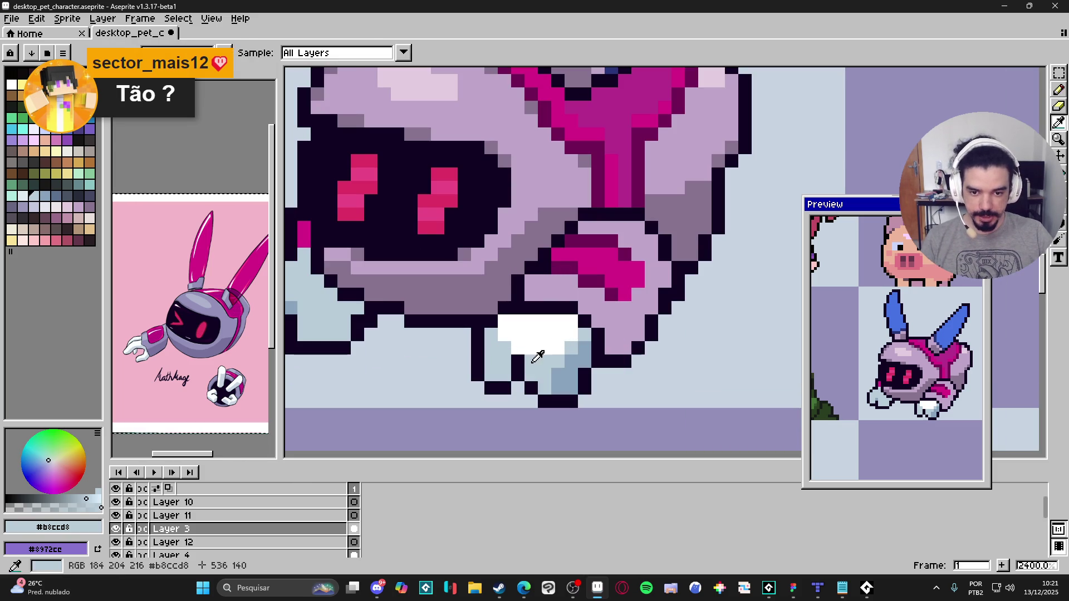
{"action": "scroll", "coordinate": [535, 361], "scroll_direction": "up", "scroll_amount": 1}
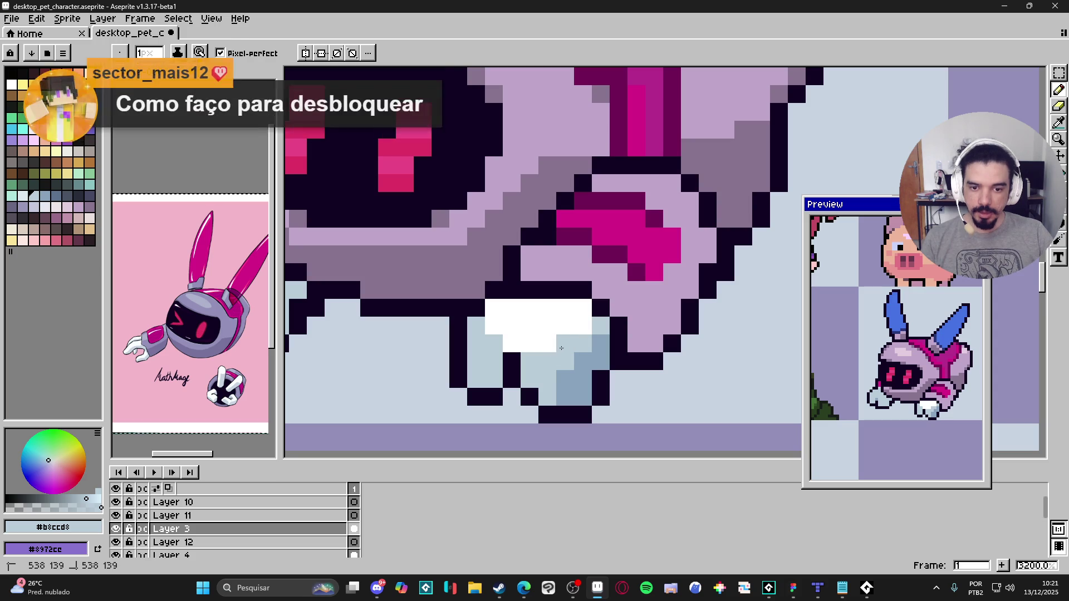
Step: Recolour two stray white pixels light blue, resample the foot colours, then switch to the browser
{"action": "left_click", "coordinate": [565, 326]}
{"action": "left_click", "coordinate": [584, 326]}
{"action": "scroll", "coordinate": [545, 354], "scroll_direction": "down", "scroll_amount": 3}
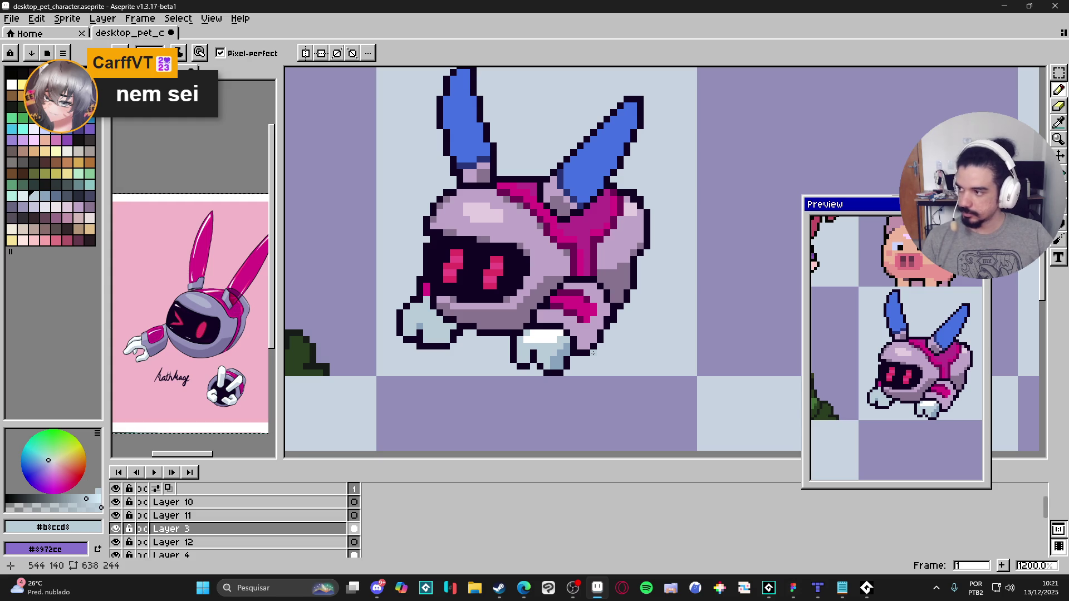
{"action": "scroll", "coordinate": [616, 380], "scroll_direction": "down", "scroll_amount": 4}
{"action": "scroll", "coordinate": [540, 365], "scroll_direction": "up", "scroll_amount": 5}
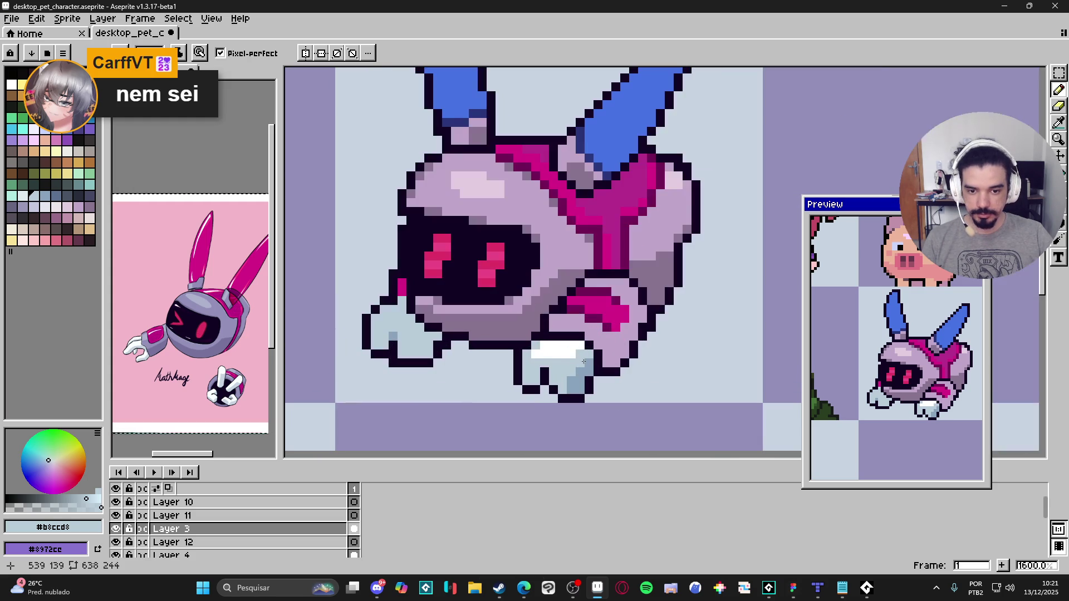
{"action": "left_click", "coordinate": [540, 365], "text": "alt"}
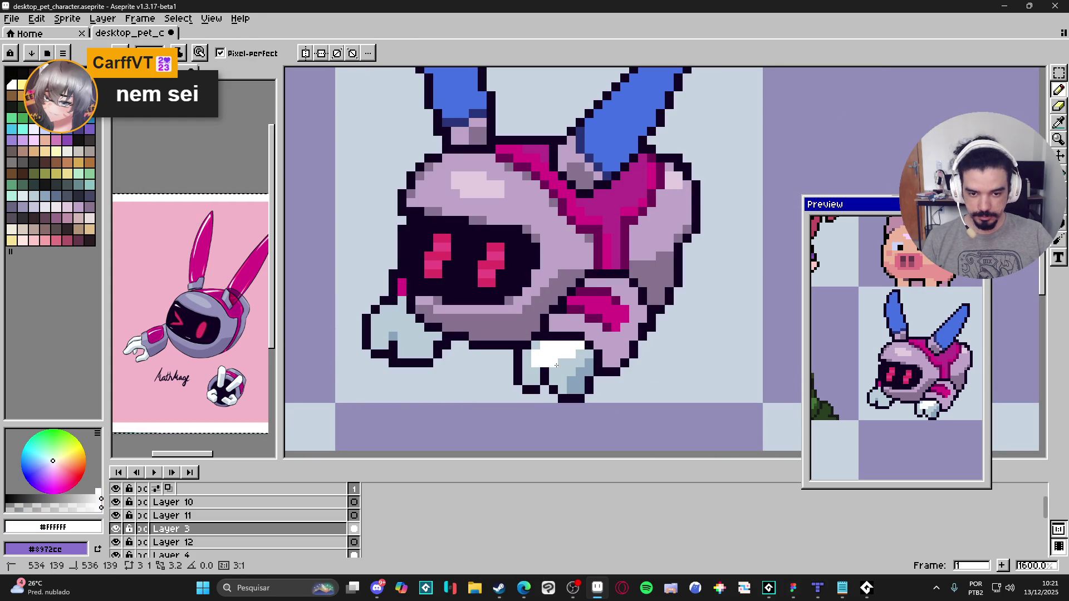
{"action": "scroll", "coordinate": [565, 384], "scroll_direction": "down", "scroll_amount": 3}
{"action": "scroll", "coordinate": [557, 379], "scroll_direction": "up", "scroll_amount": 6}
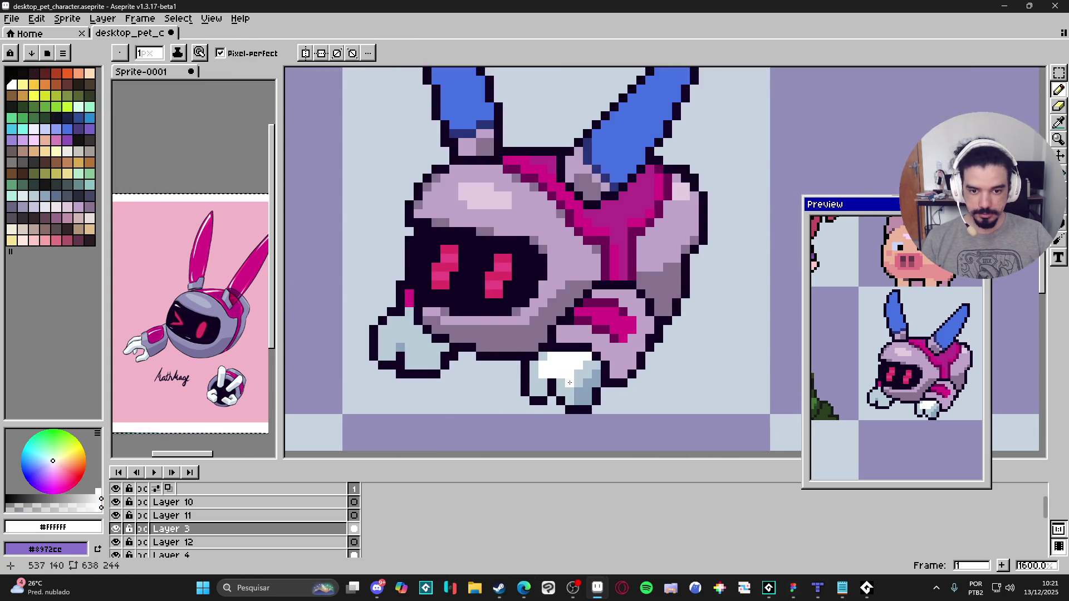
{"action": "left_click", "coordinate": [507, 370], "text": "alt"}
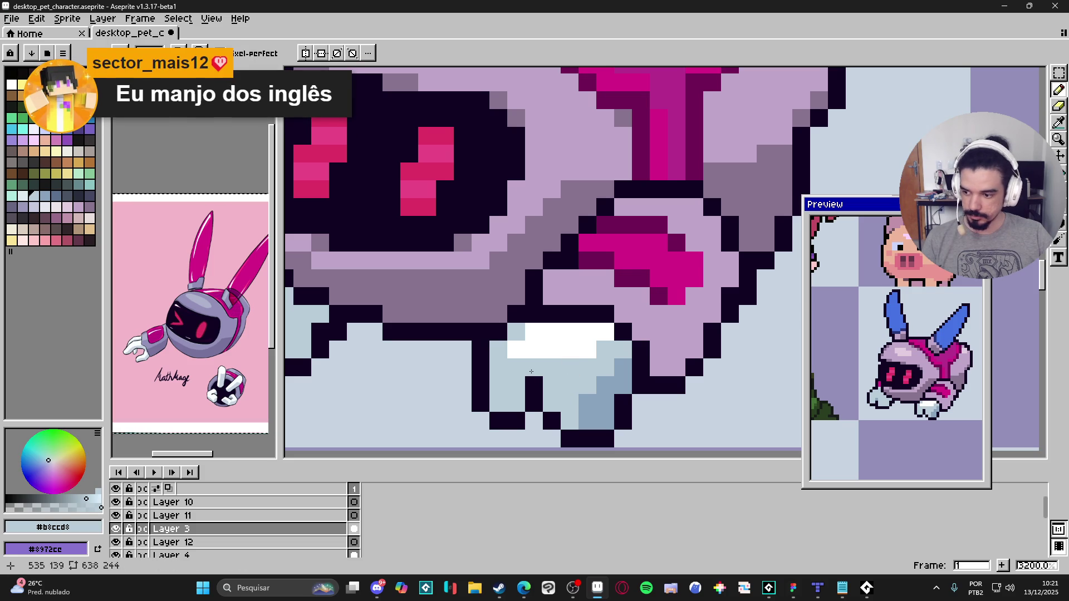
{"action": "key", "text": "alt+Tab"}
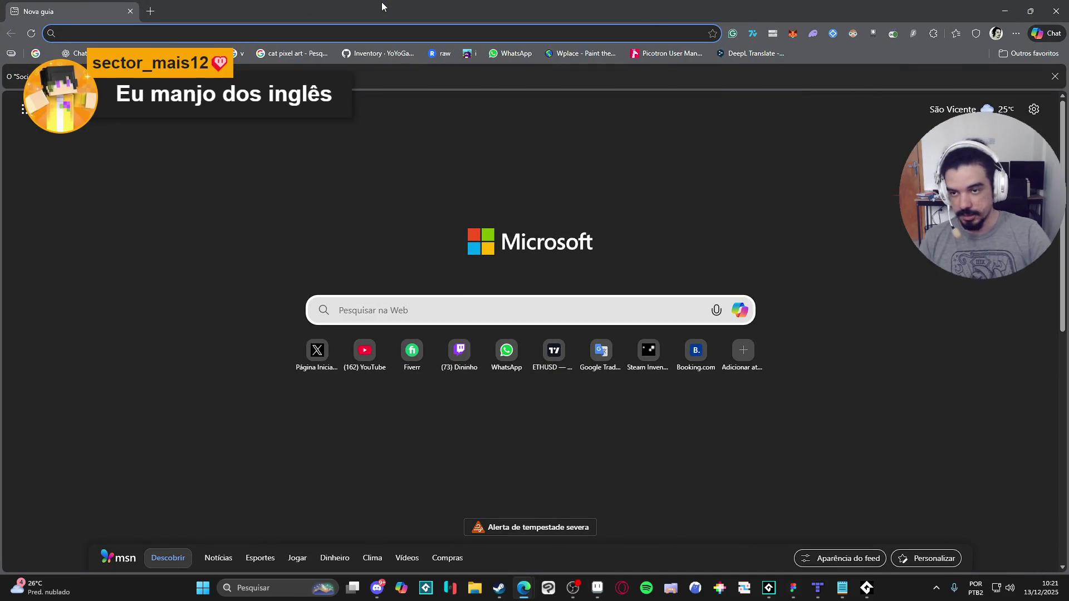
Step: Go to youtube.com and search for 'gml basics', browsing the results
{"action": "type", "text": "youtube.com"}
{"action": "key", "text": "Return"}
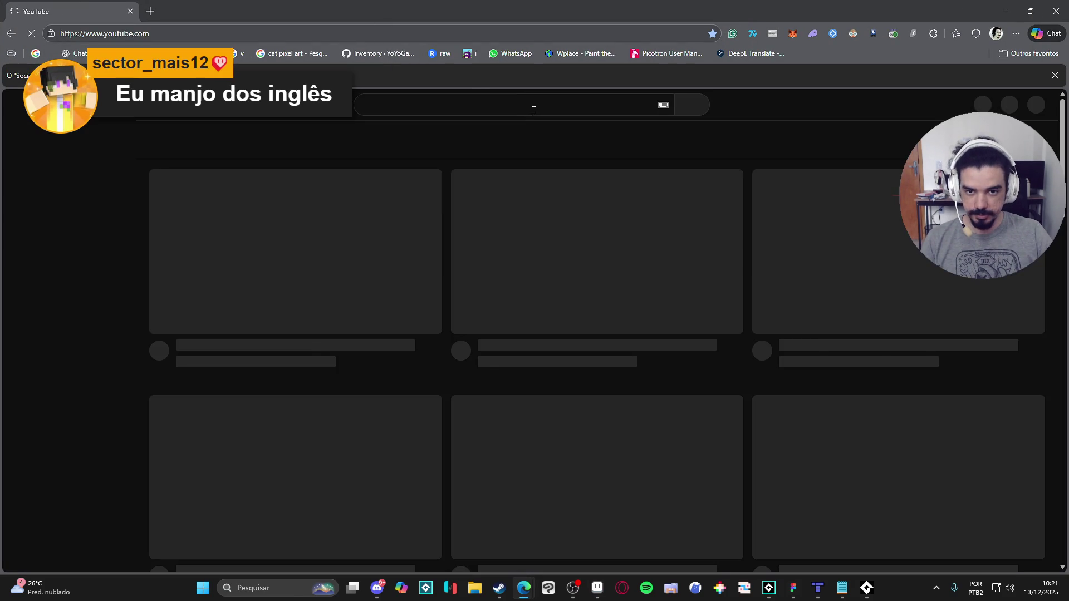
{"action": "left_click", "coordinate": [532, 104]}
{"action": "type", "text": "gml"}
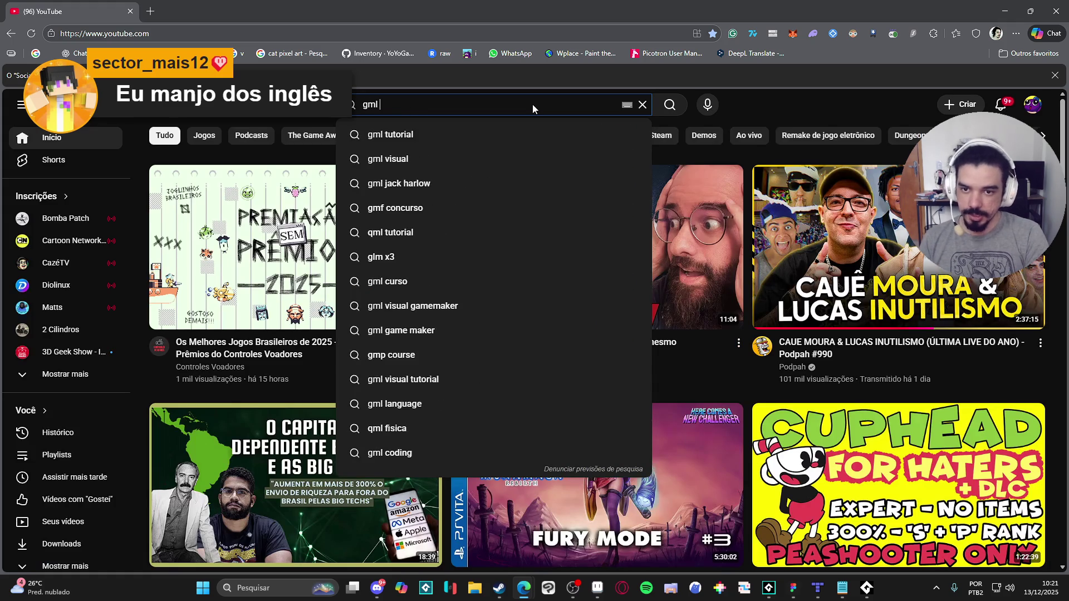
{"action": "type", "text": " basics"}
{"action": "key", "text": "Return"}
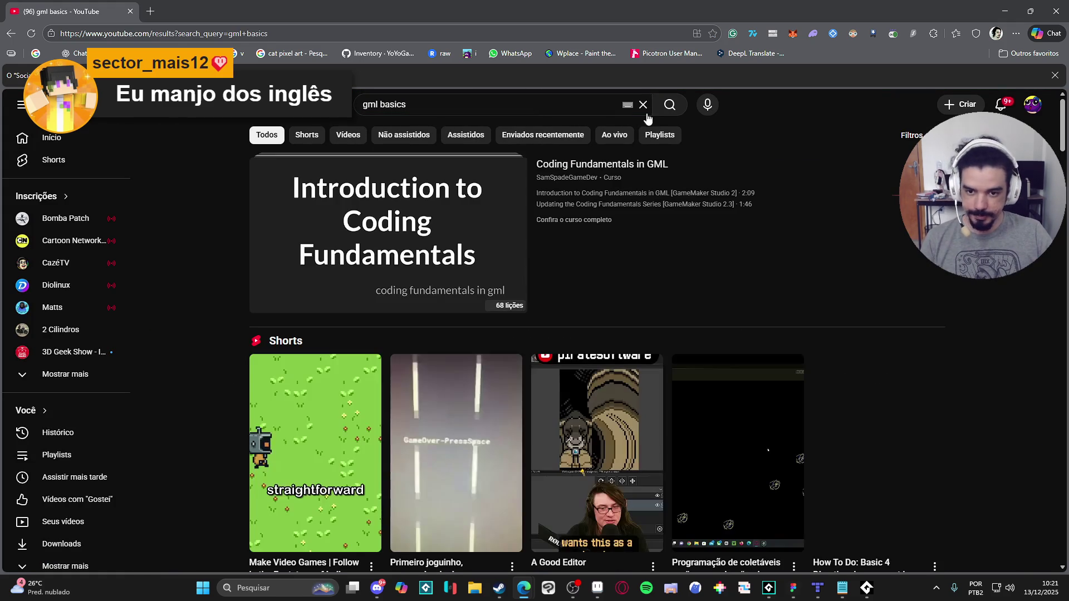
{"action": "scroll", "coordinate": [231, 212], "scroll_direction": "down", "scroll_amount": 4}
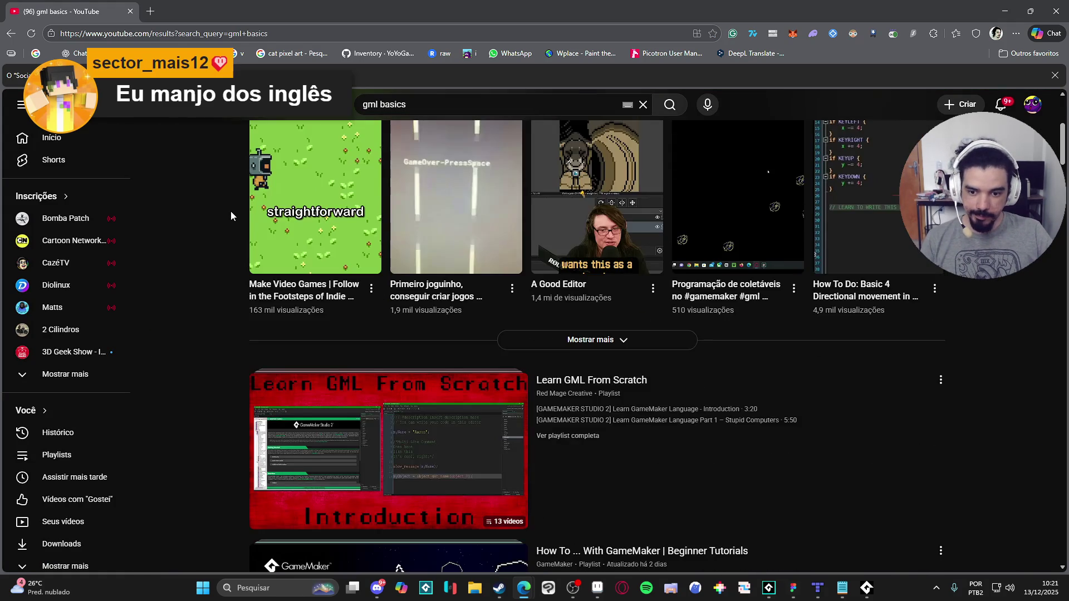
{"action": "scroll", "coordinate": [230, 216], "scroll_direction": "down", "scroll_amount": 3}
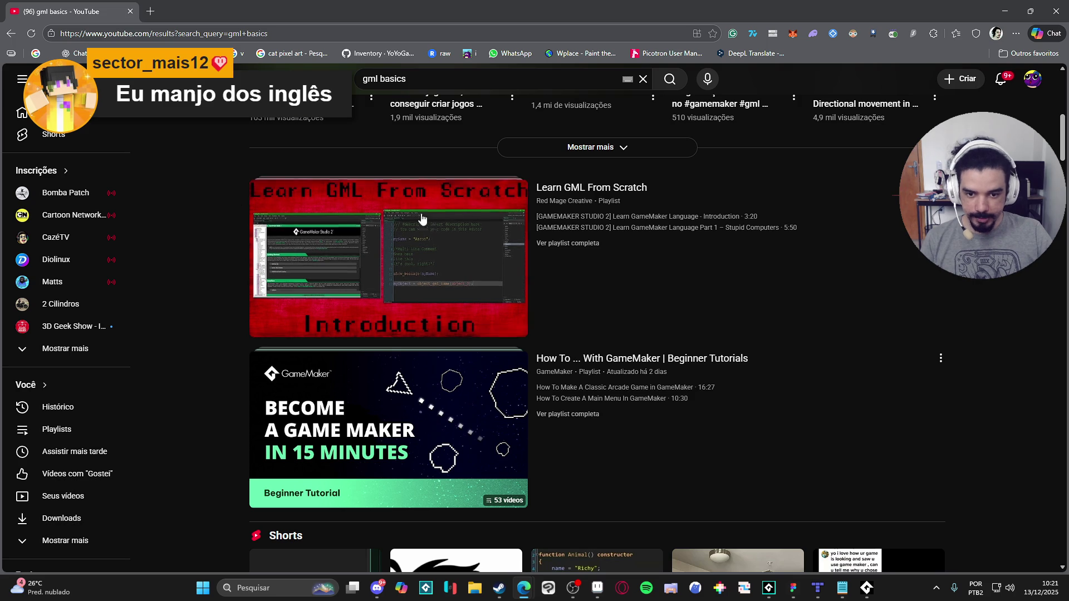
{"action": "mouse_move", "coordinate": [439, 213]}
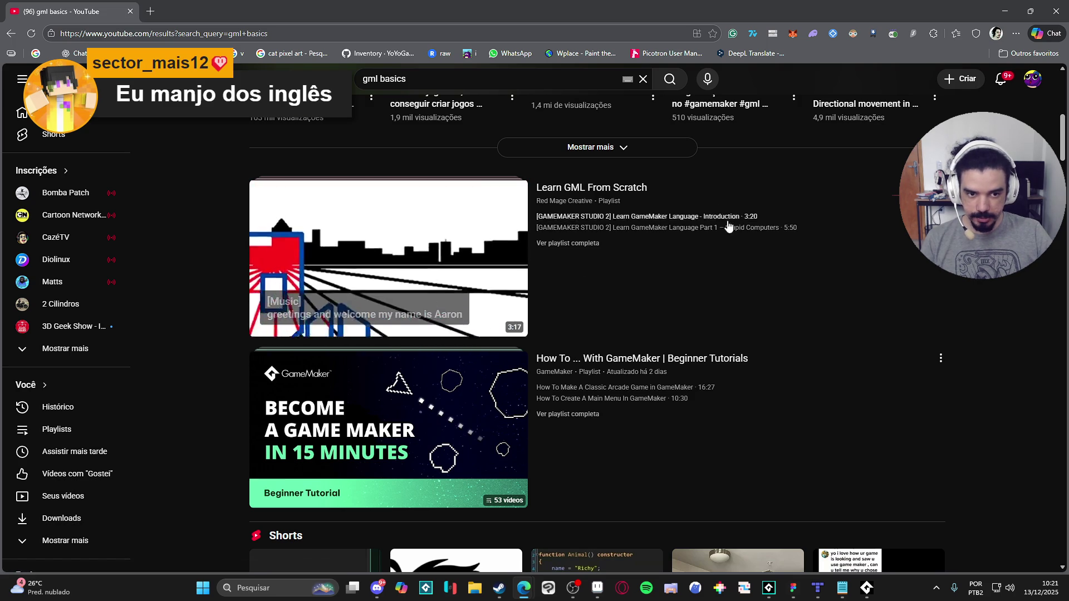
{"action": "scroll", "coordinate": [363, 241], "scroll_direction": "down", "scroll_amount": 5}
{"action": "scroll", "coordinate": [247, 177], "scroll_direction": "down", "scroll_amount": 15}
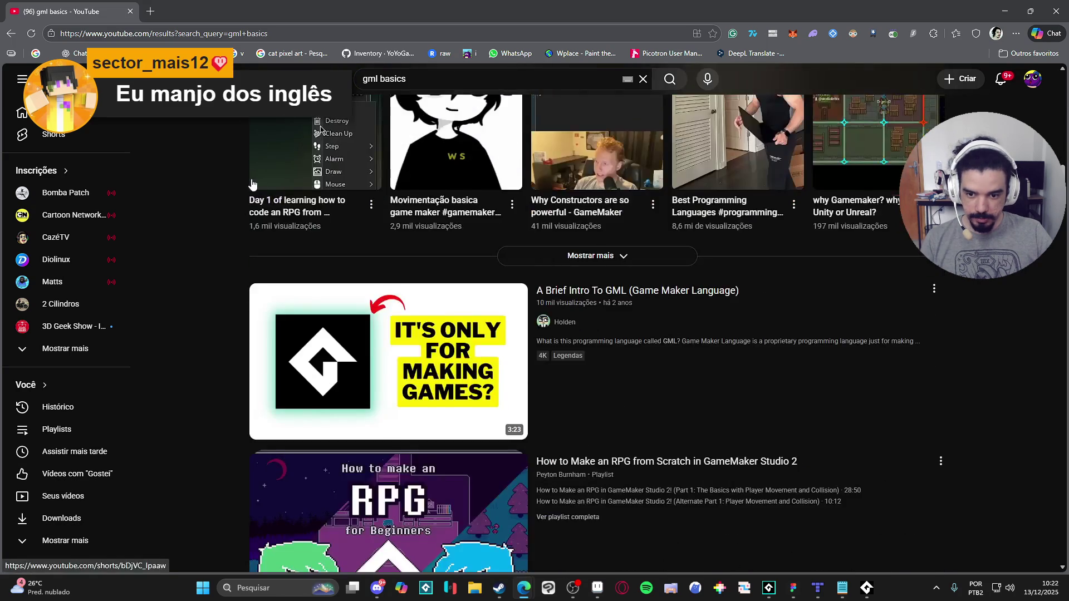
{"action": "scroll", "coordinate": [246, 176], "scroll_direction": "up", "scroll_amount": 20}
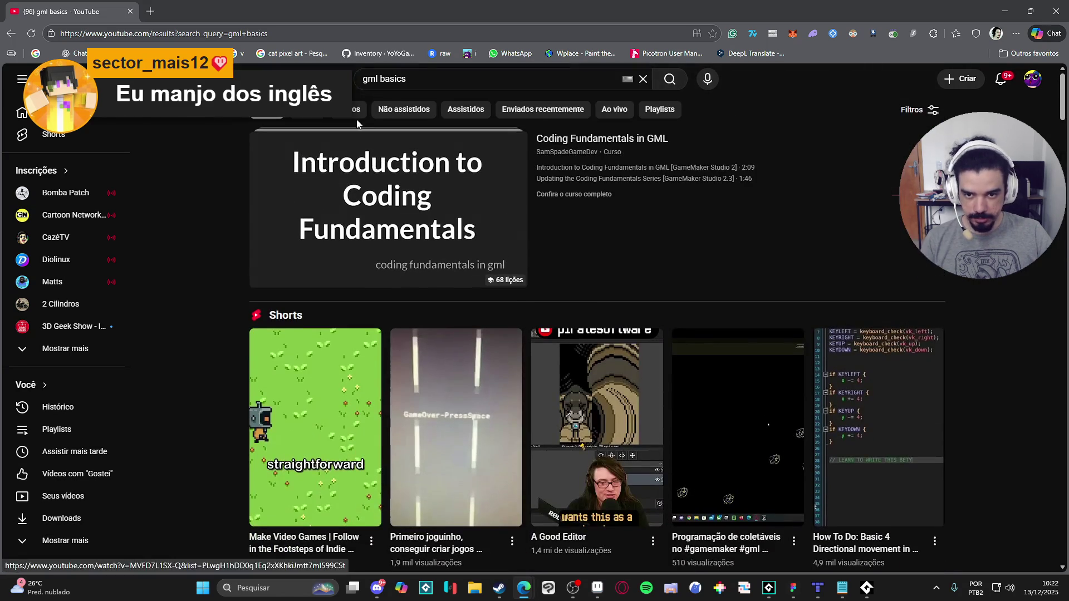
Step: Refine the search to 'gml basics dragon' and open the DragoniteSpam channel page
{"action": "left_click", "coordinate": [422, 72]}
{"action": "type", "text": "dragon"}
{"action": "key", "text": "Return"}
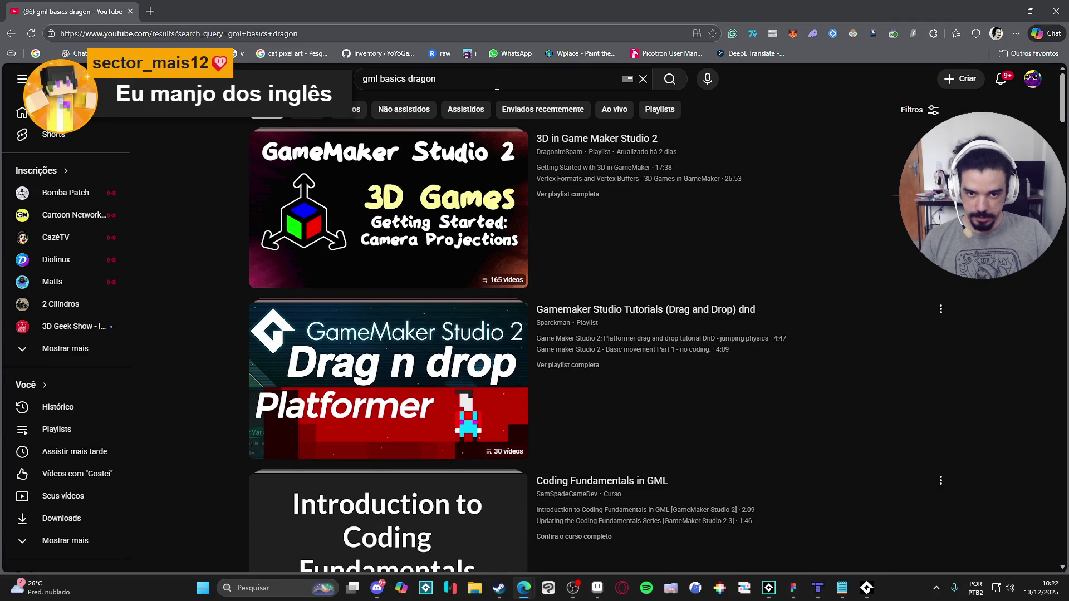
{"action": "left_click", "coordinate": [474, 78]}
{"action": "left_click", "coordinate": [574, 153]}
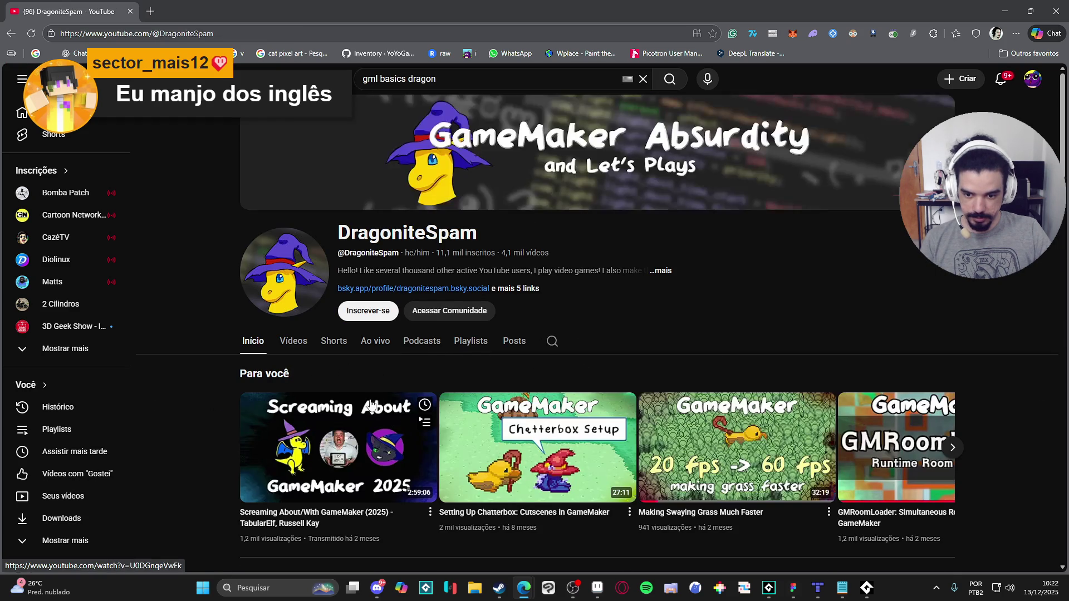
Step: Open the channel's video list and play 'Learning the Basic of Code in GameMaker'
{"action": "scroll", "coordinate": [412, 362], "scroll_direction": "down", "scroll_amount": 1}
{"action": "left_click", "coordinate": [306, 291]}
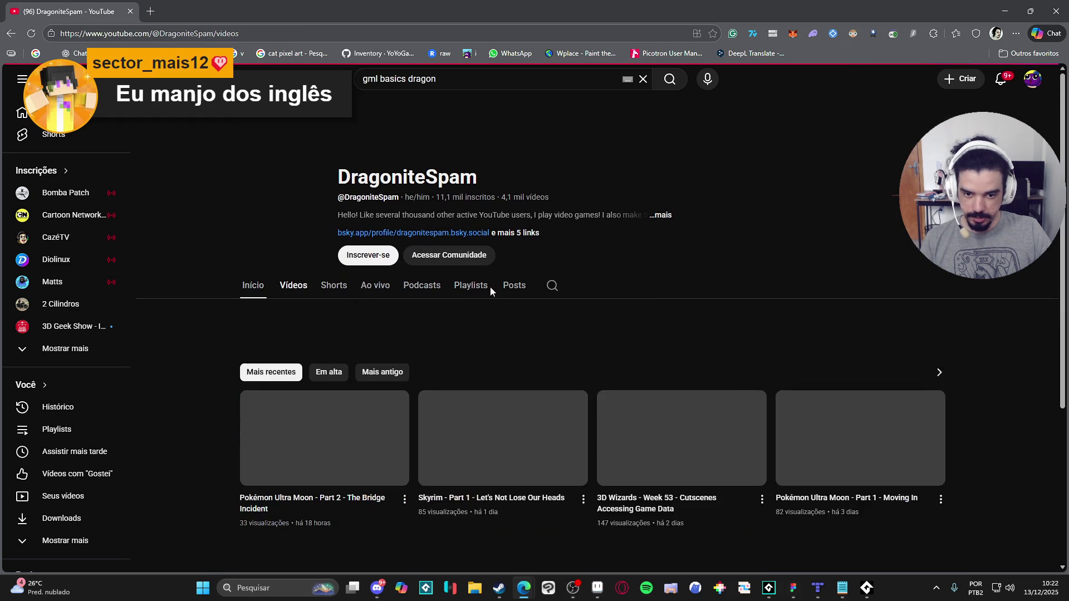
{"action": "scroll", "coordinate": [202, 289], "scroll_direction": "down", "scroll_amount": 1}
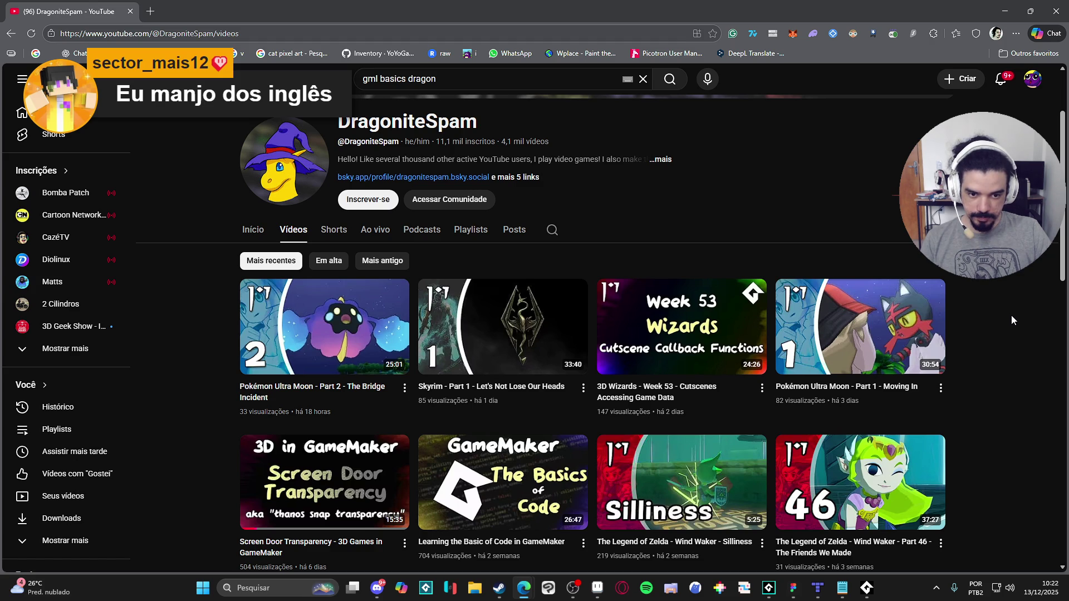
{"action": "scroll", "coordinate": [1012, 316], "scroll_direction": "down", "scroll_amount": 1}
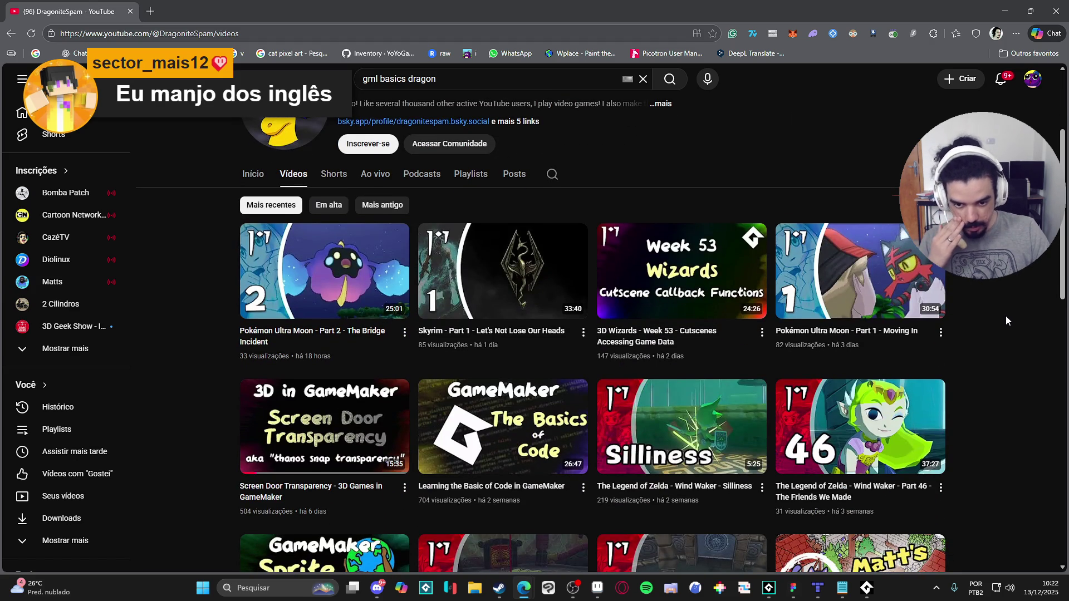
{"action": "left_click", "coordinate": [568, 429]}
Step: Pause the video, copy its link at the current time, and minimize the browser
{"action": "left_click", "coordinate": [494, 401]}
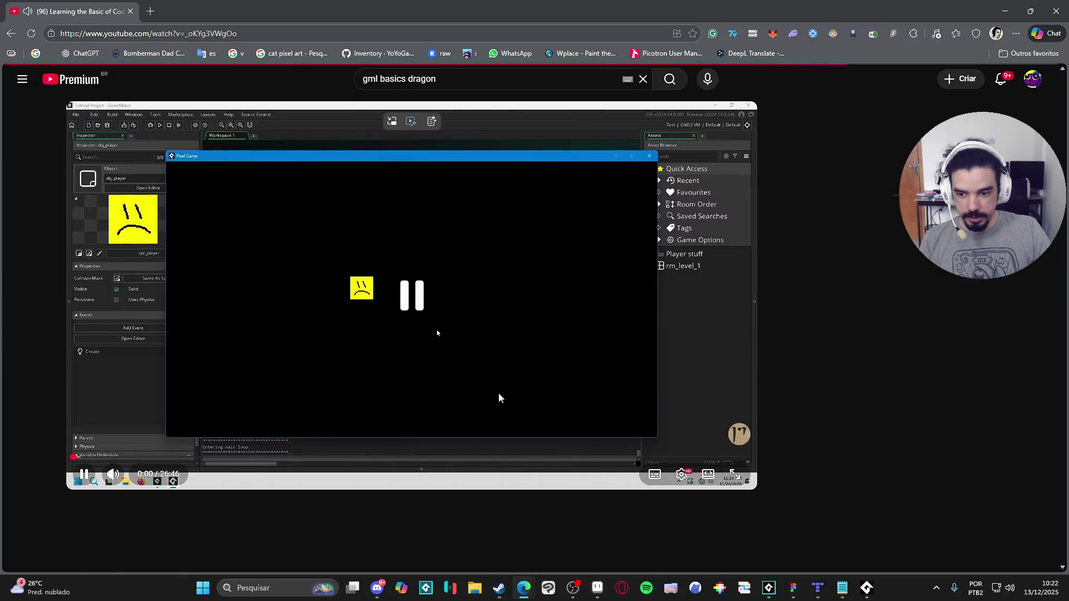
{"action": "left_click", "coordinate": [388, 321]}
{"action": "left_click", "coordinate": [384, 365]}
{"action": "right_click", "coordinate": [241, 196]}
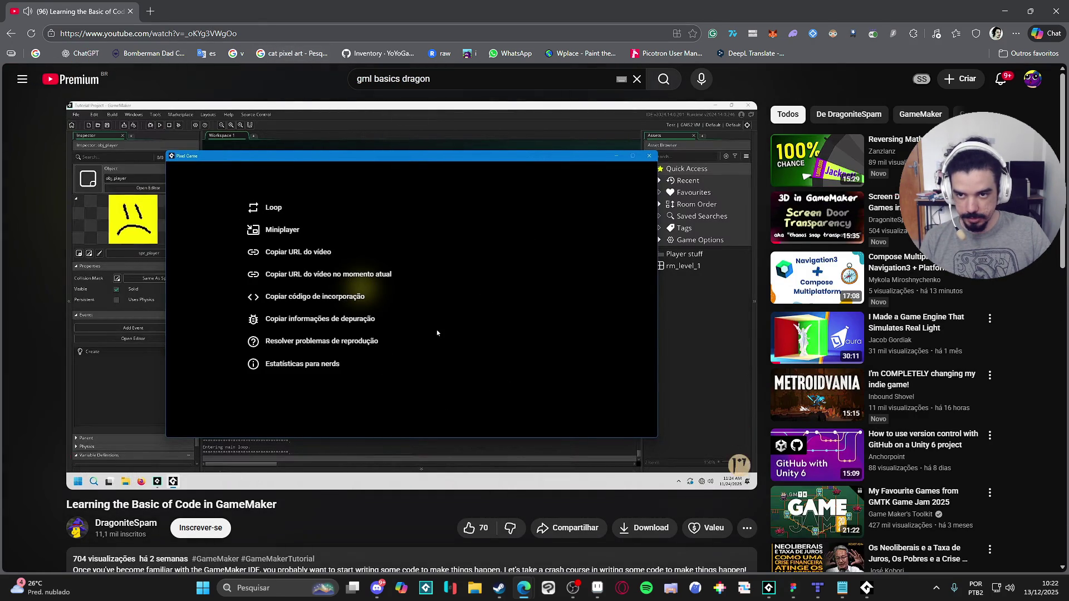
{"action": "right_click", "coordinate": [198, 193]}
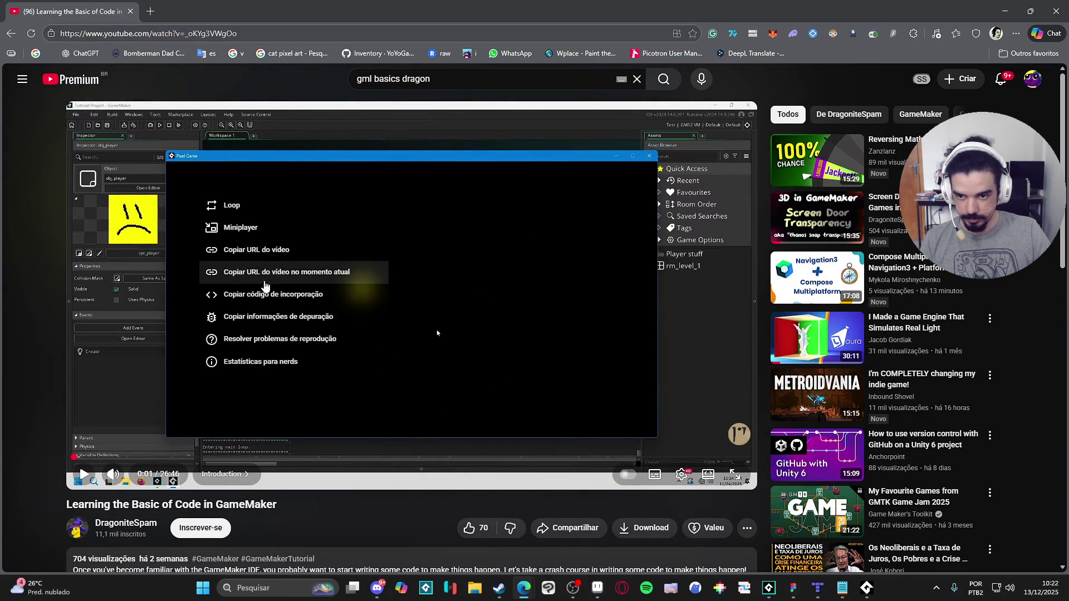
{"action": "left_click", "coordinate": [261, 274]}
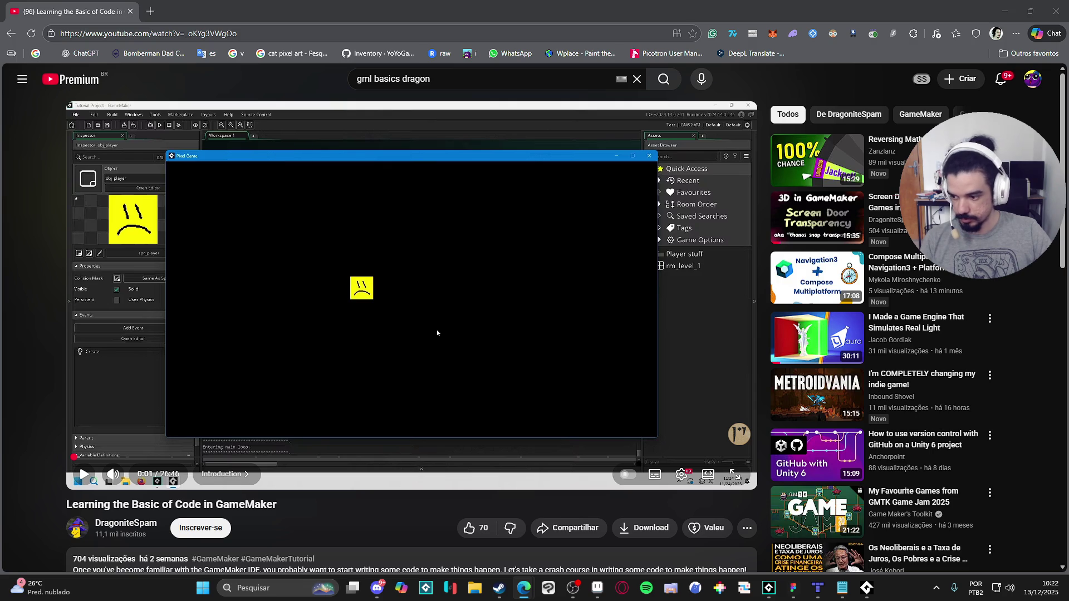
{"action": "left_click", "coordinate": [995, 6]}
{"action": "scroll", "coordinate": [504, 301], "scroll_direction": "down", "scroll_amount": 2}
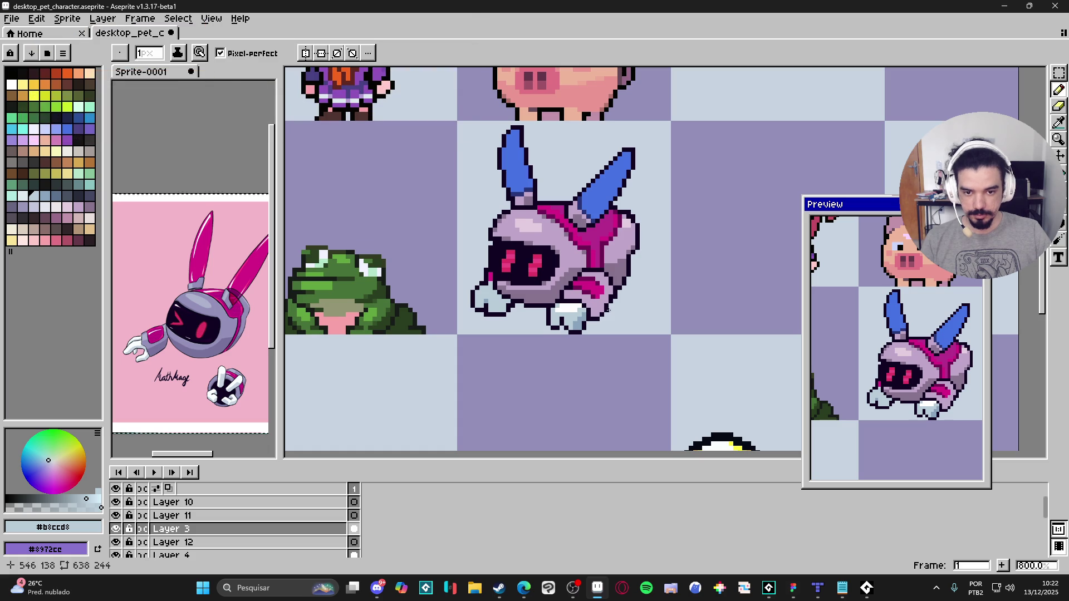
Step: Marquee-select both blue ears of the robot bunny, including the ear-base pixels
{"action": "scroll", "coordinate": [578, 306], "scroll_direction": "down", "scroll_amount": 1}
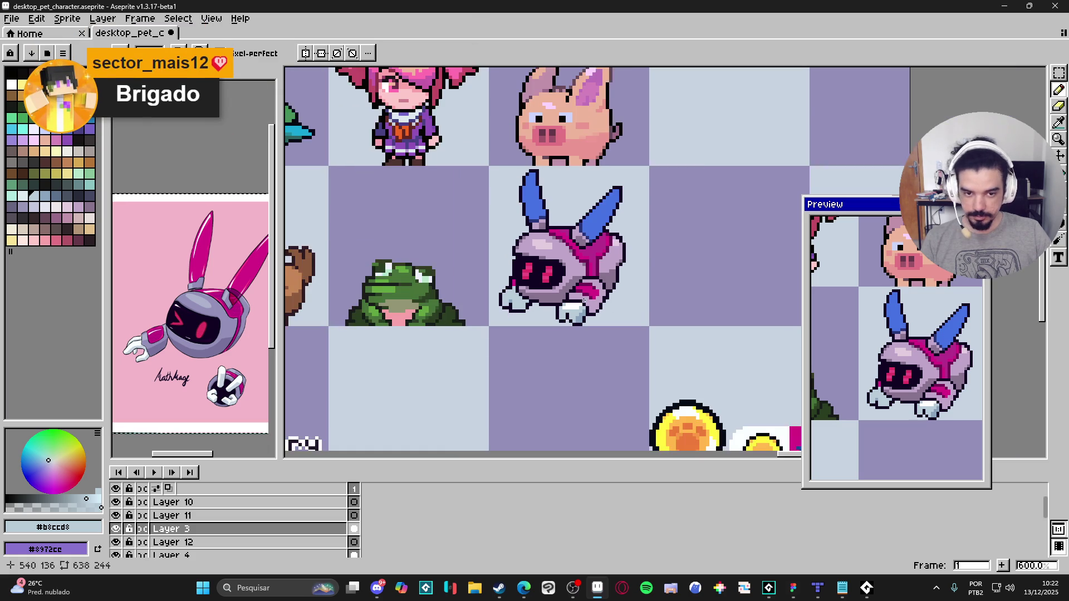
{"action": "scroll", "coordinate": [613, 270], "scroll_direction": "up", "scroll_amount": 1}
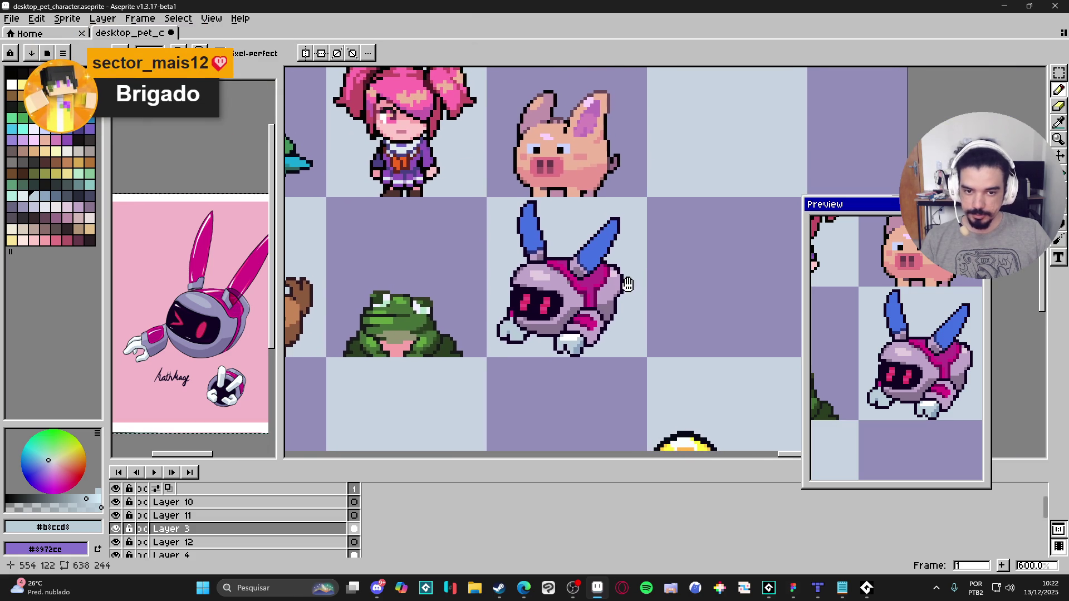
{"action": "scroll", "coordinate": [575, 249], "scroll_direction": "down", "scroll_amount": 1}
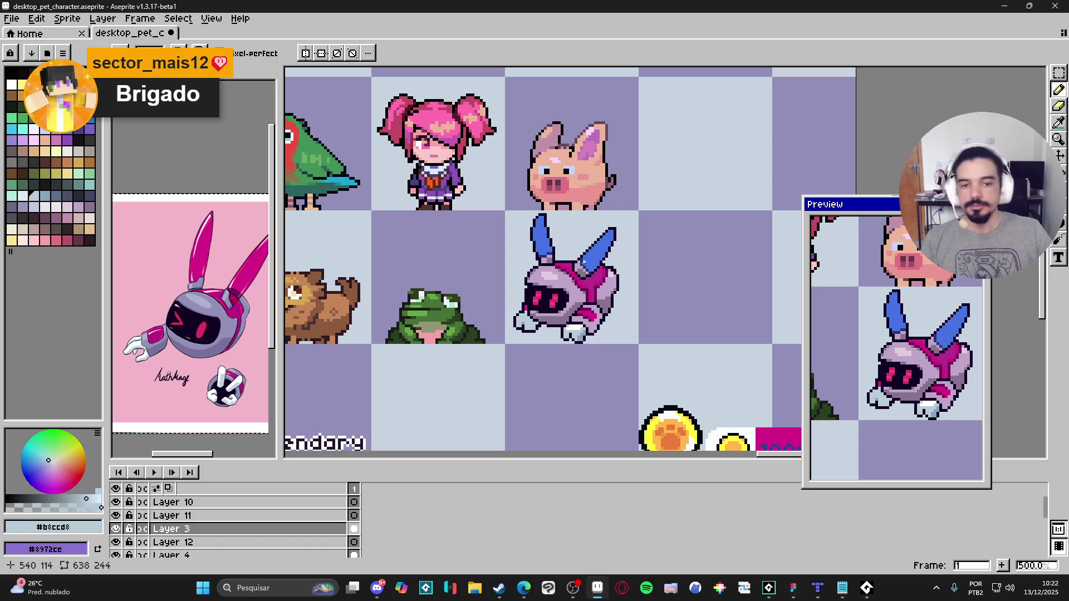
{"action": "scroll", "coordinate": [548, 246], "scroll_direction": "up", "scroll_amount": 4}
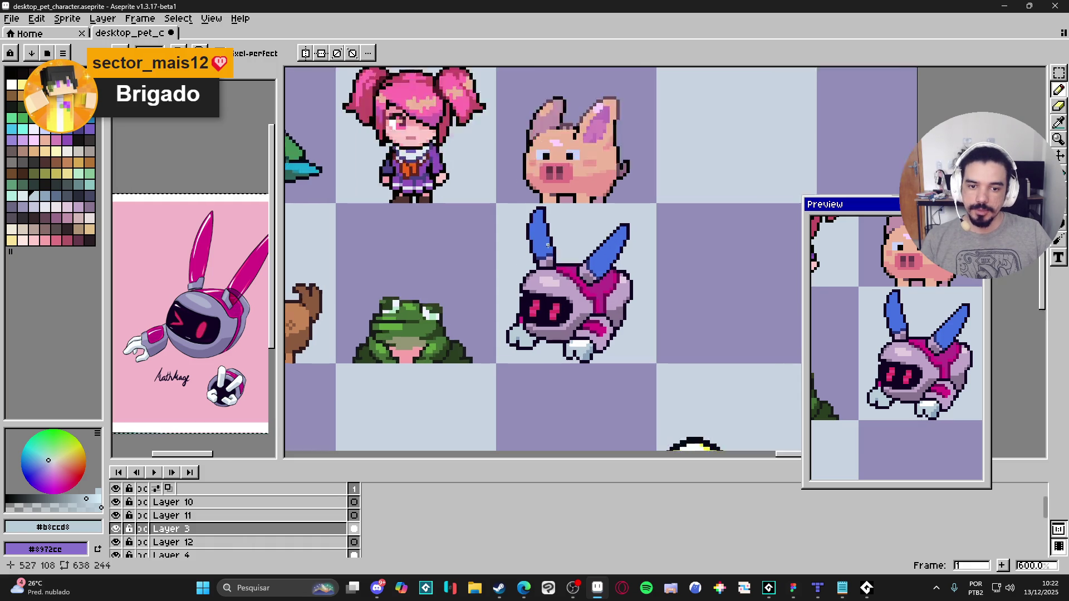
{"action": "key", "text": "m"}
{"action": "mouse_move", "coordinate": [490, 171]}
{"action": "left_mouse_down"}
{"action": "mouse_move", "coordinate": [576, 245]}
{"action": "mouse_move", "coordinate": [584, 273]}
{"action": "mouse_move", "coordinate": [500, 227]}
{"action": "mouse_move", "coordinate": [501, 216]}
{"action": "mouse_move", "coordinate": [504, 247]}
{"action": "left_mouse_up"}
{"action": "scroll", "coordinate": [556, 278], "scroll_direction": "up", "scroll_amount": 1}
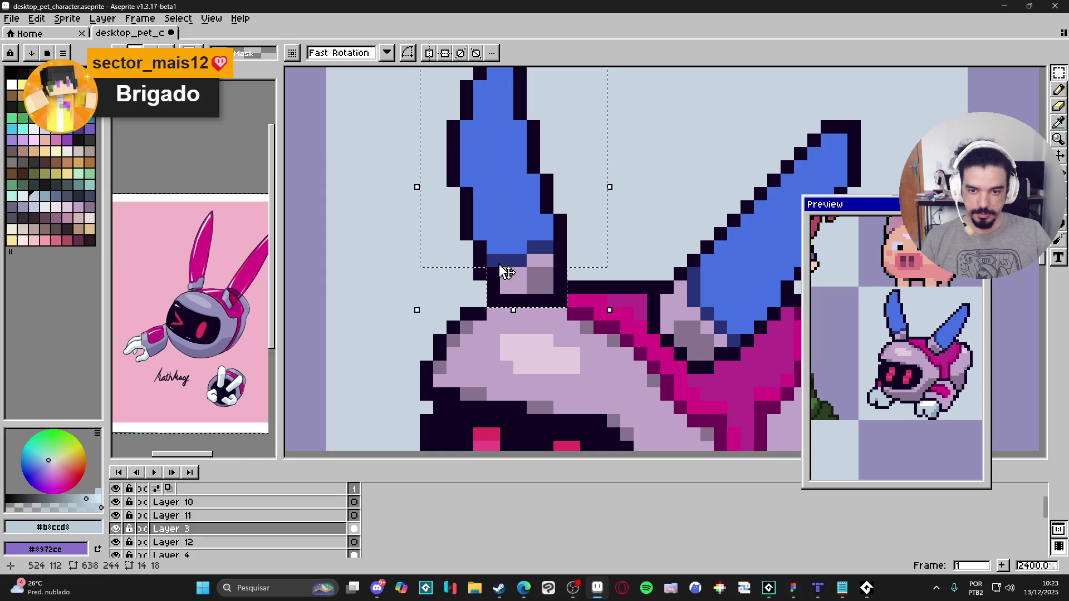
{"action": "scroll", "coordinate": [654, 273], "scroll_direction": "down", "scroll_amount": 3}
{"action": "scroll", "coordinate": [613, 251], "scroll_direction": "up", "scroll_amount": 4}
{"action": "mouse_move", "coordinate": [510, 357]}
{"action": "left_mouse_down"}
{"action": "mouse_move", "coordinate": [716, 120]}
{"action": "mouse_move", "coordinate": [733, 118]}
{"action": "left_mouse_up"}
{"action": "mouse_move", "coordinate": [448, 296]}
{"action": "left_mouse_down"}
{"action": "mouse_move", "coordinate": [544, 382]}
{"action": "mouse_move", "coordinate": [591, 402]}
{"action": "left_mouse_up"}
{"action": "scroll", "coordinate": [523, 304], "scroll_direction": "up", "scroll_amount": 2}
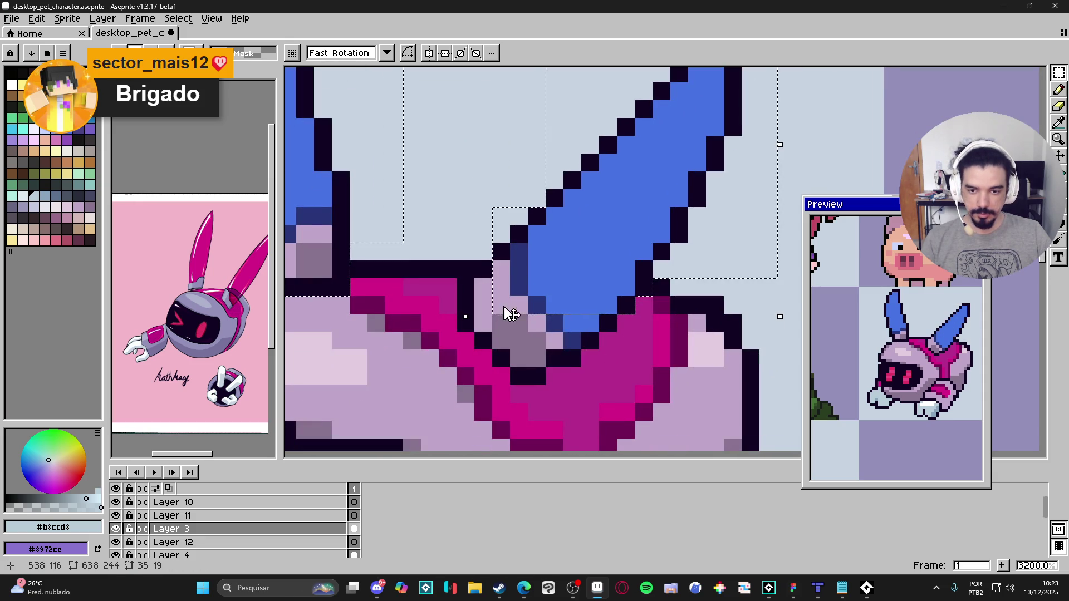
{"action": "scroll", "coordinate": [462, 313], "scroll_direction": "up", "scroll_amount": 2}
{"action": "mouse_move", "coordinate": [531, 237]}
{"action": "left_mouse_down"}
{"action": "mouse_move", "coordinate": [460, 308]}
{"action": "mouse_move", "coordinate": [460, 342]}
{"action": "left_mouse_up"}
{"action": "mouse_move", "coordinate": [679, 194]}
{"action": "left_mouse_down"}
{"action": "mouse_move", "coordinate": [529, 262]}
{"action": "mouse_move", "coordinate": [465, 267]}
{"action": "left_mouse_up"}
{"action": "left_click_drag", "start_coordinate": [643, 302], "coordinate": [501, 302]}
{"action": "mouse_move", "coordinate": [573, 338]}
{"action": "left_mouse_down"}
{"action": "mouse_move", "coordinate": [537, 338]}
{"action": "mouse_move", "coordinate": [573, 341]}
{"action": "left_mouse_up"}
{"action": "scroll", "coordinate": [573, 341], "scroll_direction": "down", "scroll_amount": 8}
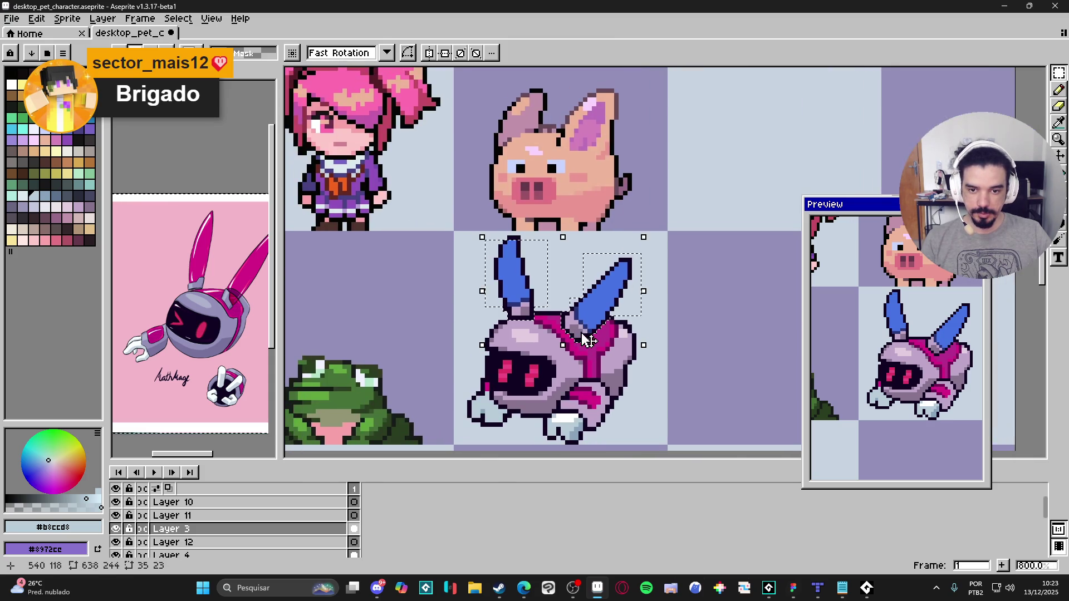
{"action": "scroll", "coordinate": [546, 221], "scroll_direction": "up", "scroll_amount": 5}
{"action": "scroll", "coordinate": [499, 251], "scroll_direction": "down", "scroll_amount": 2}
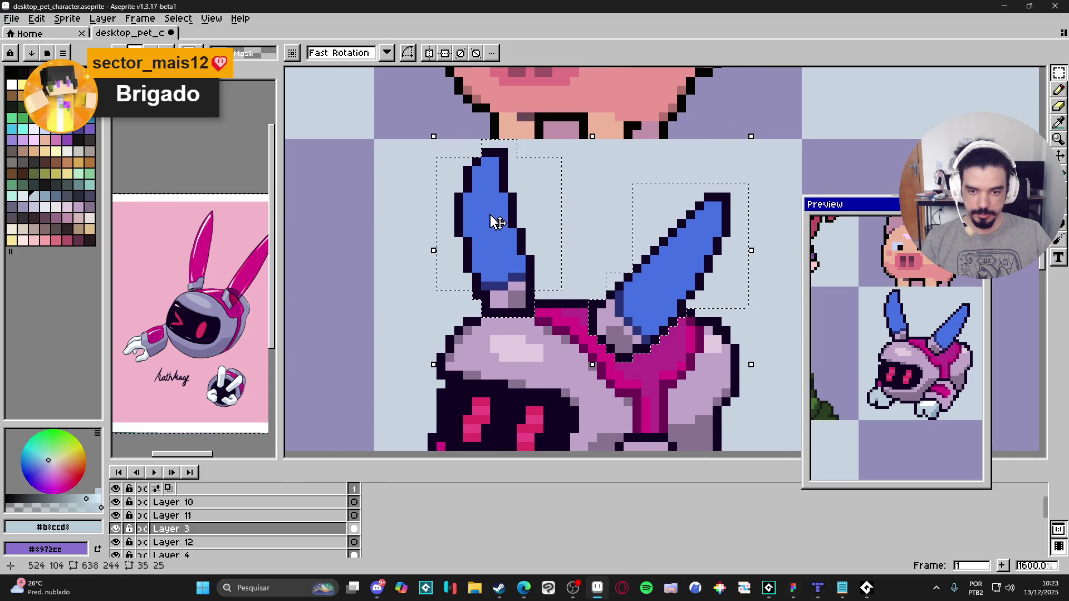
{"action": "left_click_drag", "start_coordinate": [468, 358], "coordinate": [433, 354]}
Step: Cut the ears and paste them in place on a new layer named 'orelha'
{"action": "key", "text": "Delete"}
{"action": "key", "text": "shift+n"}
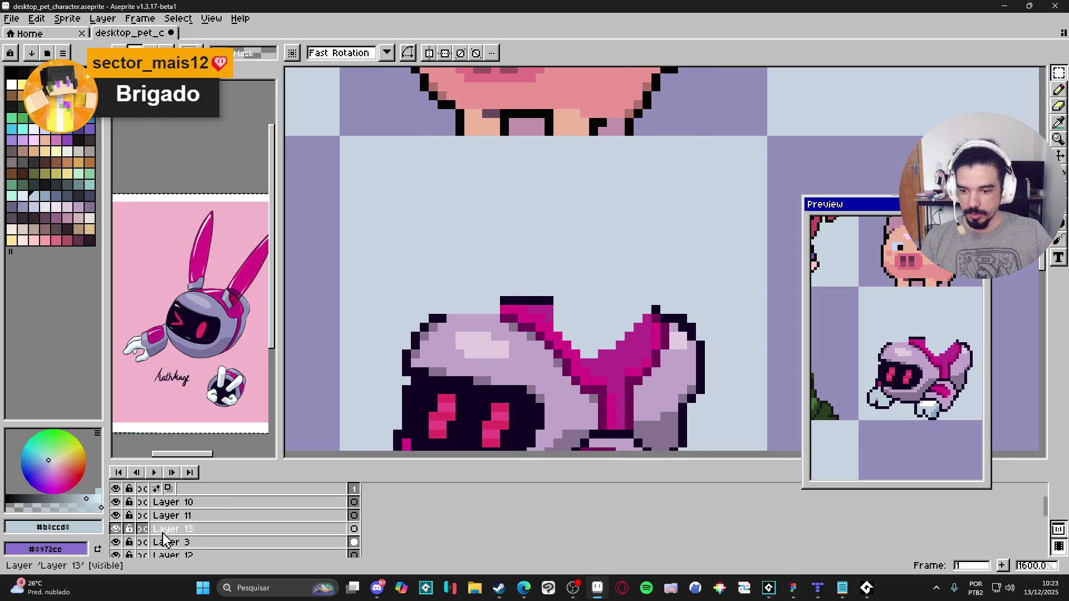
{"action": "double_click", "coordinate": [168, 530]}
{"action": "key", "text": "Return"}
{"action": "key", "text": "ctrl+v"}
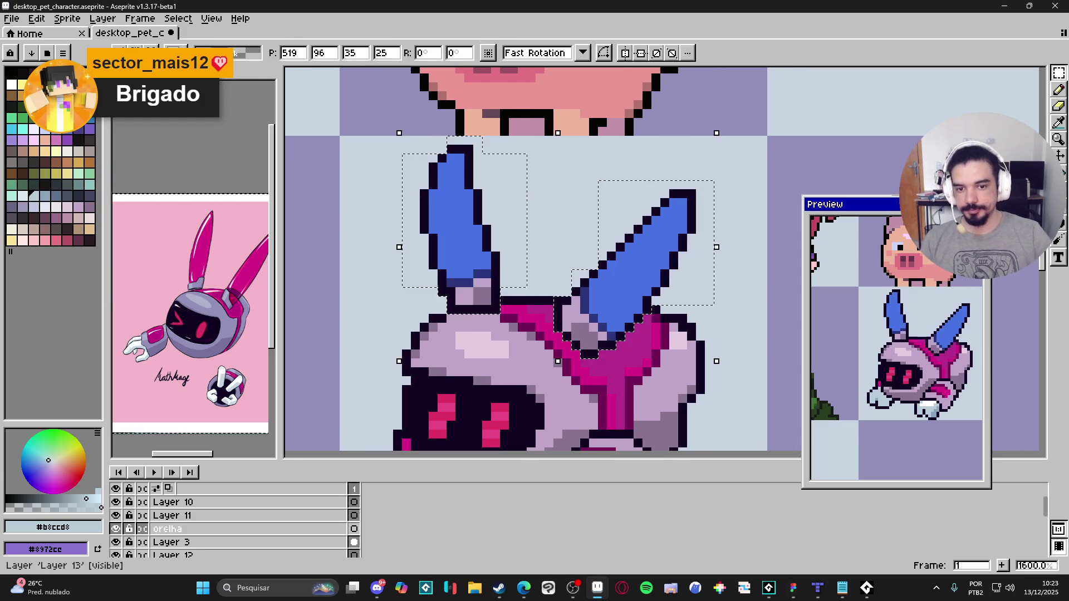
{"action": "key", "text": "v"}
{"action": "key", "text": "ctrl+d"}
Step: Delete both ears' blue fills and bucket-fill them lavender
{"action": "key", "text": "w"}
{"action": "left_click", "coordinate": [472, 256]}
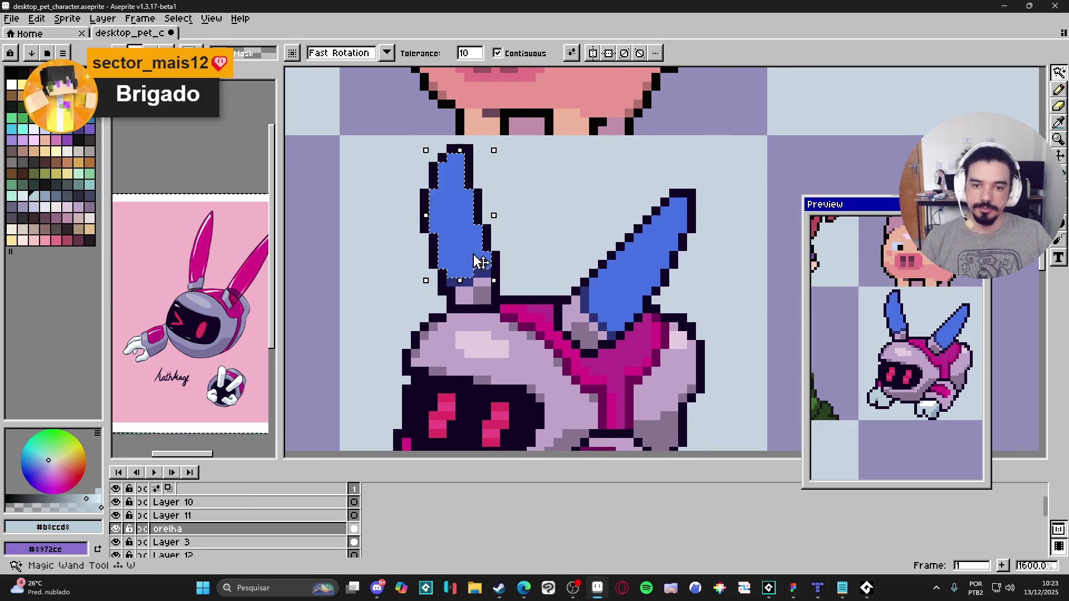
{"action": "key", "text": "Delete"}
{"action": "left_click", "coordinate": [618, 297]}
{"action": "key", "text": "Delete"}
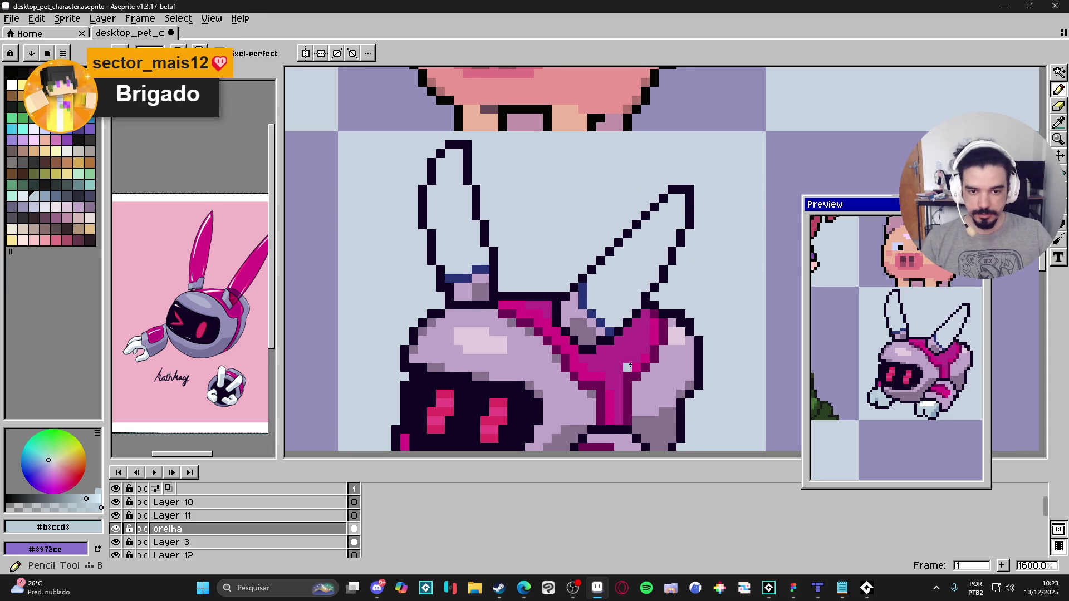
{"action": "left_click", "coordinate": [623, 368], "text": "alt"}
{"action": "key", "text": "g"}
{"action": "left_click", "coordinate": [640, 250]}
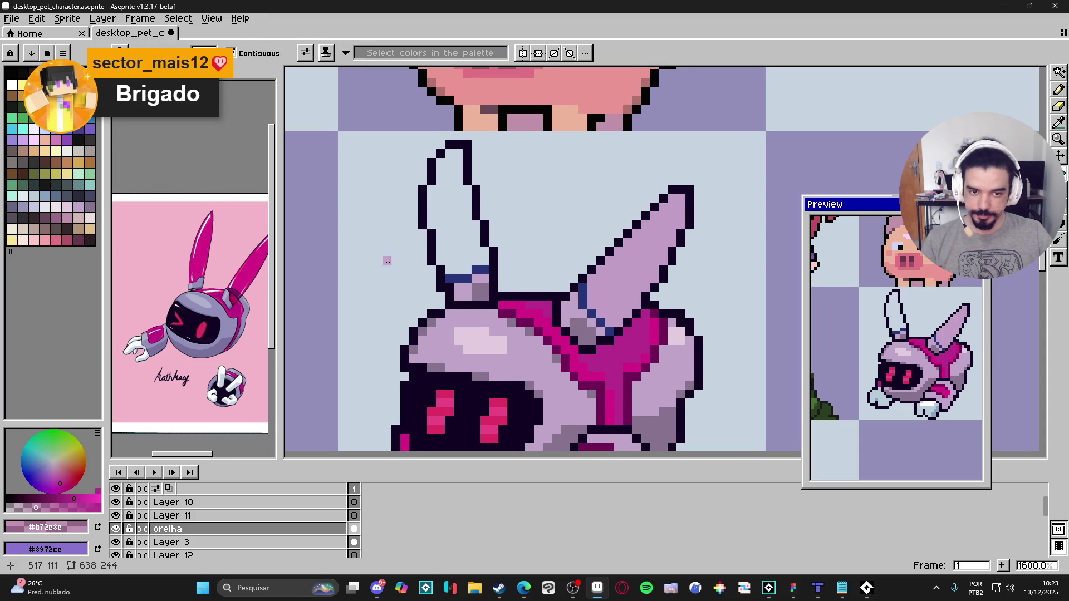
{"action": "left_click", "coordinate": [458, 234]}
{"action": "scroll", "coordinate": [616, 328], "scroll_direction": "down", "scroll_amount": 3}
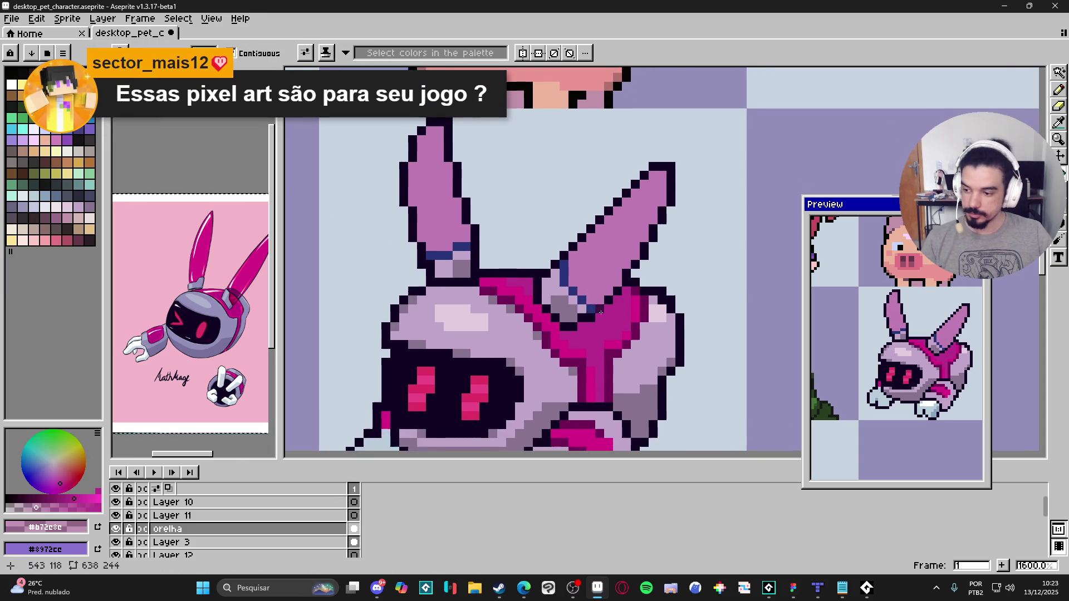
Step: Save the sprite sheet with the lavender-eared bunny and zoom out over the whole sheet
{"action": "scroll", "coordinate": [622, 296], "scroll_direction": "down", "scroll_amount": 3}
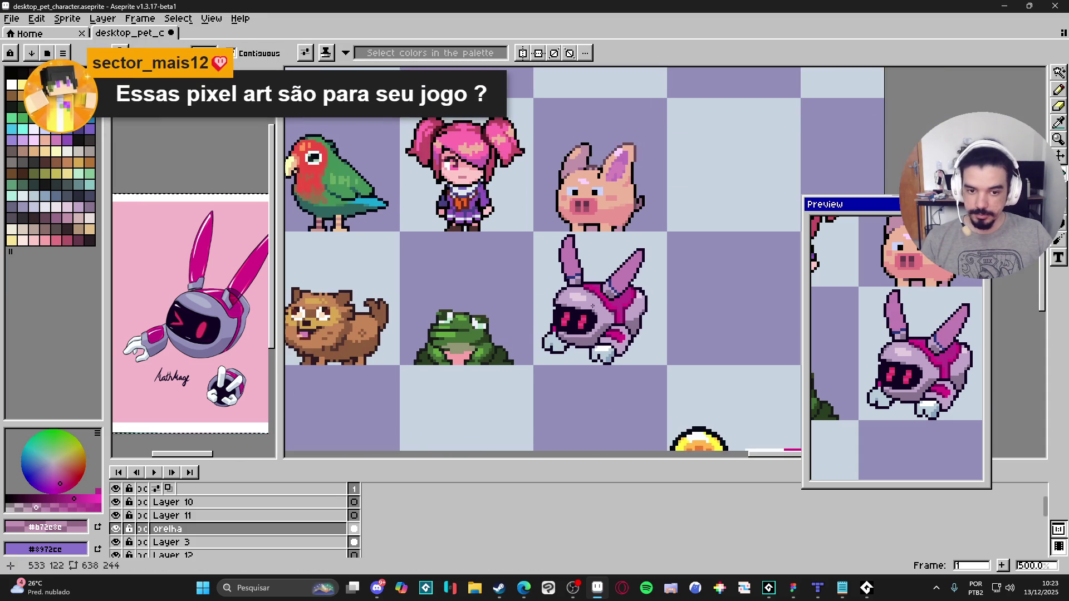
{"action": "key", "text": "ctrl+s"}
{"action": "scroll", "coordinate": [609, 334], "scroll_direction": "down", "scroll_amount": 1}
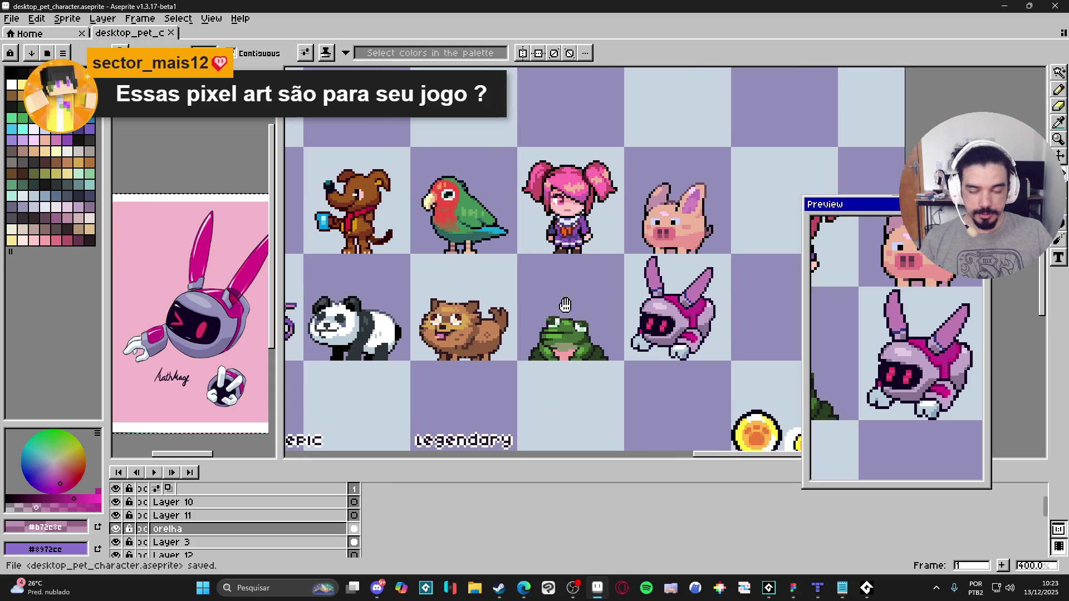
{"action": "scroll", "coordinate": [624, 284], "scroll_direction": "up", "scroll_amount": 2}
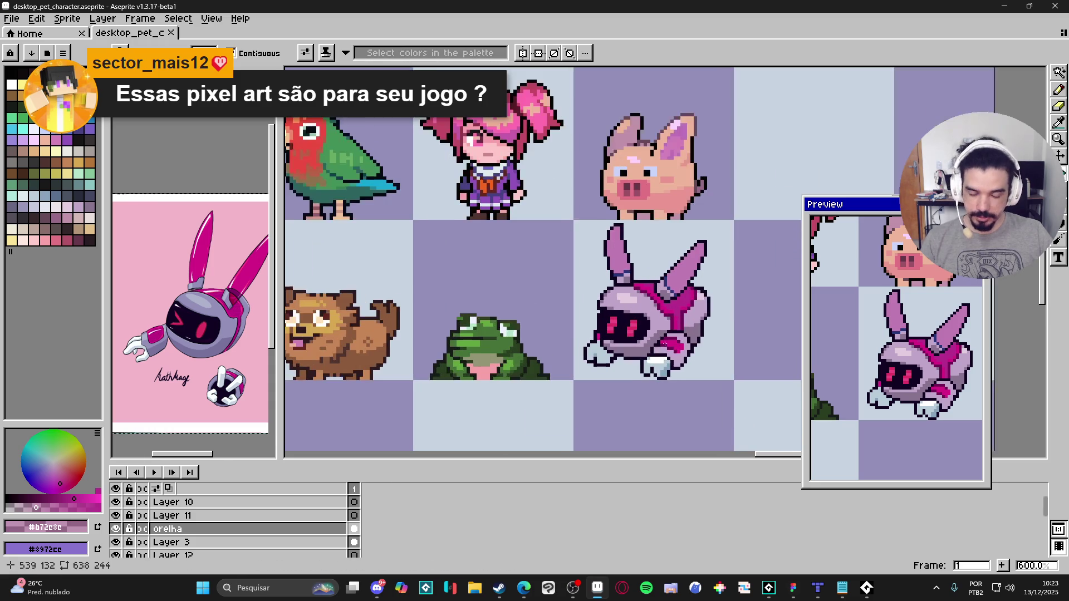
{"action": "scroll", "coordinate": [640, 332], "scroll_direction": "down", "scroll_amount": 1}
{"action": "scroll", "coordinate": [724, 445], "scroll_direction": "left", "scroll_amount": 1}
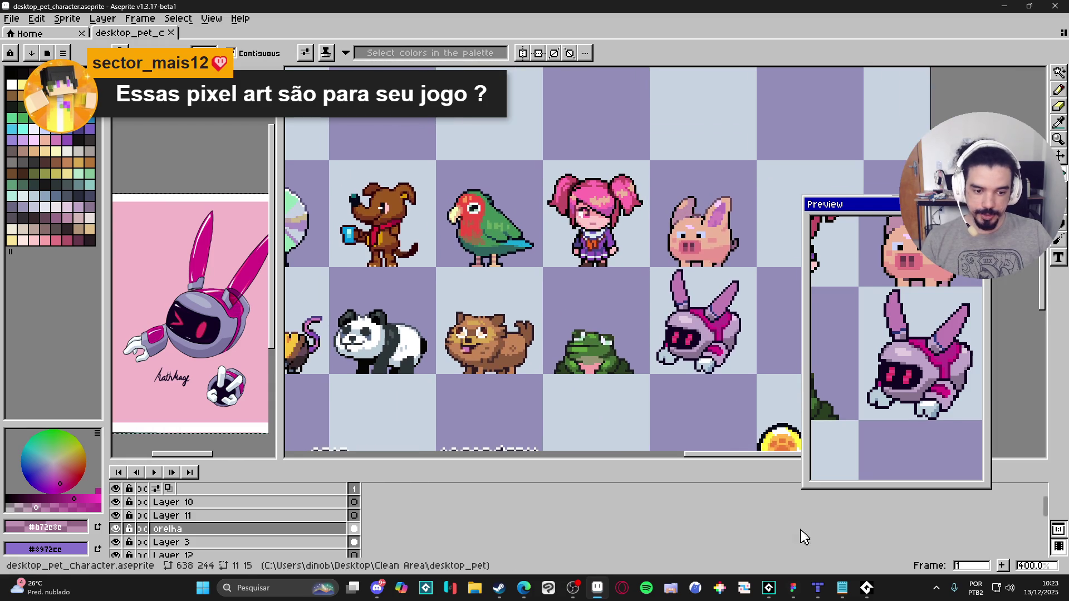
{"action": "left_click", "coordinate": [866, 588]}
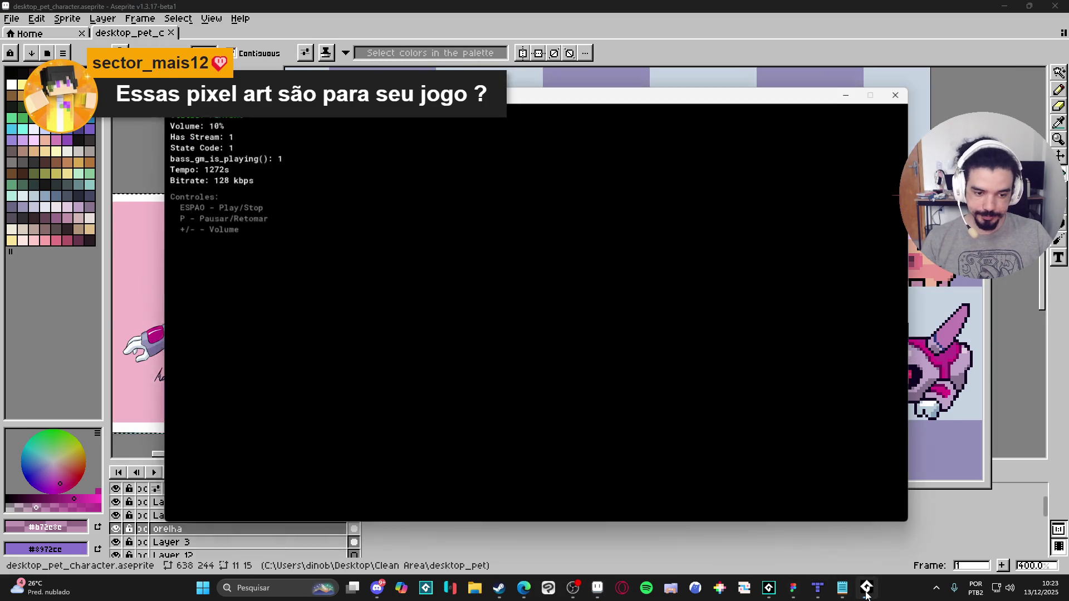
Step: Bring Steam's Alabaster Dawn page forward, minimize it, then restore it over Aseprite
{"action": "left_click", "coordinate": [867, 588]}
{"action": "left_click", "coordinate": [499, 589]}
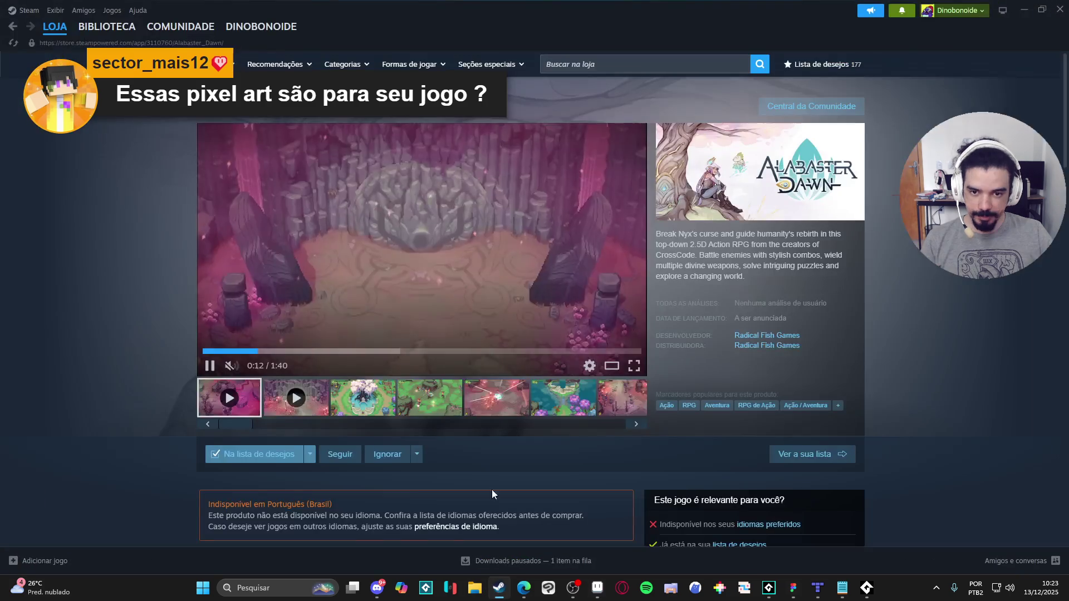
{"action": "mouse_move", "coordinate": [95, 30]}
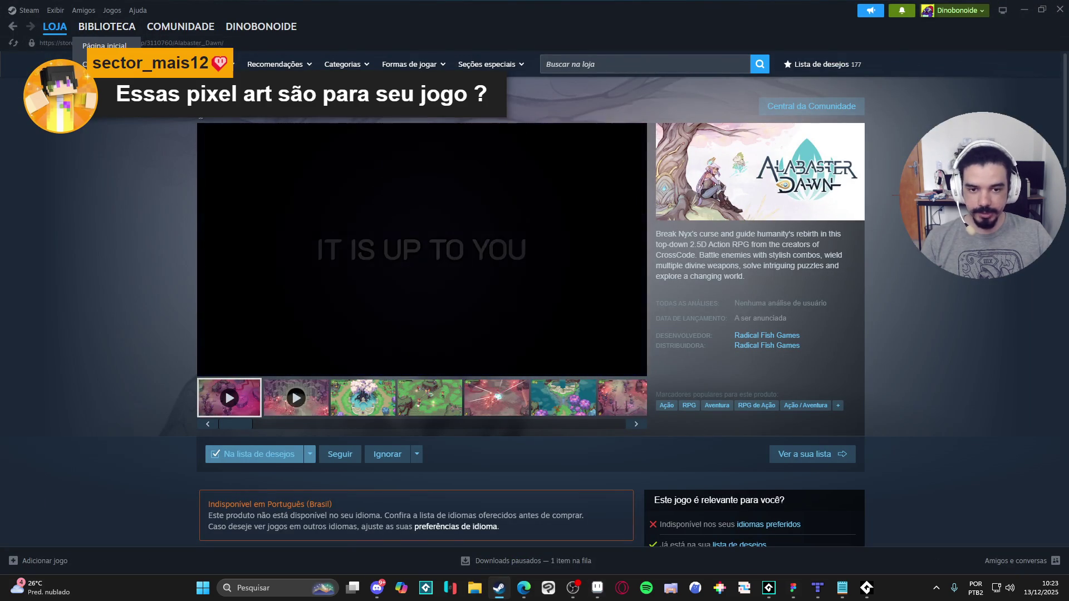
{"action": "left_click", "coordinate": [1024, 10]}
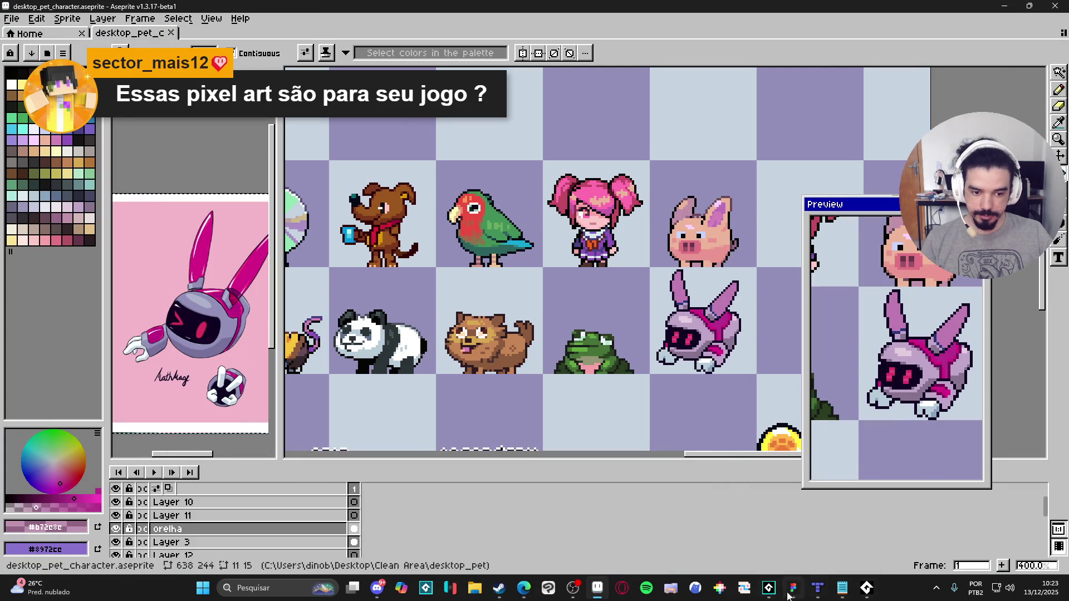
{"action": "mouse_move", "coordinate": [771, 589]}
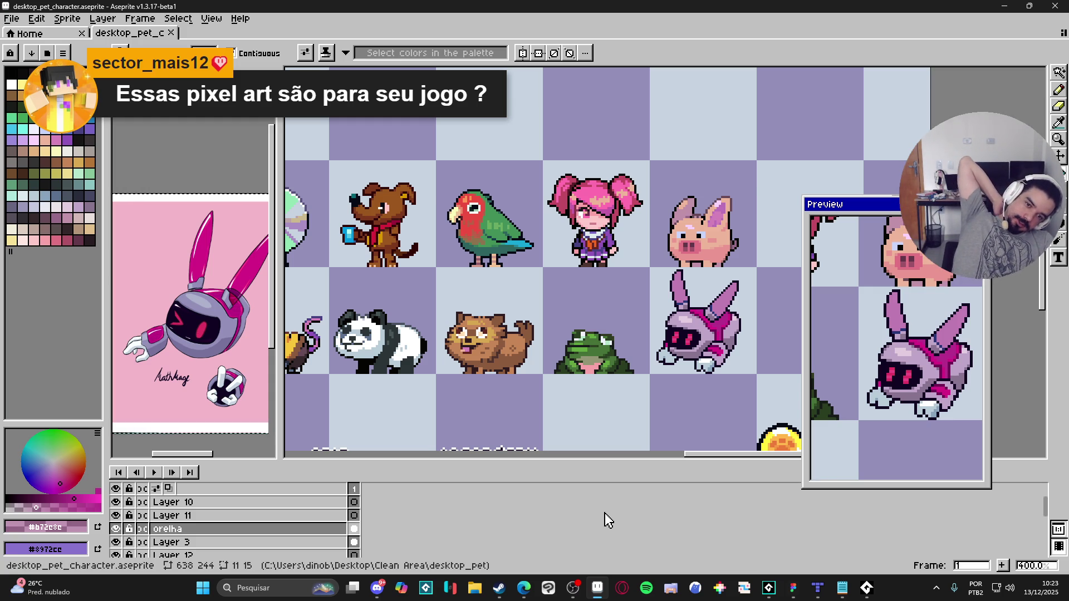
{"action": "left_click", "coordinate": [499, 588]}
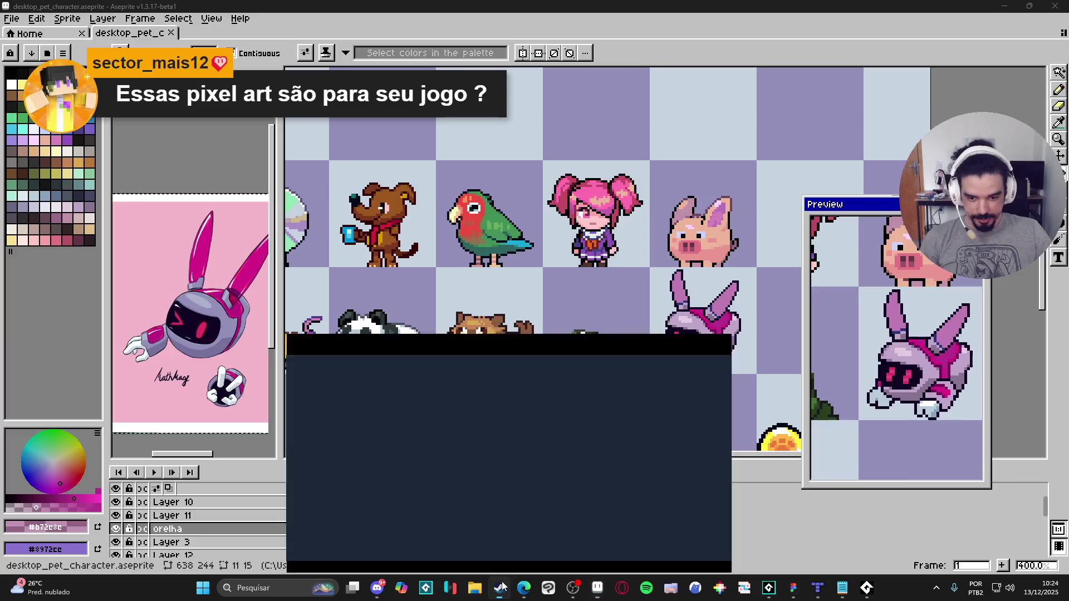
Step: Search the Steam store for 'p frienm' and open the My Desktop Friend page
{"action": "left_click", "coordinate": [664, 63]}
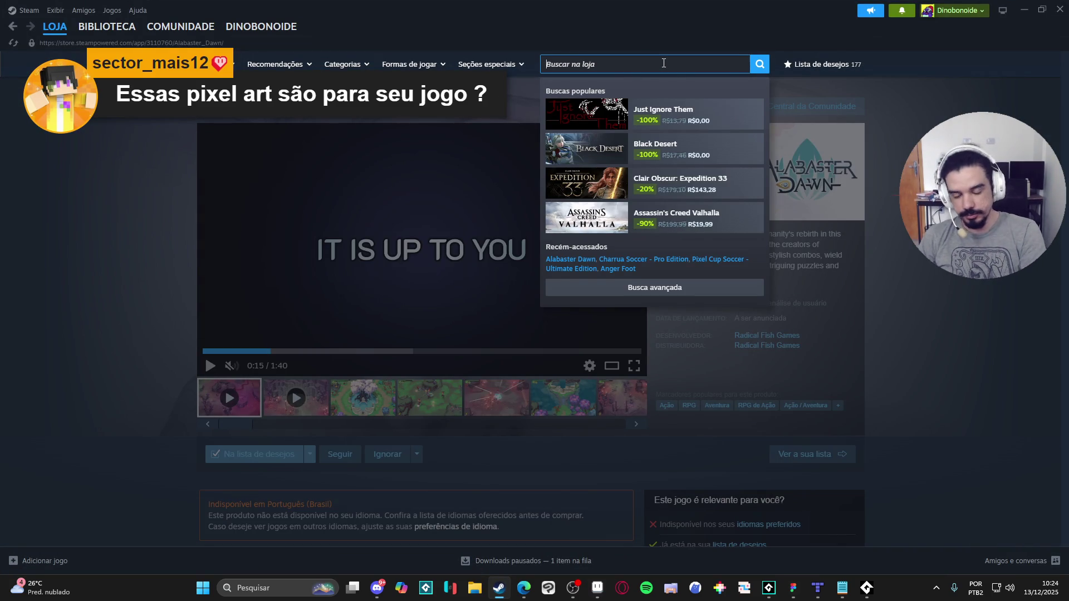
{"action": "type", "text": "desktop frienm"}
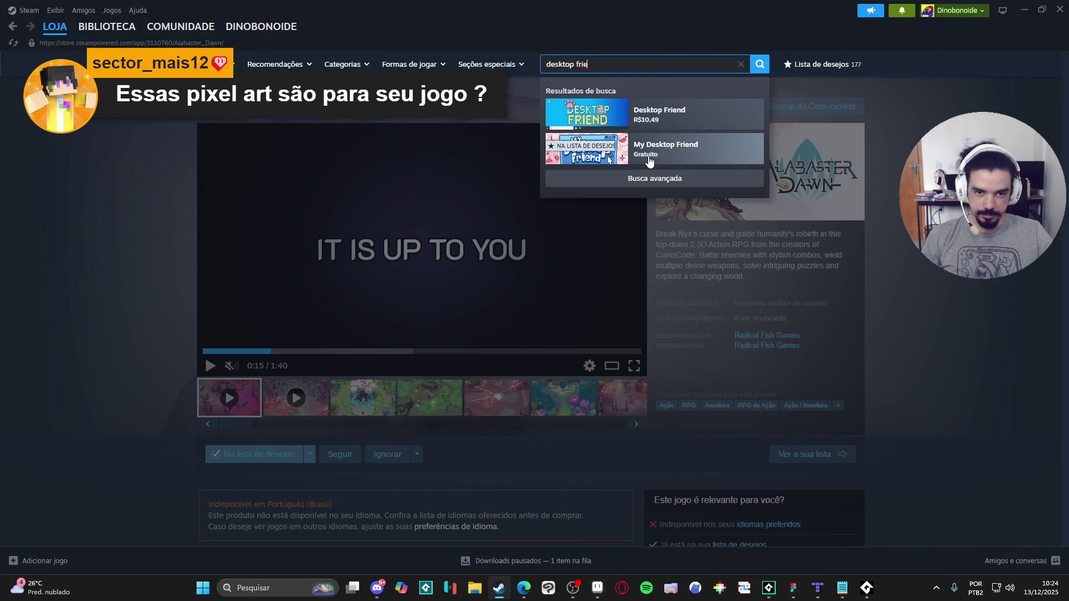
{"action": "left_click", "coordinate": [669, 148]}
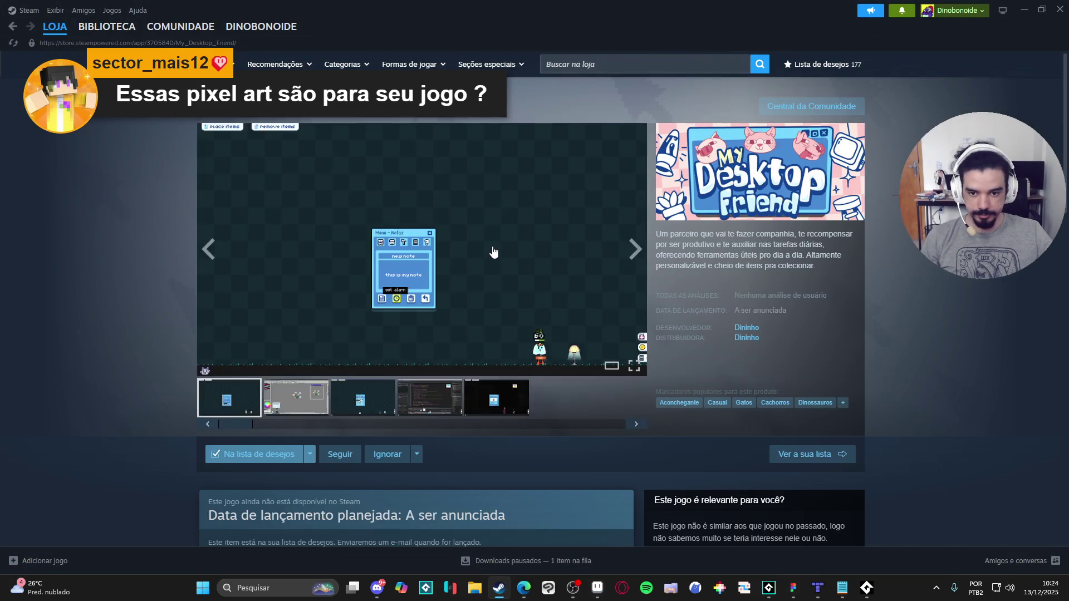
Step: Enlarge the first screenshot, page forward to the last, step back, and close the viewer
{"action": "left_click", "coordinate": [423, 267]}
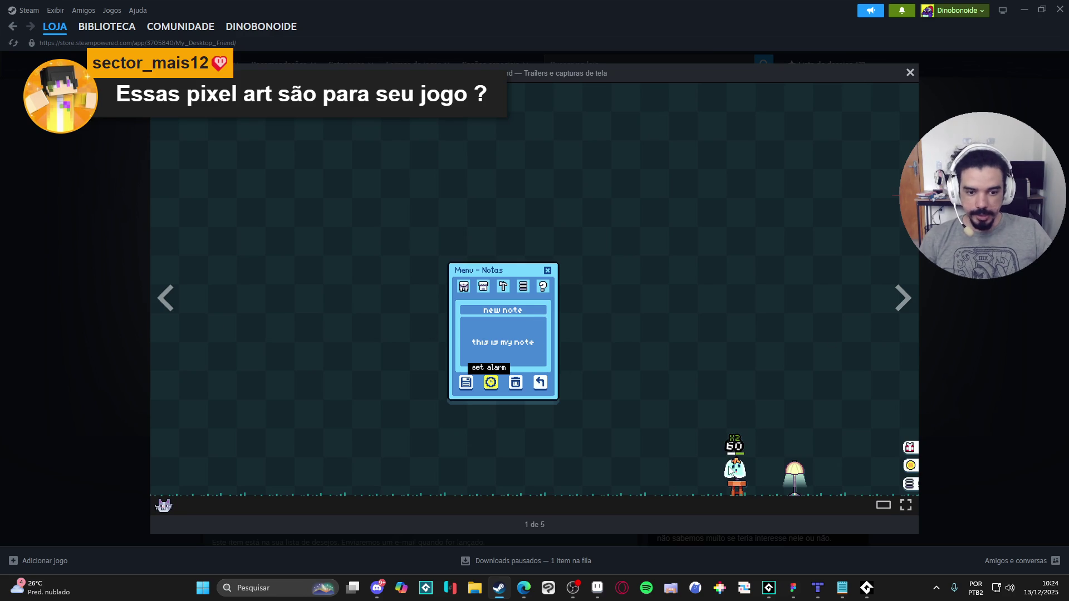
{"action": "left_click", "coordinate": [885, 322]}
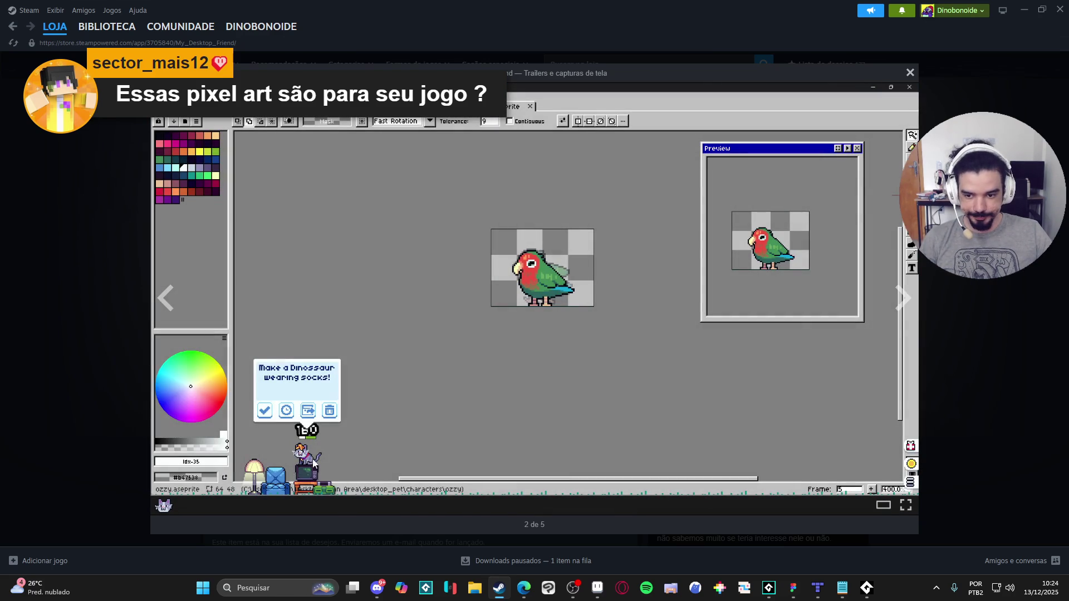
{"action": "left_click", "coordinate": [900, 299]}
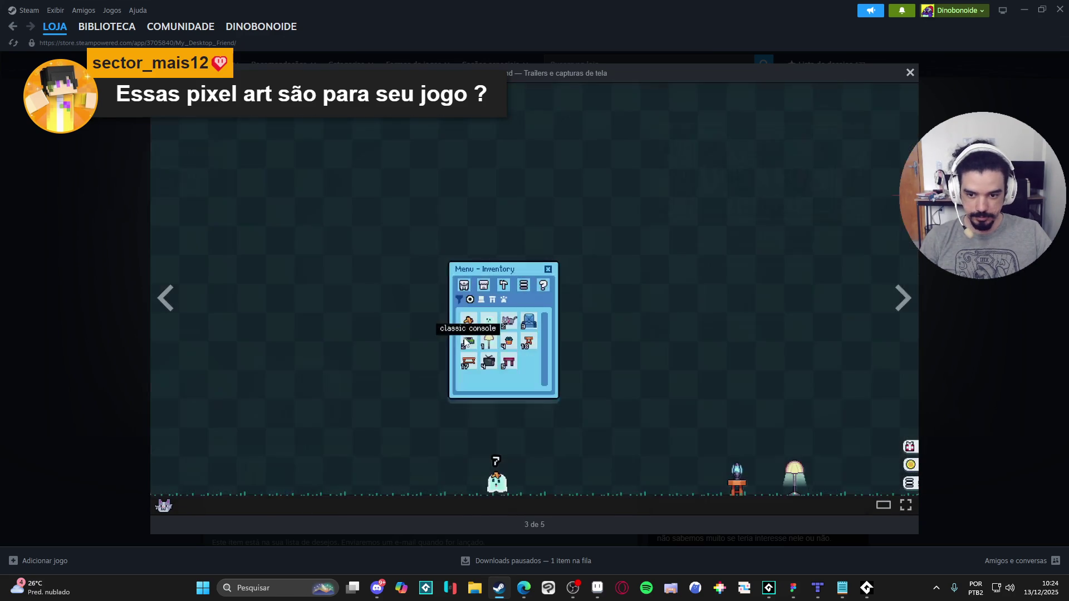
{"action": "left_click", "coordinate": [901, 299]}
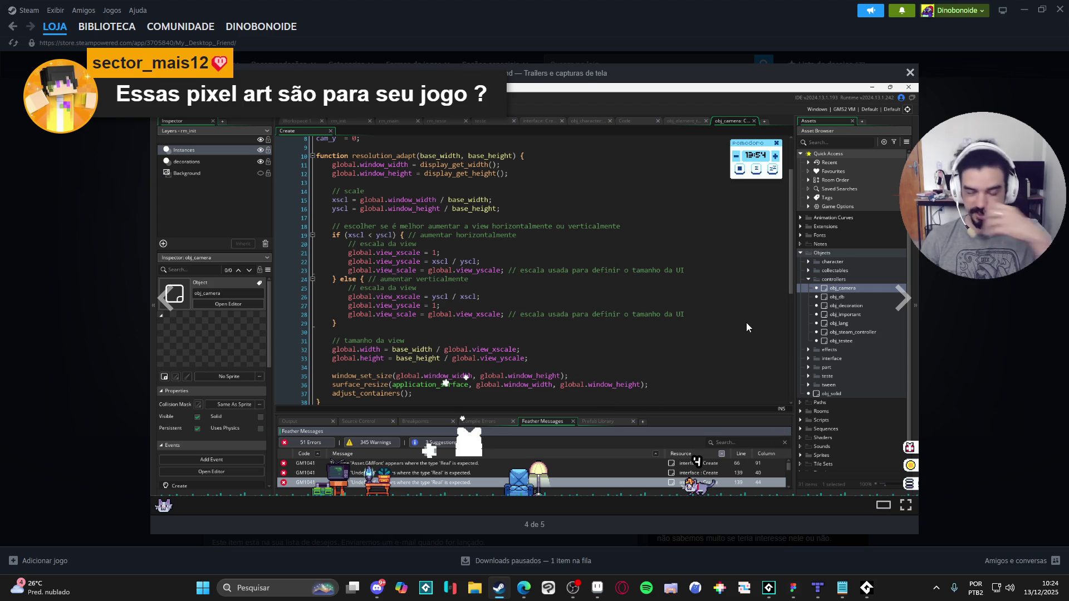
{"action": "left_click", "coordinate": [913, 300]}
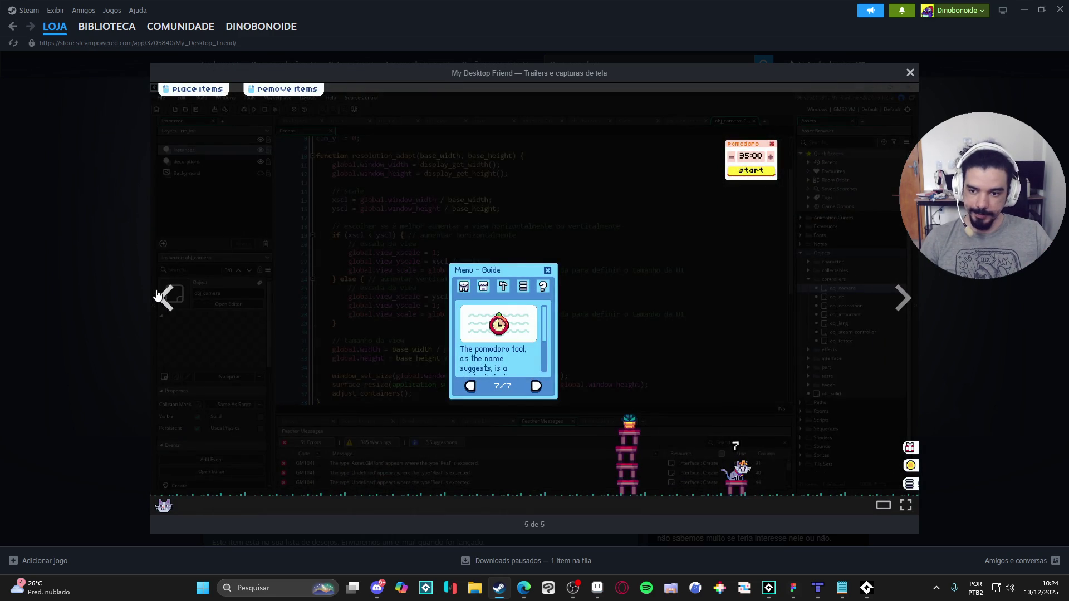
{"action": "left_click", "coordinate": [158, 295]}
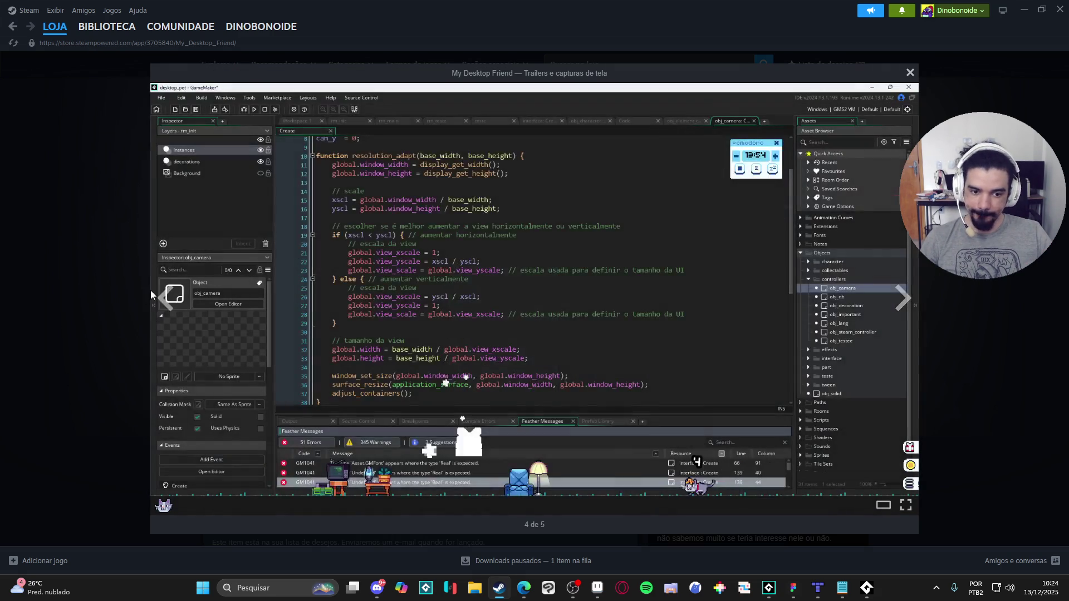
{"action": "left_click", "coordinate": [146, 295]}
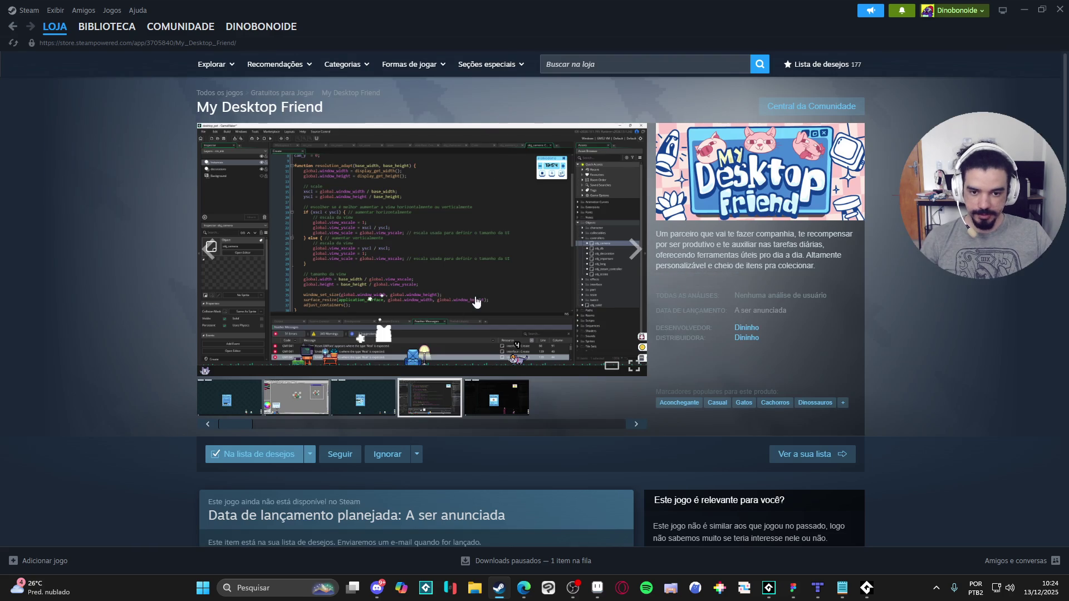
Step: Reopen the GameMaker editor screenshot, cycle round to the parrot sprite shot, and close the viewer
{"action": "left_click", "coordinate": [624, 323]}
{"action": "left_click", "coordinate": [904, 293]}
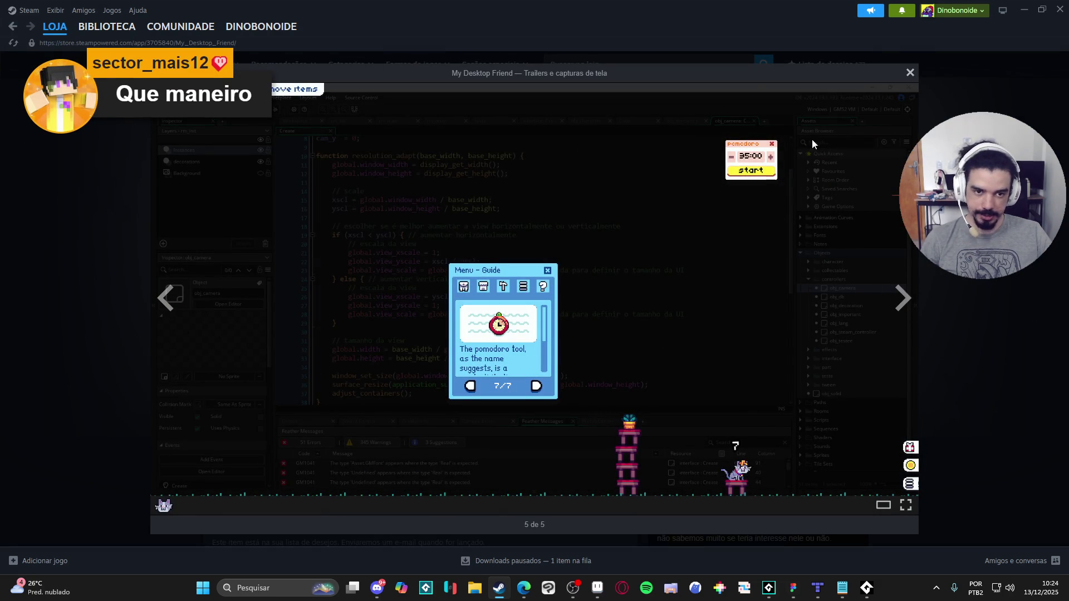
{"action": "left_click", "coordinate": [905, 305]}
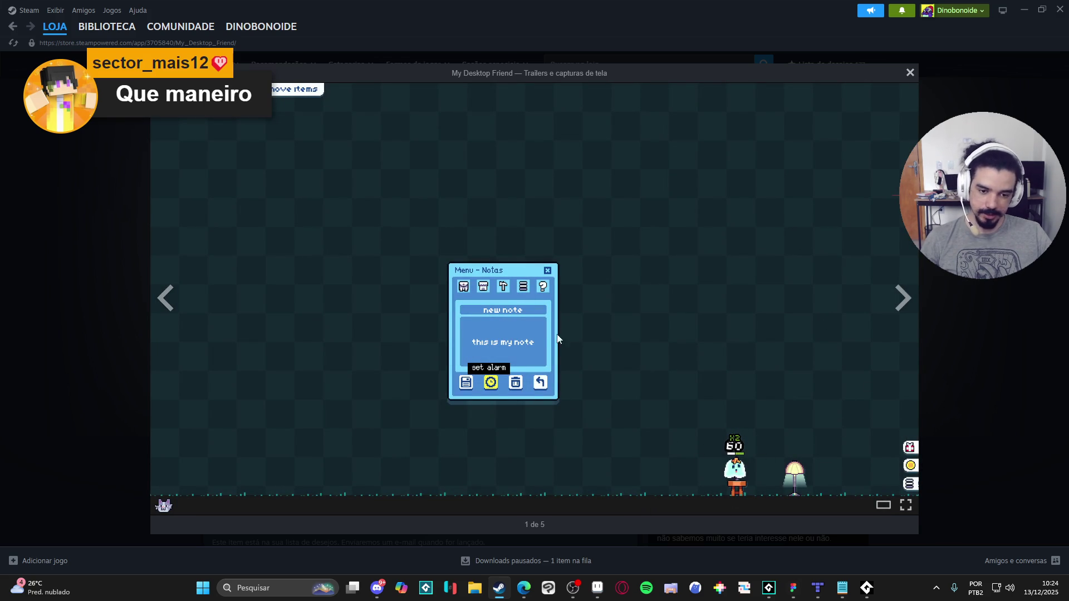
{"action": "left_click", "coordinate": [907, 298]}
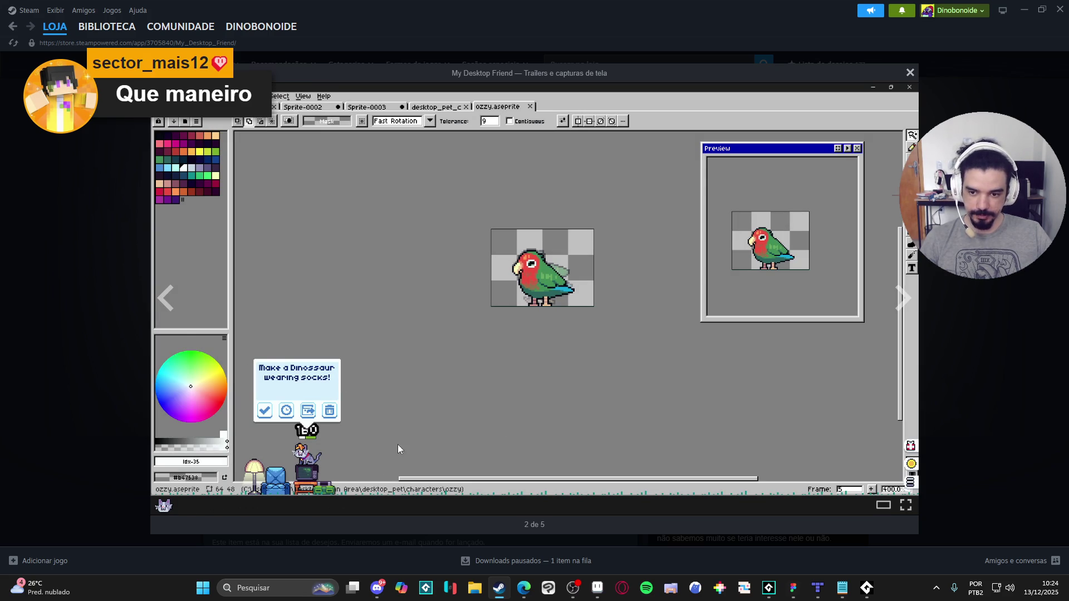
{"action": "left_click", "coordinate": [1026, 334]}
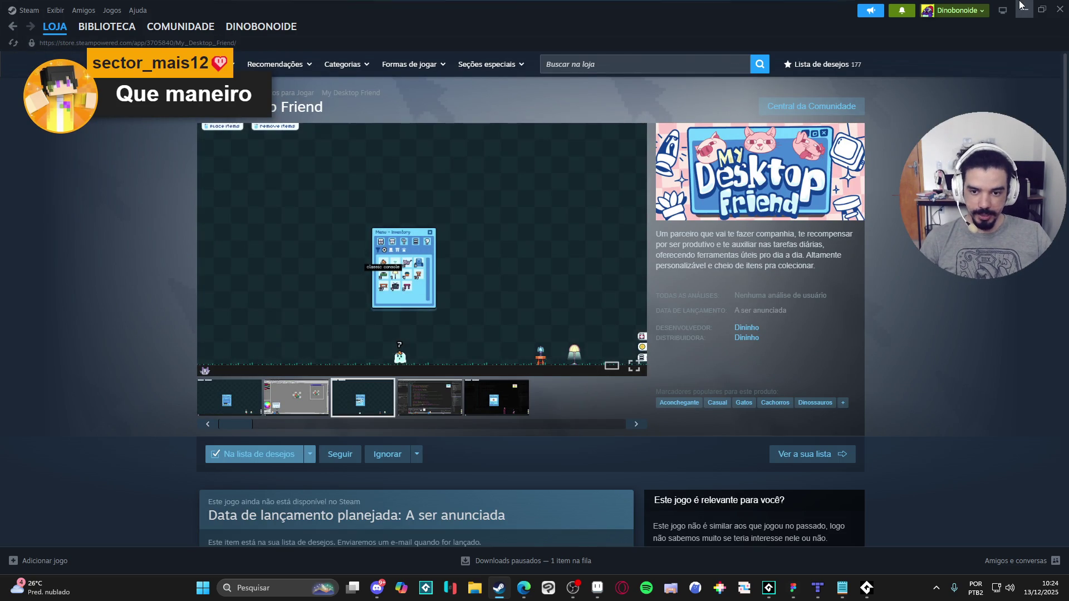
Step: Minimize Steam and navigate the pet sprite sheet, selecting the clicked sprite's layer
{"action": "left_click", "coordinate": [1021, 6]}
{"action": "scroll", "coordinate": [760, 319], "scroll_direction": "down", "scroll_amount": 2}
{"action": "scroll", "coordinate": [541, 308], "scroll_direction": "up", "scroll_amount": 1}
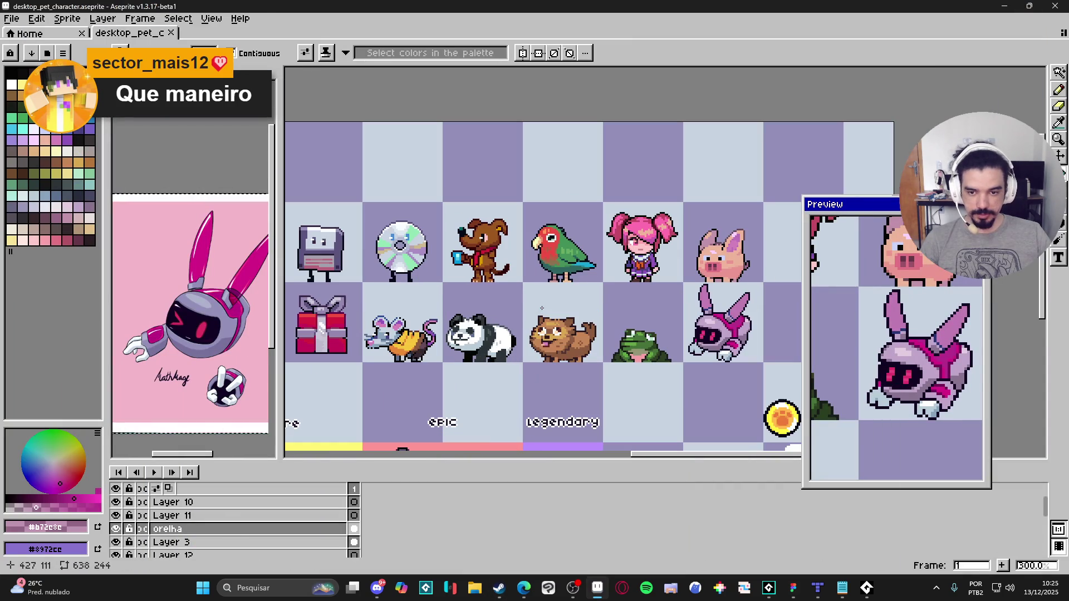
{"action": "scroll", "coordinate": [585, 237], "scroll_direction": "down", "scroll_amount": 1}
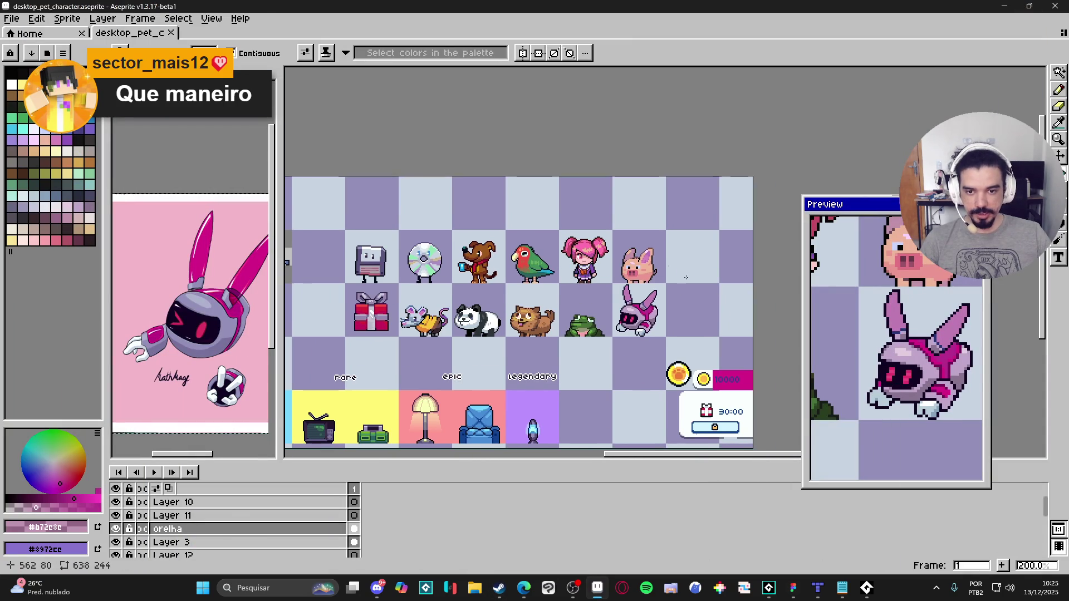
{"action": "scroll", "coordinate": [502, 351], "scroll_direction": "up", "scroll_amount": 1}
{"action": "left_click_drag", "start_coordinate": [575, 340], "coordinate": [597, 351]}
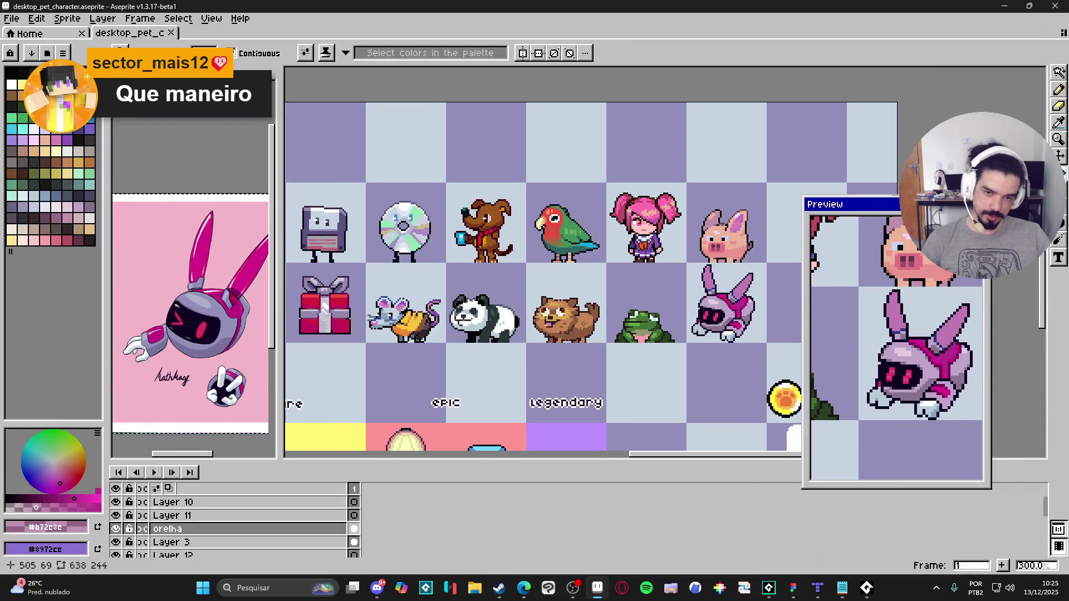
{"action": "scroll", "coordinate": [602, 377], "scroll_direction": "down", "scroll_amount": 1}
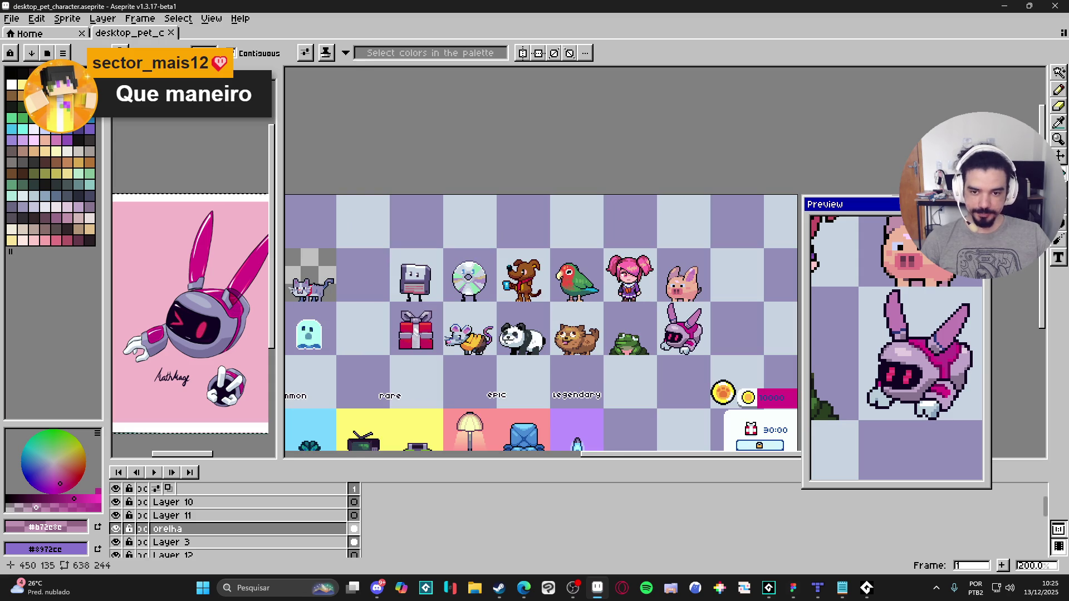
{"action": "scroll", "coordinate": [708, 332], "scroll_direction": "left", "scroll_amount": 2}
{"action": "scroll", "coordinate": [637, 273], "scroll_direction": "up", "scroll_amount": 2}
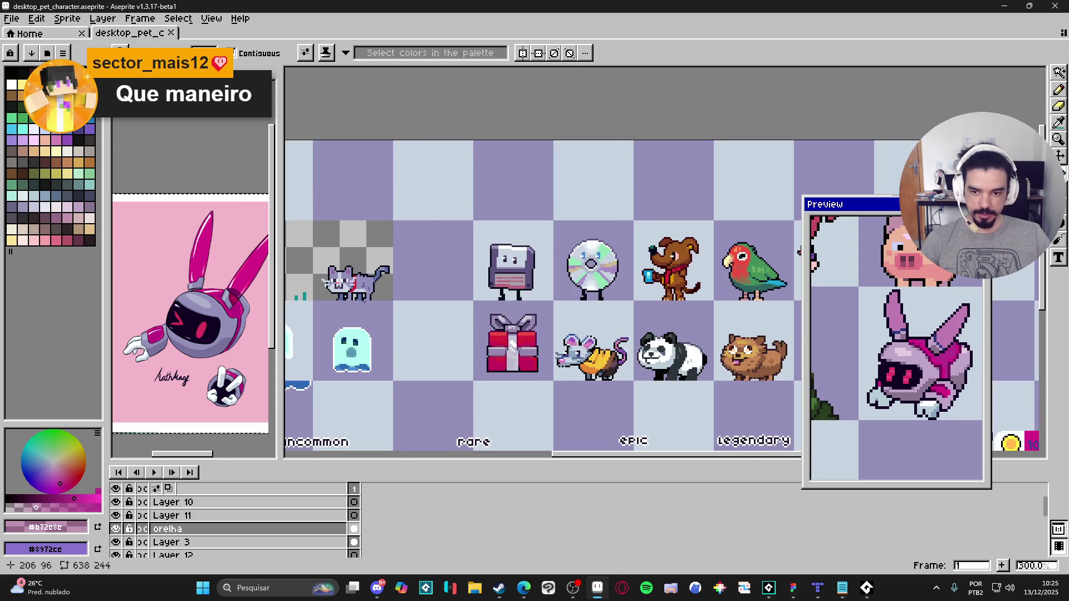
{"action": "scroll", "coordinate": [348, 281], "scroll_direction": "up", "scroll_amount": 2}
{"action": "left_click", "coordinate": [394, 326], "text": "ctrl"}
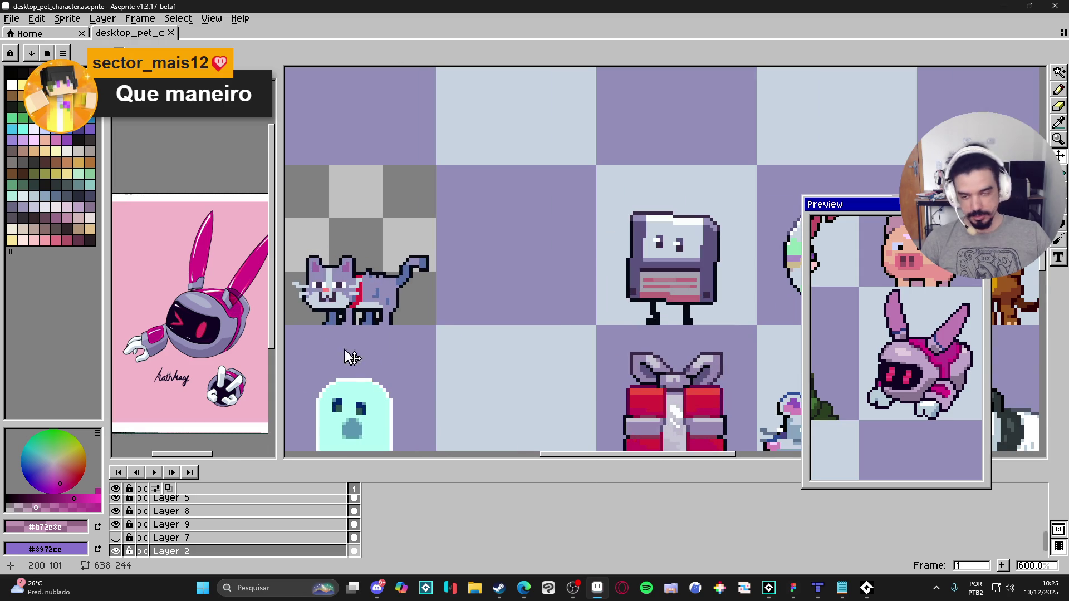
Step: Centre the robot bunny and sample its dark outline colour #110524
{"action": "key", "text": "m"}
{"action": "scroll", "coordinate": [360, 307], "scroll_direction": "down", "scroll_amount": 1}
{"action": "scroll", "coordinate": [360, 307], "scroll_direction": "left", "scroll_amount": 2}
{"action": "scroll", "coordinate": [464, 281], "scroll_direction": "down", "scroll_amount": 2}
{"action": "left_click_drag", "start_coordinate": [726, 369], "coordinate": [565, 364]}
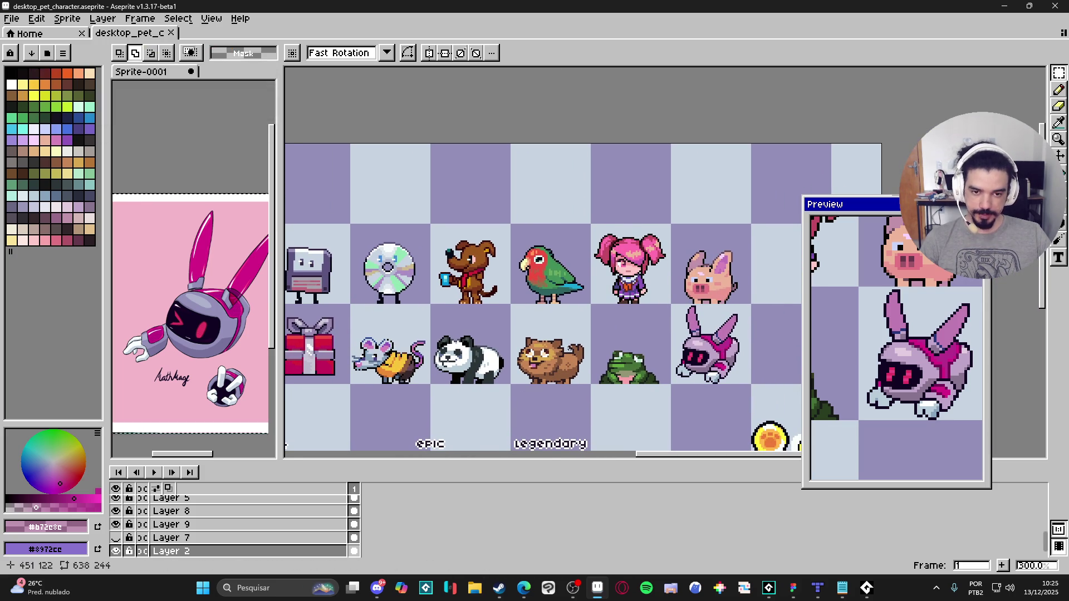
{"action": "left_click_drag", "start_coordinate": [579, 377], "coordinate": [558, 368]}
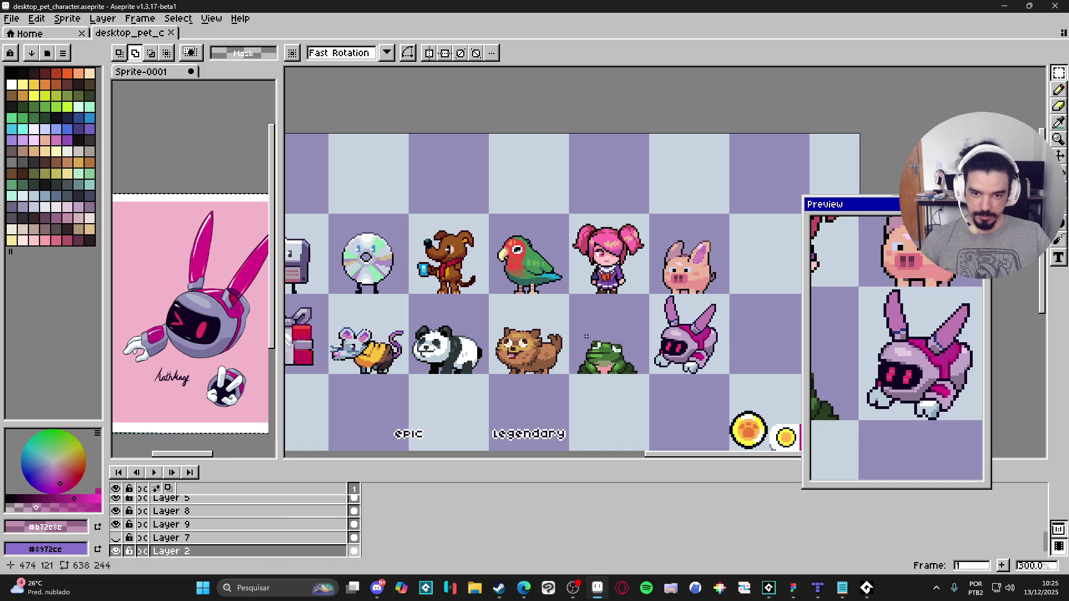
{"action": "mouse_move", "coordinate": [438, 380]}
{"action": "left_mouse_down"}
{"action": "mouse_move", "coordinate": [538, 361]}
{"action": "mouse_move", "coordinate": [521, 351]}
{"action": "mouse_move", "coordinate": [526, 328]}
{"action": "left_mouse_up"}
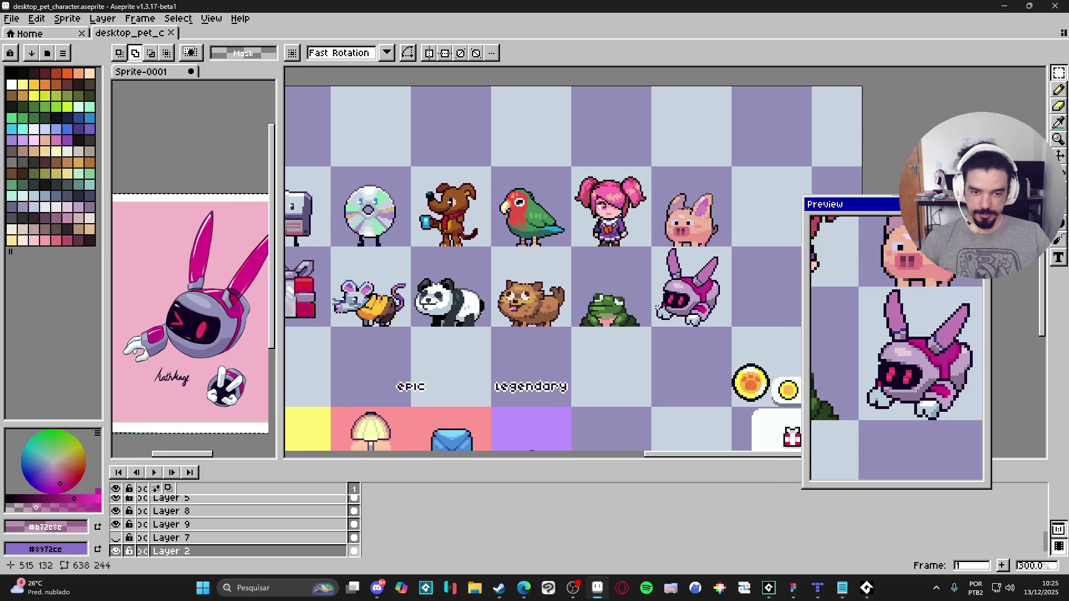
{"action": "scroll", "coordinate": [712, 310], "scroll_direction": "up", "scroll_amount": 3}
{"action": "left_click_drag", "start_coordinate": [679, 301], "coordinate": [615, 335]}
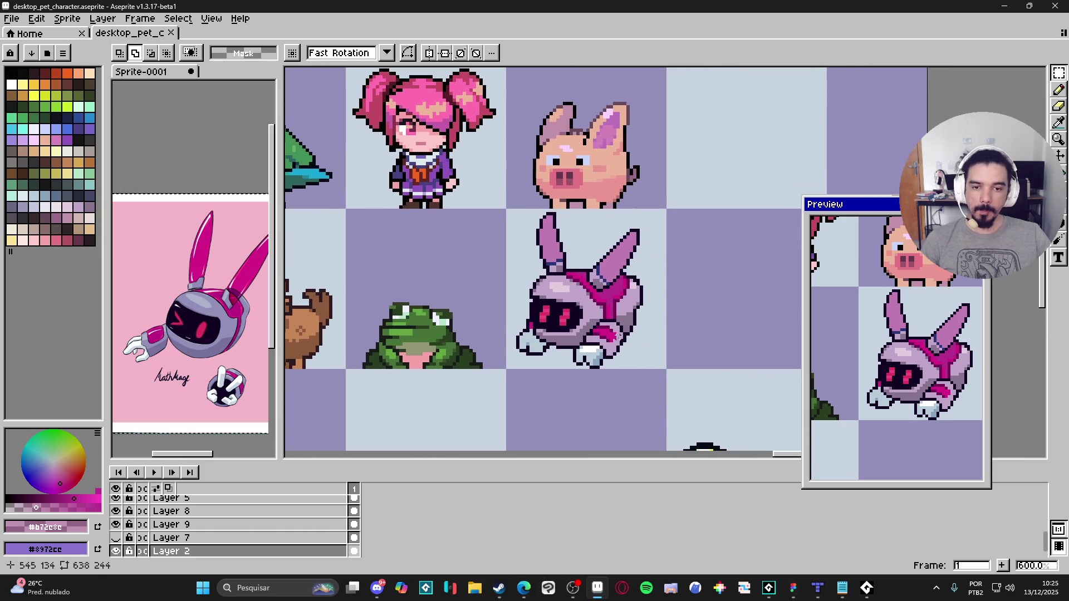
{"action": "scroll", "coordinate": [708, 308], "scroll_direction": "up", "scroll_amount": 2}
{"action": "left_click", "coordinate": [611, 275], "text": "ctrl"}
{"action": "scroll", "coordinate": [612, 273], "scroll_direction": "up", "scroll_amount": 2}
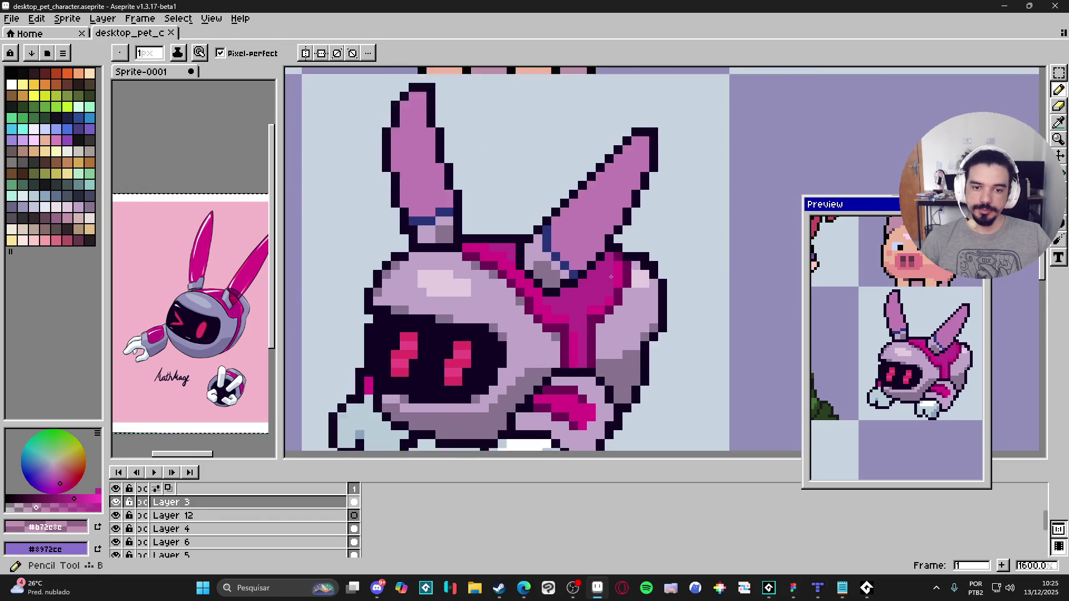
{"action": "left_click", "coordinate": [625, 237], "text": "alt"}
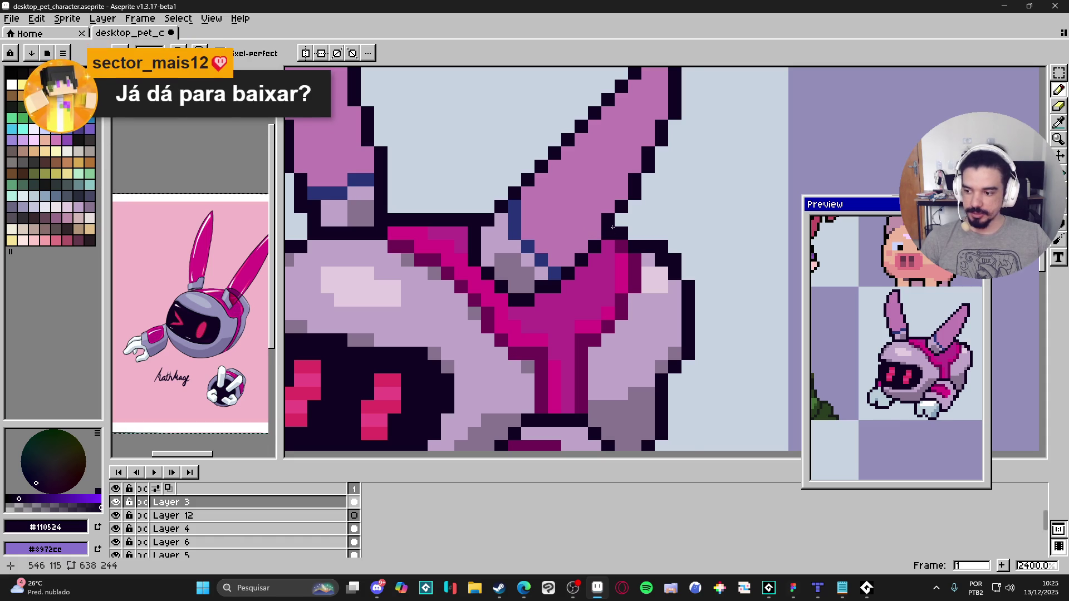
Step: Hide the orelha layer and draw a #110524 outline row across the head's V gap
{"action": "left_click", "coordinate": [573, 210], "text": "ctrl"}
{"action": "left_click", "coordinate": [116, 503]}
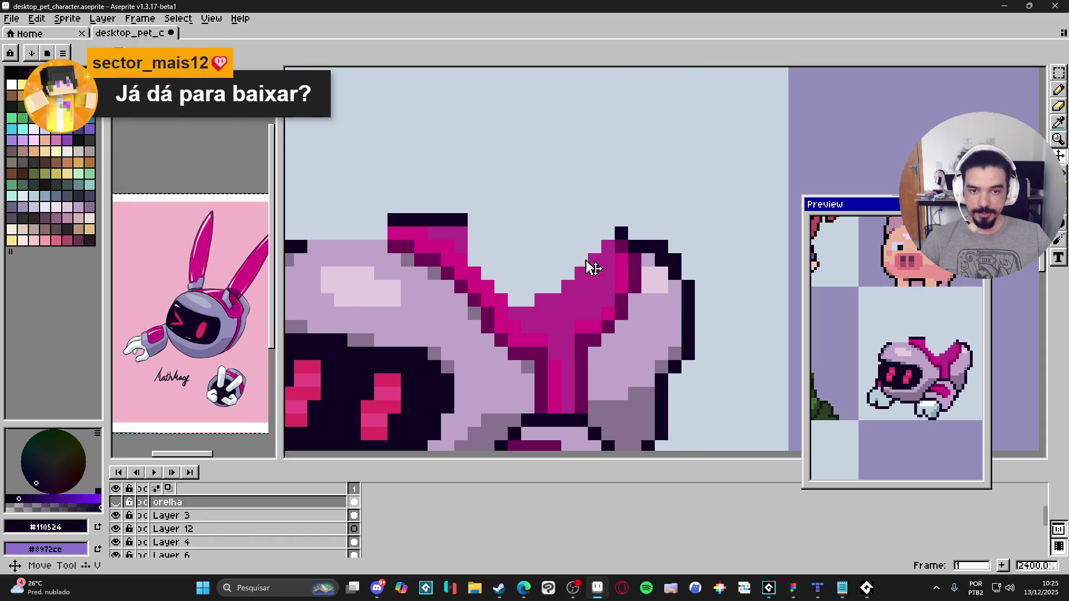
{"action": "left_click", "coordinate": [621, 235], "text": "ctrl"}
{"action": "left_click_drag", "start_coordinate": [613, 232], "coordinate": [473, 219]}
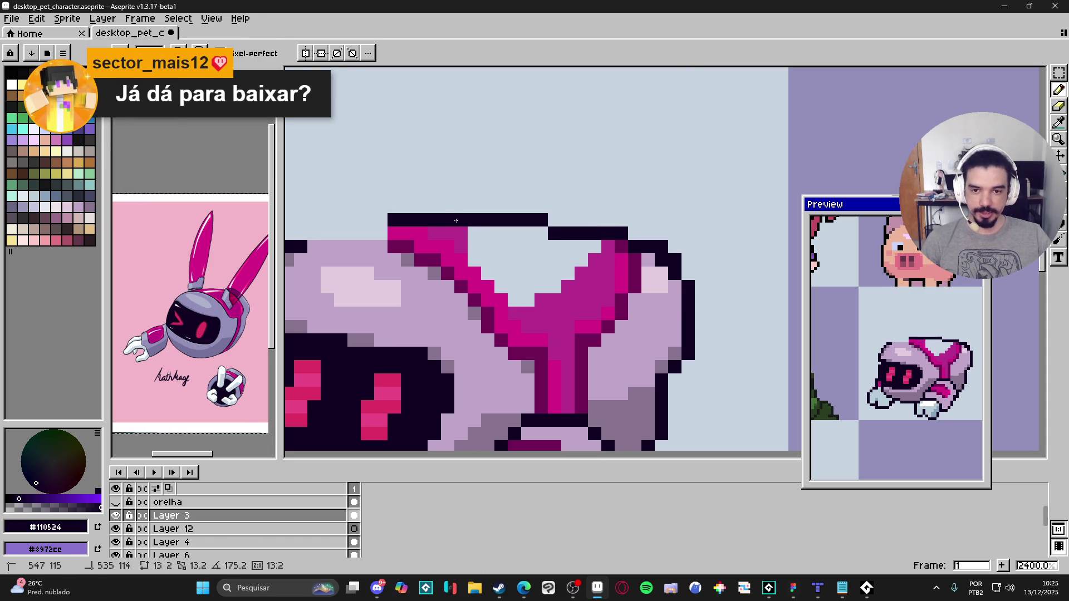
{"action": "scroll", "coordinate": [484, 269], "scroll_direction": "down", "scroll_amount": 3}
{"action": "mouse_move", "coordinate": [484, 268]}
{"action": "left_mouse_down"}
{"action": "mouse_move", "coordinate": [567, 269]}
{"action": "mouse_move", "coordinate": [566, 245]}
{"action": "left_mouse_up"}
{"action": "scroll", "coordinate": [520, 254], "scroll_direction": "up", "scroll_amount": 1}
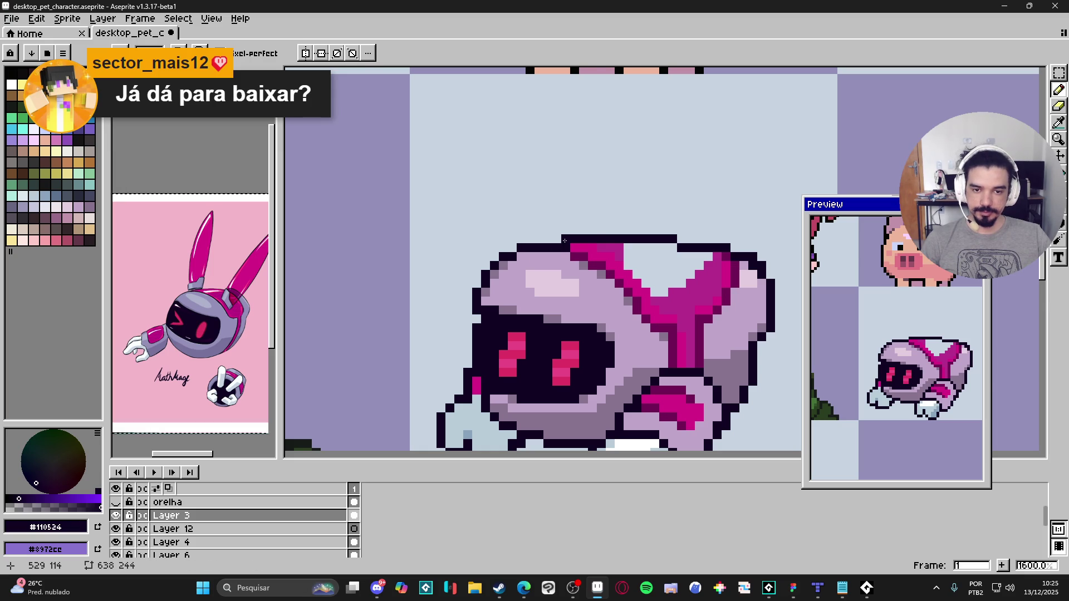
{"action": "scroll", "coordinate": [626, 303], "scroll_direction": "down", "scroll_amount": 2}
{"action": "scroll", "coordinate": [640, 286], "scroll_direction": "up", "scroll_amount": 2}
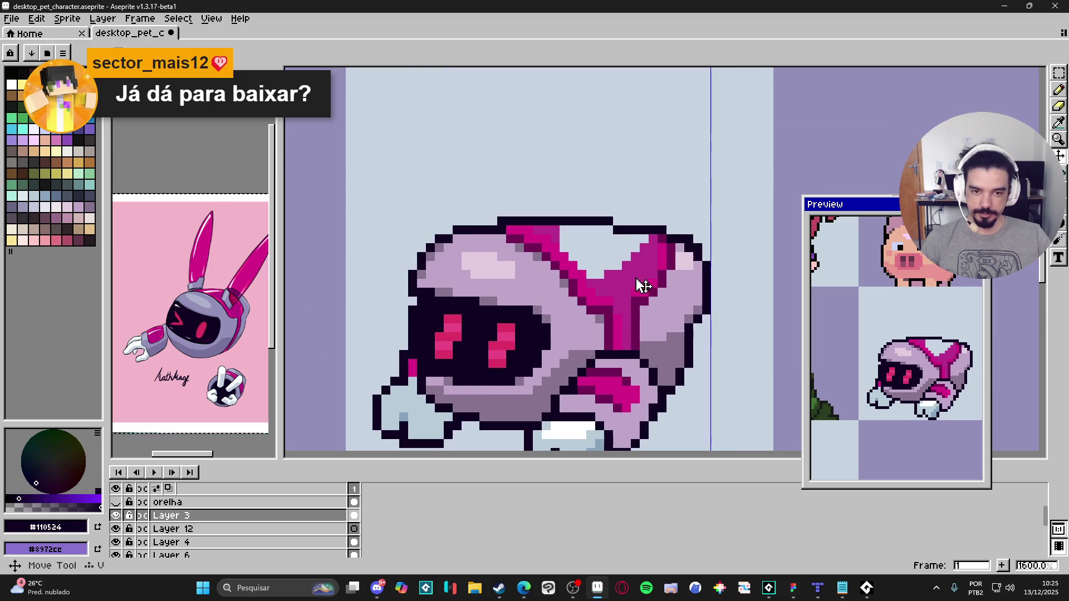
Step: Bucket-fill the V gap magenta #b72e8c and show the orelha layer again
{"action": "left_click", "coordinate": [643, 286], "text": "alt"}
{"action": "key", "text": "g"}
{"action": "left_click", "coordinate": [585, 245]}
{"action": "key", "text": "b"}
{"action": "scroll", "coordinate": [659, 260], "scroll_direction": "down", "scroll_amount": 1}
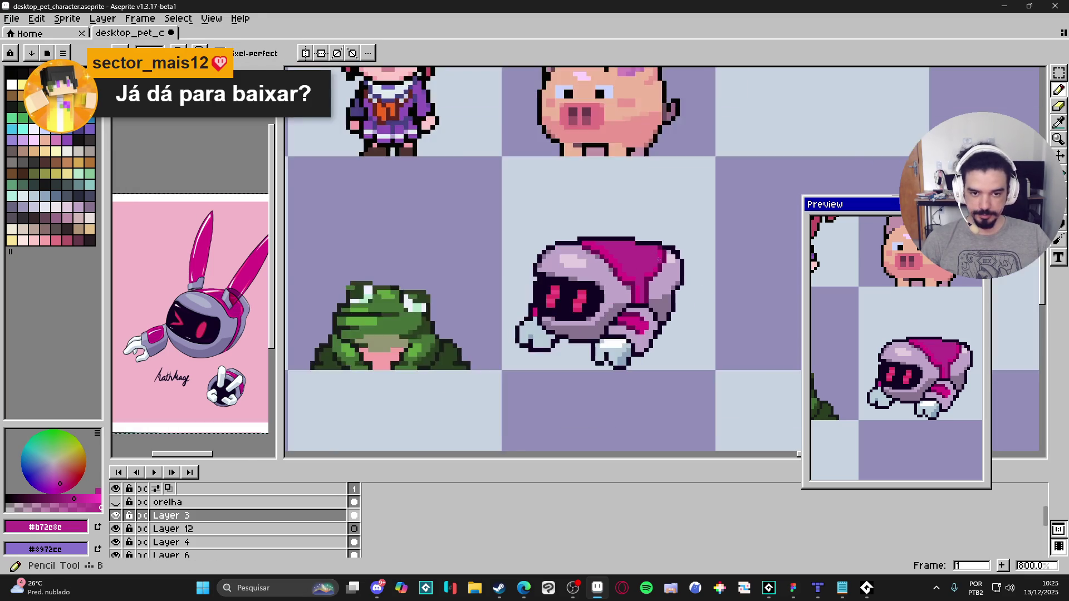
{"action": "scroll", "coordinate": [659, 259], "scroll_direction": "down", "scroll_amount": 1}
{"action": "left_click", "coordinate": [115, 503]}
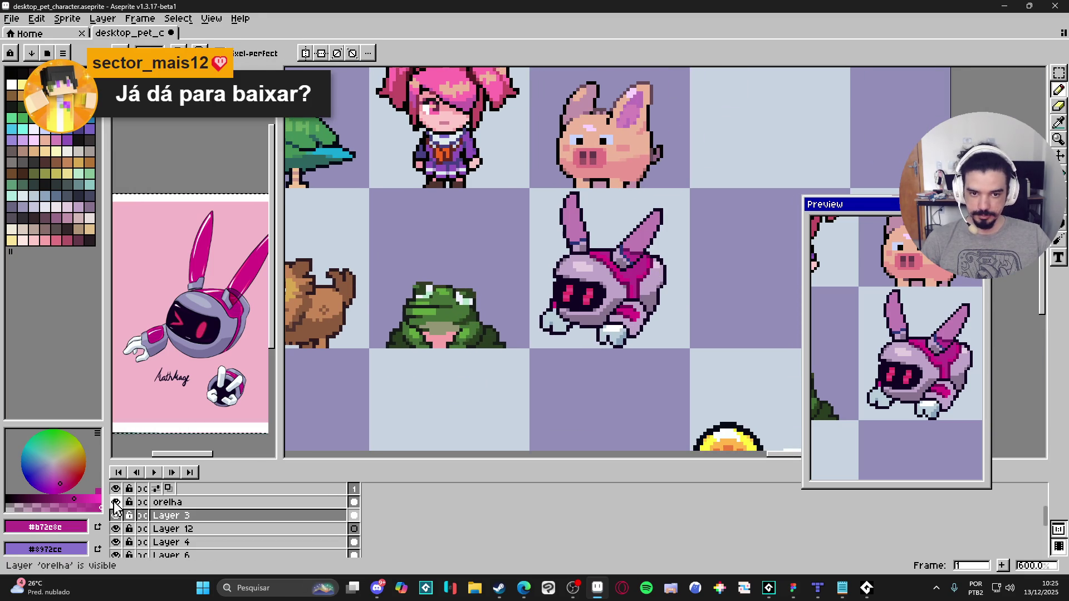
Step: Save the sprite sheet and zoom in to check the rabbit
{"action": "scroll", "coordinate": [568, 273], "scroll_direction": "down", "scroll_amount": 2}
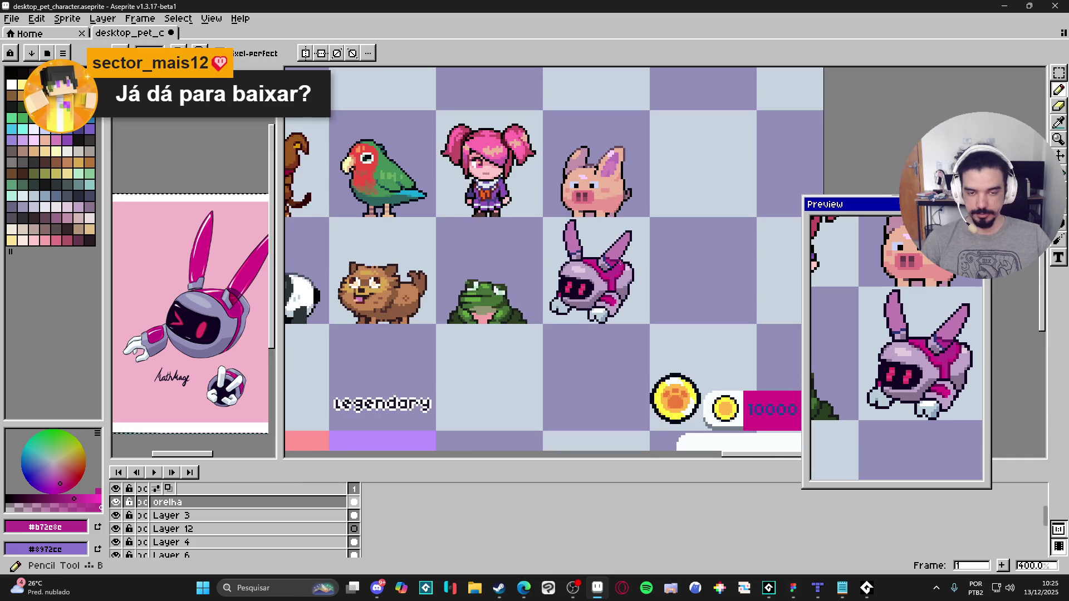
{"action": "key", "text": "ctrl+s"}
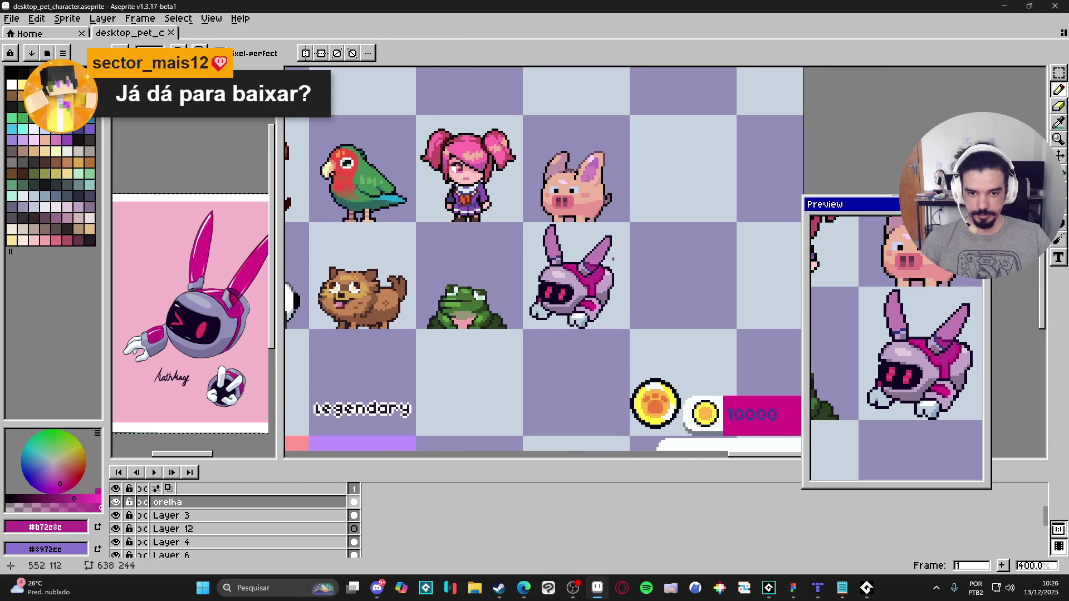
{"action": "scroll", "coordinate": [611, 261], "scroll_direction": "up", "scroll_amount": 3}
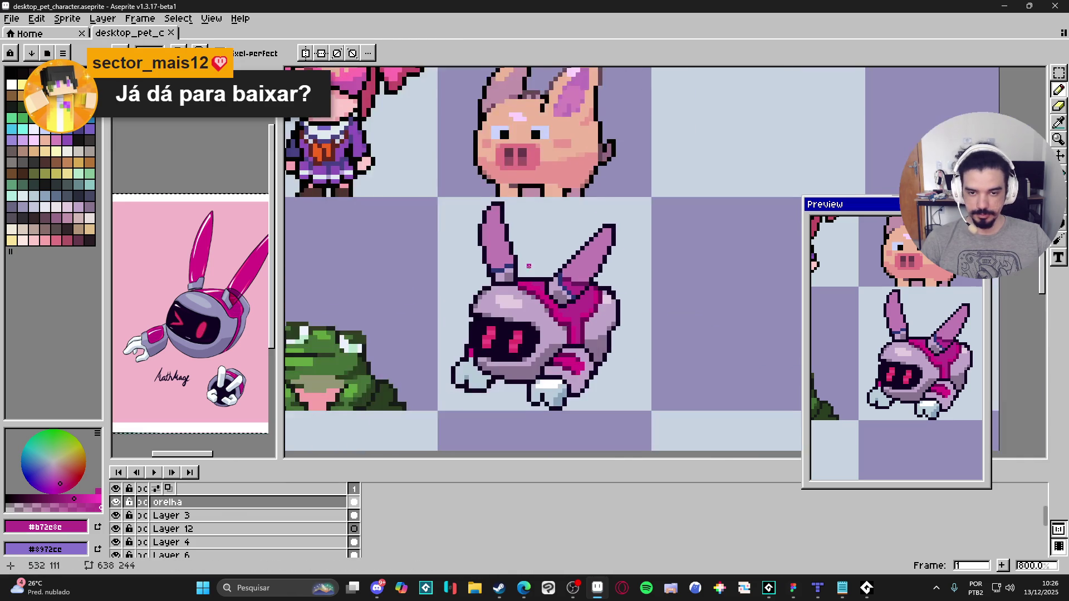
{"action": "scroll", "coordinate": [552, 278], "scroll_direction": "down", "scroll_amount": 1}
{"action": "scroll", "coordinate": [568, 294], "scroll_direction": "up", "scroll_amount": 2}
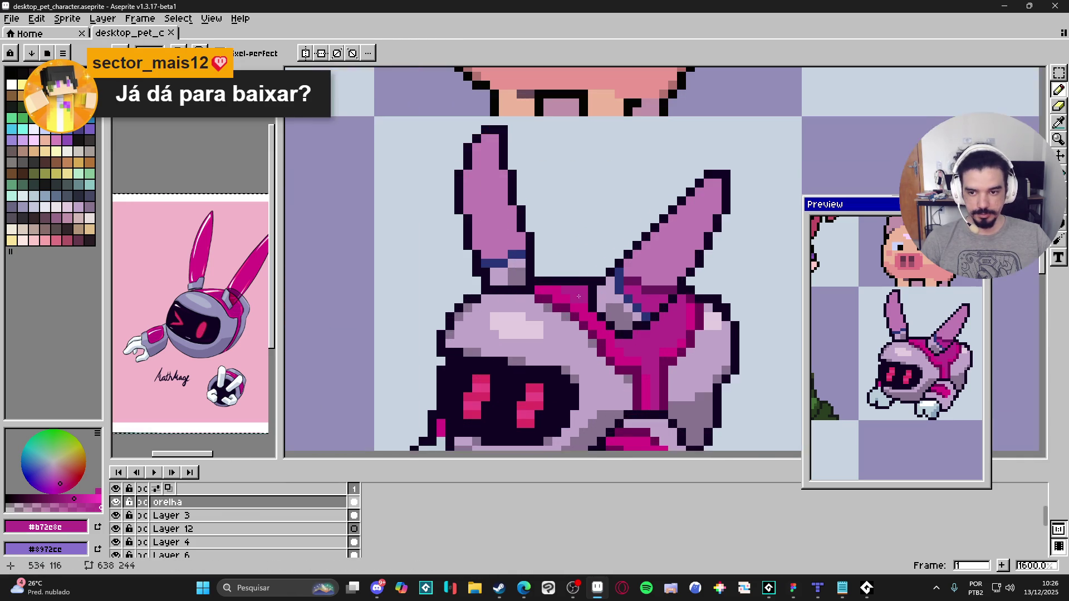
{"action": "scroll", "coordinate": [568, 294], "scroll_direction": "up", "scroll_amount": 1}
Step: Recolour the dark pixel and the blue pixel beside the ear dark magenta
{"action": "left_click", "coordinate": [658, 272], "text": "alt"}
{"action": "scroll", "coordinate": [658, 273], "scroll_direction": "down", "scroll_amount": 1}
{"action": "scroll", "coordinate": [658, 273], "scroll_direction": "up", "scroll_amount": 1}
{"action": "left_click", "coordinate": [634, 275], "text": "alt"}
{"action": "left_click", "coordinate": [650, 276]}
{"action": "left_click", "coordinate": [609, 262]}
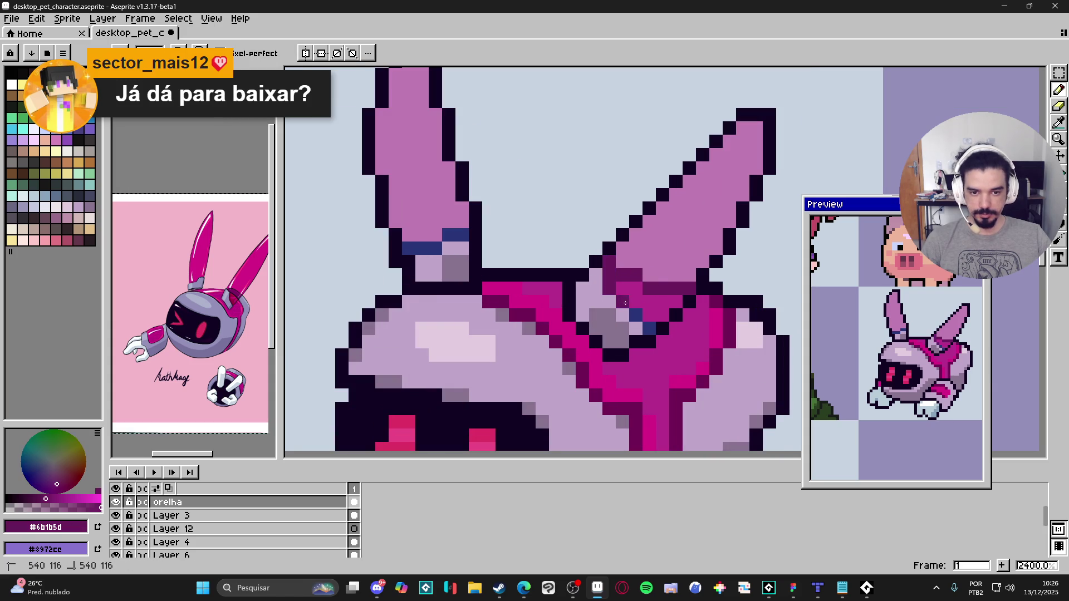
{"action": "scroll", "coordinate": [596, 328], "scroll_direction": "down", "scroll_amount": 2}
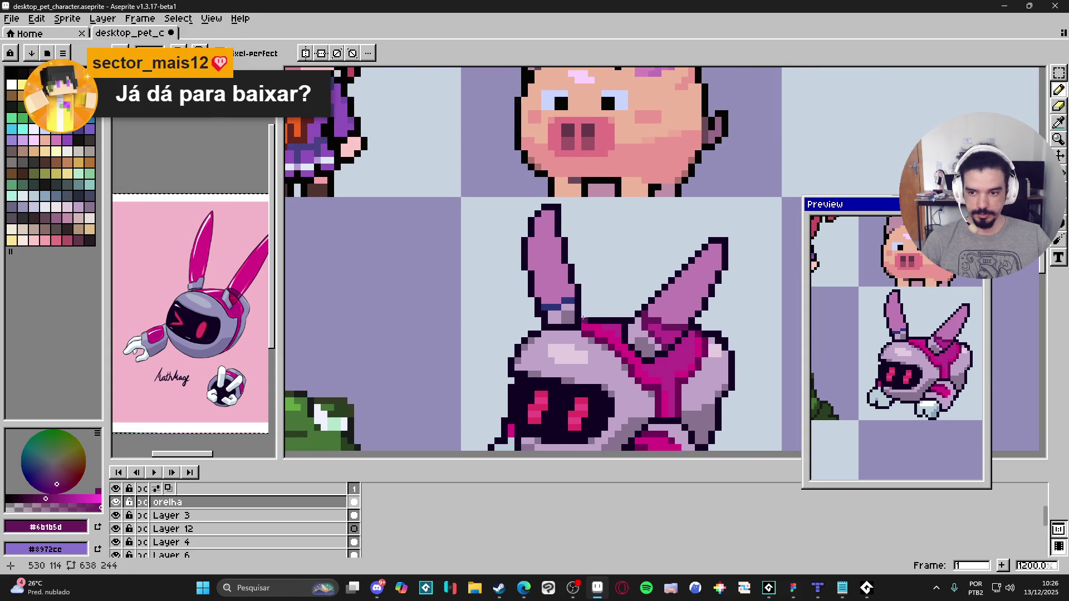
{"action": "scroll", "coordinate": [579, 306], "scroll_direction": "up", "scroll_amount": 2}
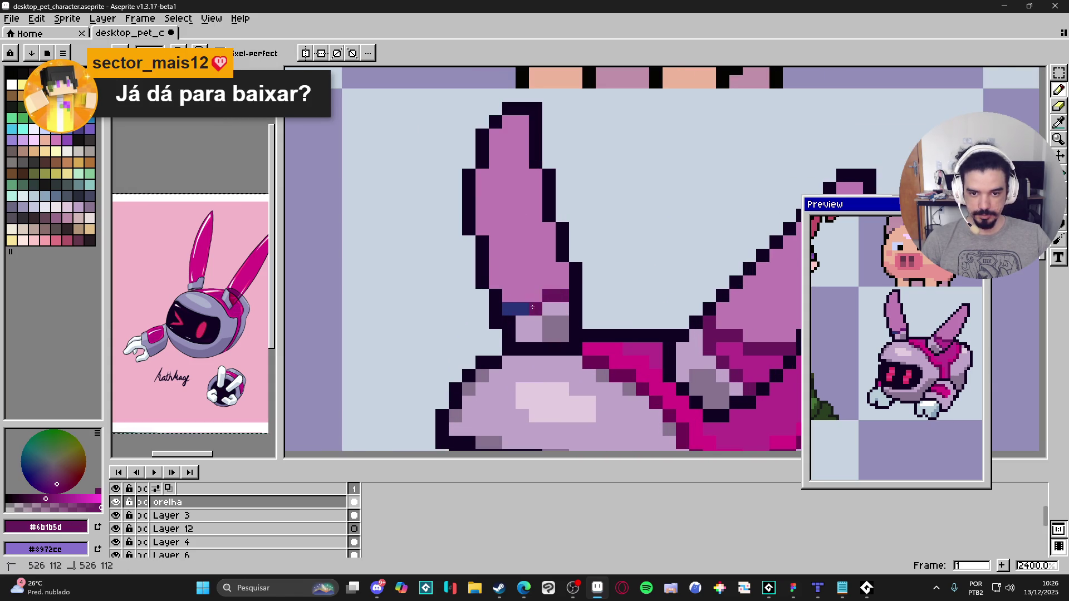
{"action": "scroll", "coordinate": [607, 293], "scroll_direction": "down", "scroll_amount": 4}
{"action": "left_click_drag", "start_coordinate": [607, 293], "coordinate": [597, 281]}
Step: Save desktop_pet_character.aseprite again and bring the Steam store page forward
{"action": "key", "text": "ctrl+s"}
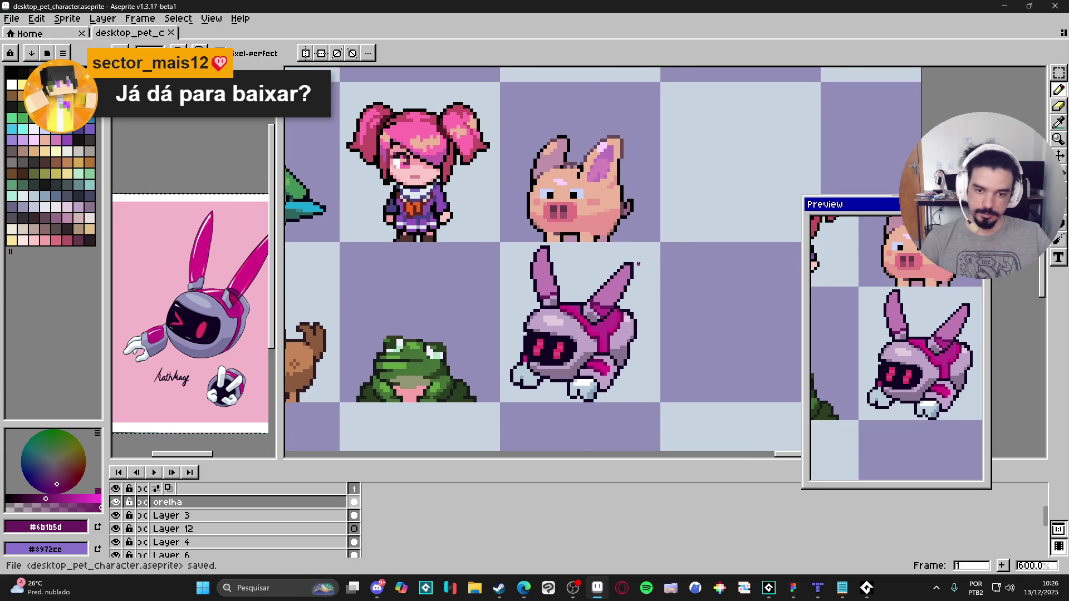
{"action": "scroll", "coordinate": [640, 266], "scroll_direction": "left", "scroll_amount": 1}
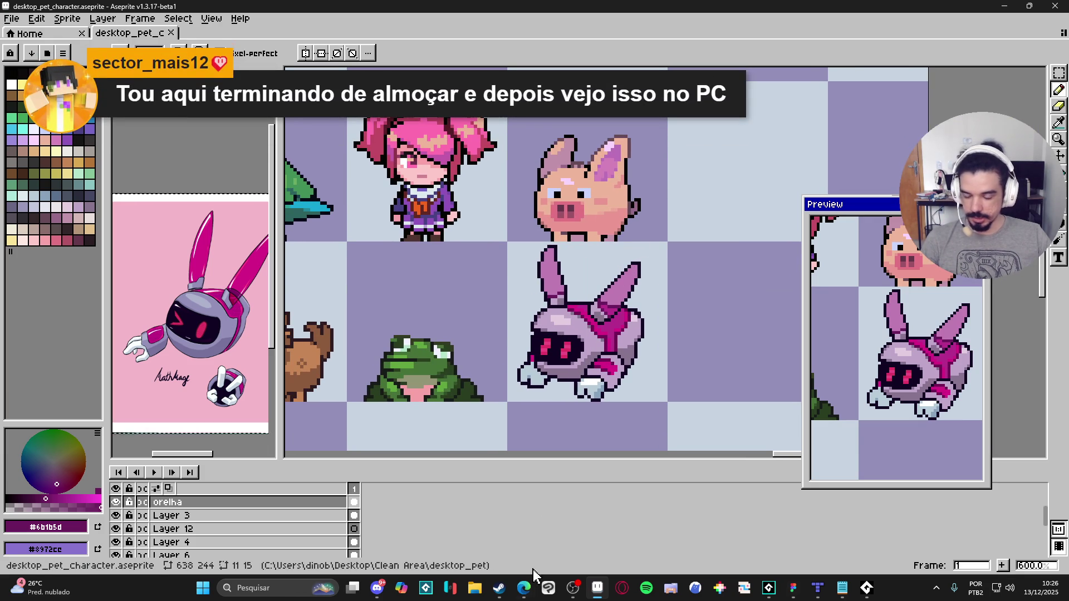
{"action": "left_click", "coordinate": [499, 588]}
Step: Open the publisher's game list and copy the page address
{"action": "left_click", "coordinate": [745, 337]}
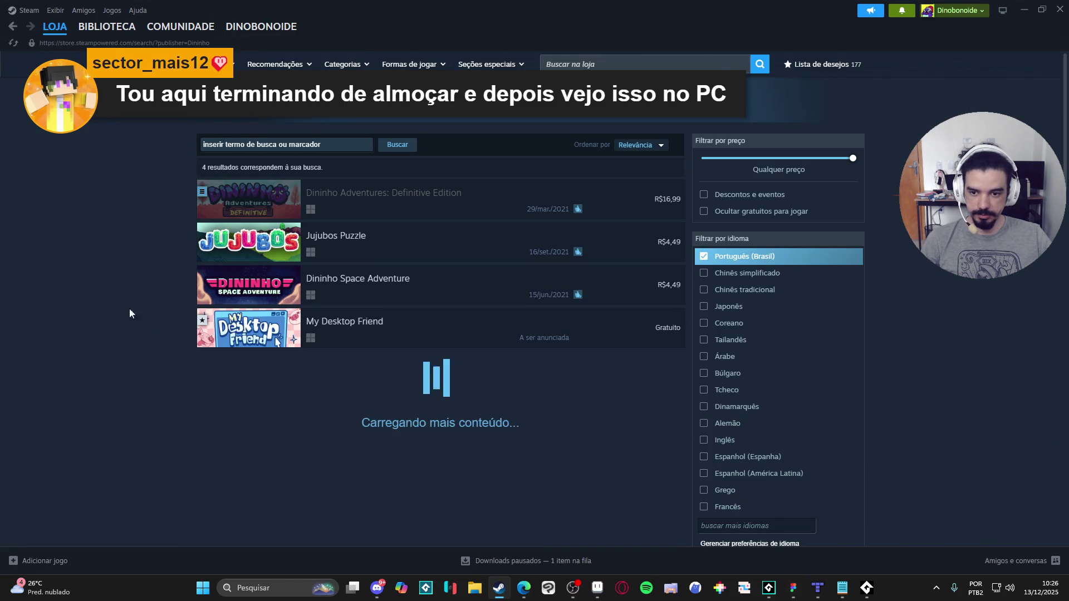
{"action": "right_click", "coordinate": [155, 327]}
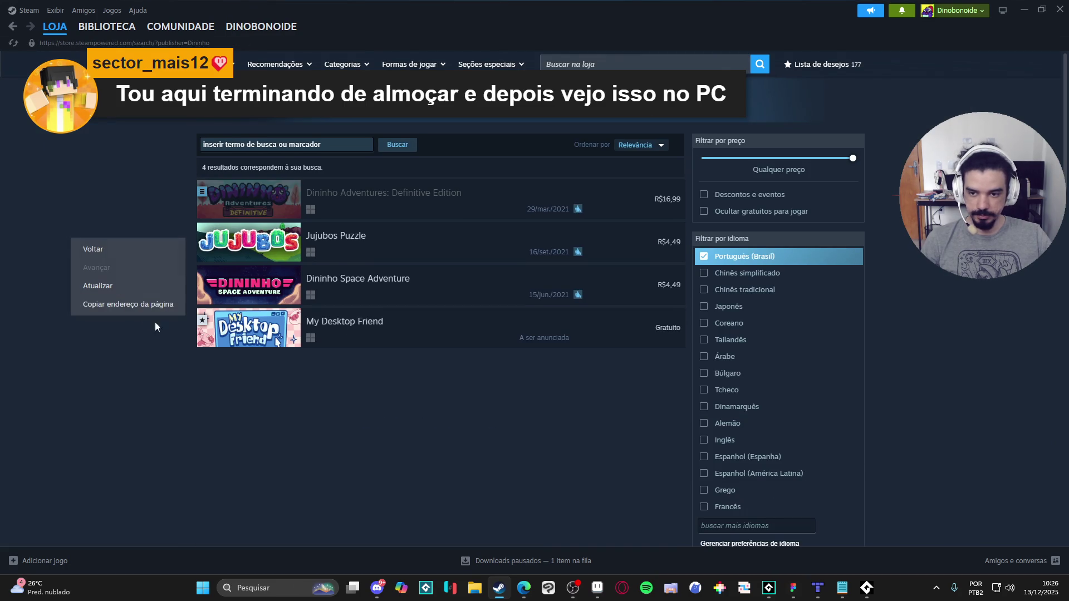
{"action": "left_click", "coordinate": [129, 305]}
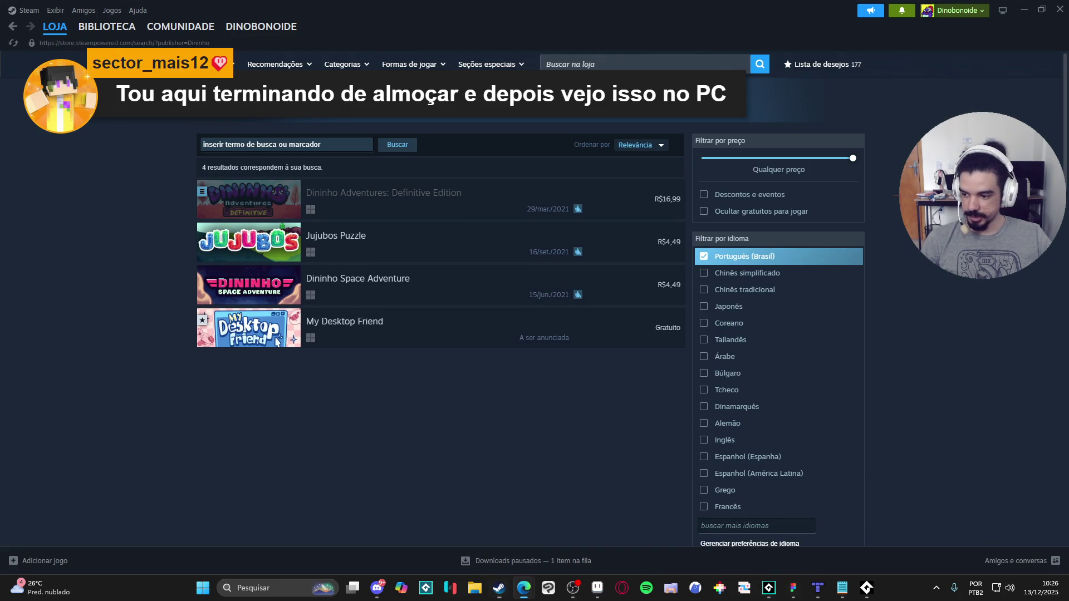
Step: Check GameMaker's open-project dialog, cancel it, and switch to the Figma design file
{"action": "left_click", "coordinate": [766, 595]}
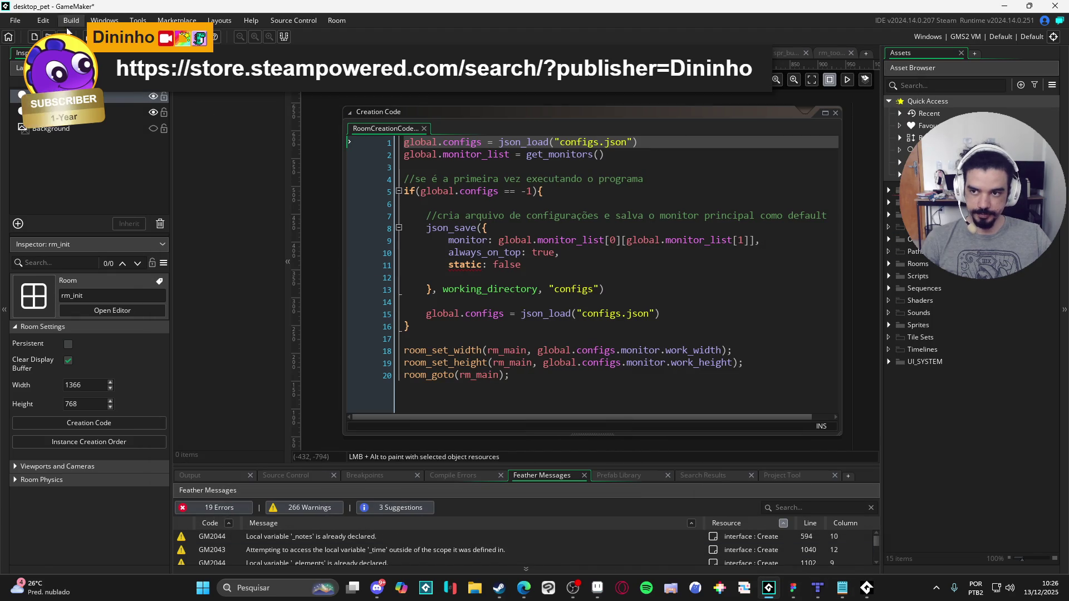
{"action": "left_click", "coordinate": [15, 21]}
{"action": "key", "text": "ctrl+o"}
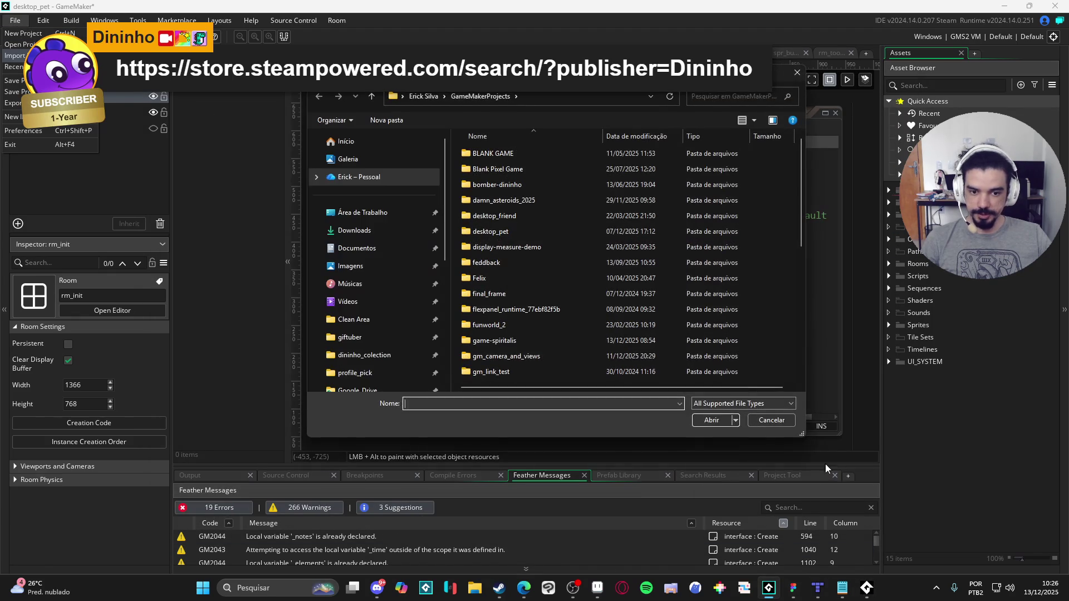
{"action": "left_click", "coordinate": [775, 426]}
{"action": "key", "text": "alt+Tab"}
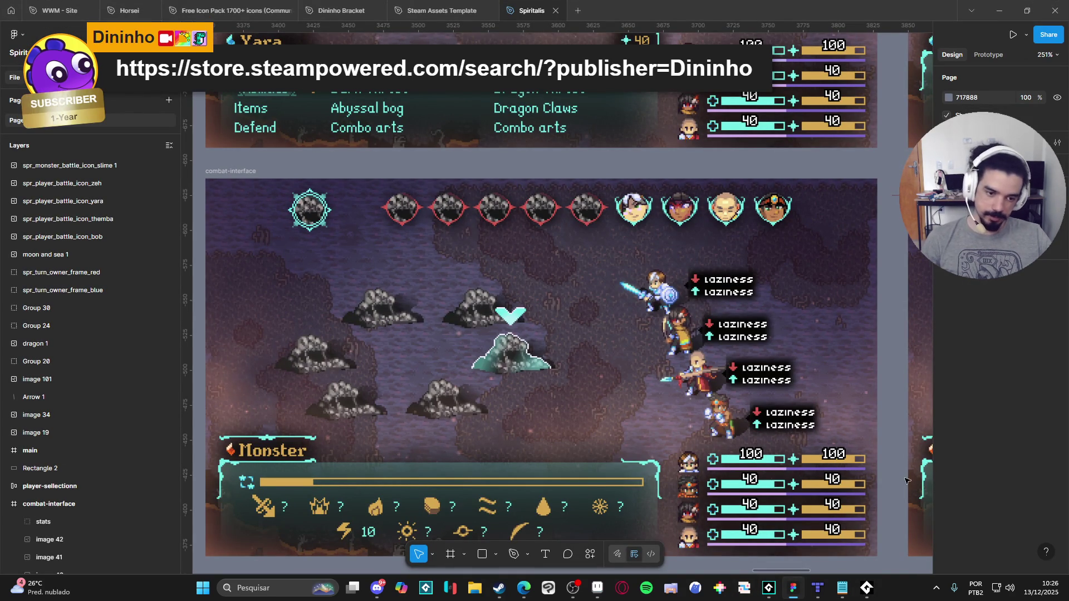
Step: Pan and zoom over the Spiritalis battle mockups, then minimize Figma
{"action": "mouse_move", "coordinate": [767, 485]}
{"action": "left_mouse_down"}
{"action": "mouse_move", "coordinate": [802, 431]}
{"action": "mouse_move", "coordinate": [781, 460]}
{"action": "left_mouse_up"}
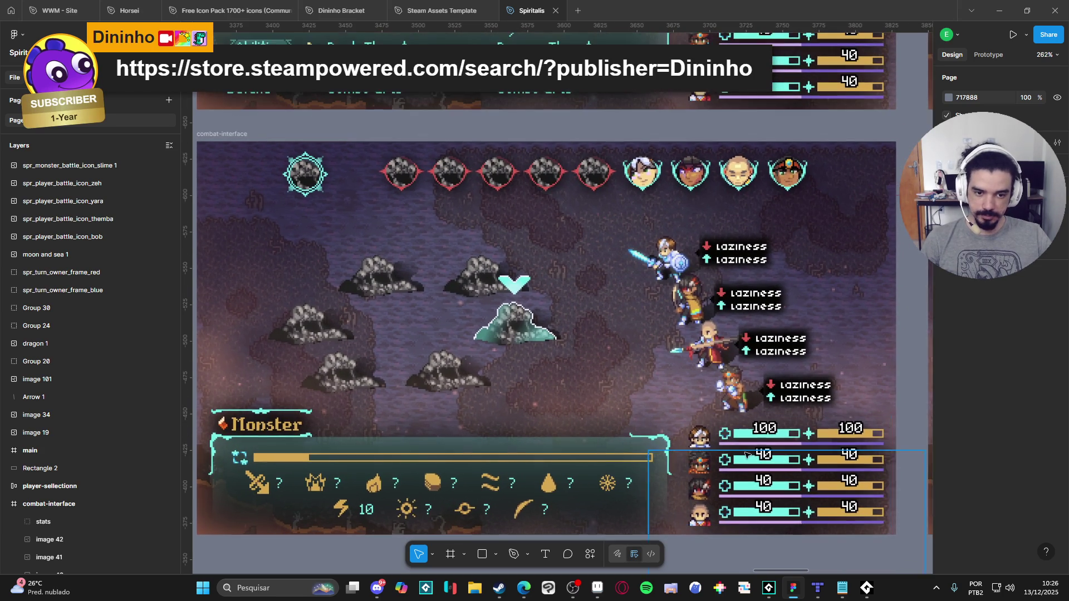
{"action": "scroll", "coordinate": [833, 222], "scroll_direction": "up", "scroll_amount": 5}
{"action": "scroll", "coordinate": [833, 223], "scroll_direction": "up", "scroll_amount": 5}
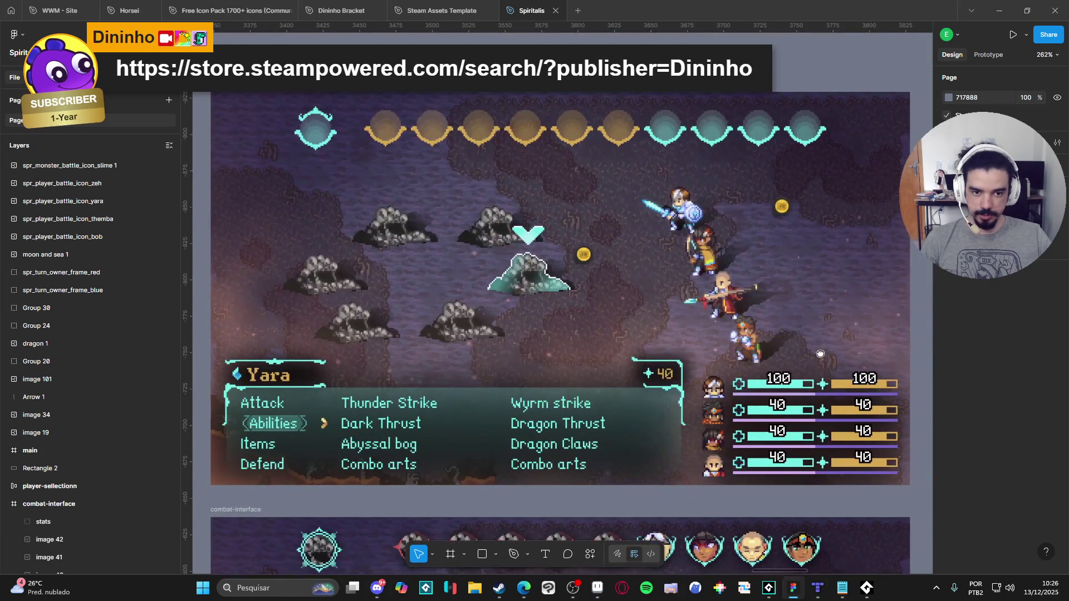
{"action": "scroll", "coordinate": [726, 369], "scroll_direction": "down", "scroll_amount": 3}
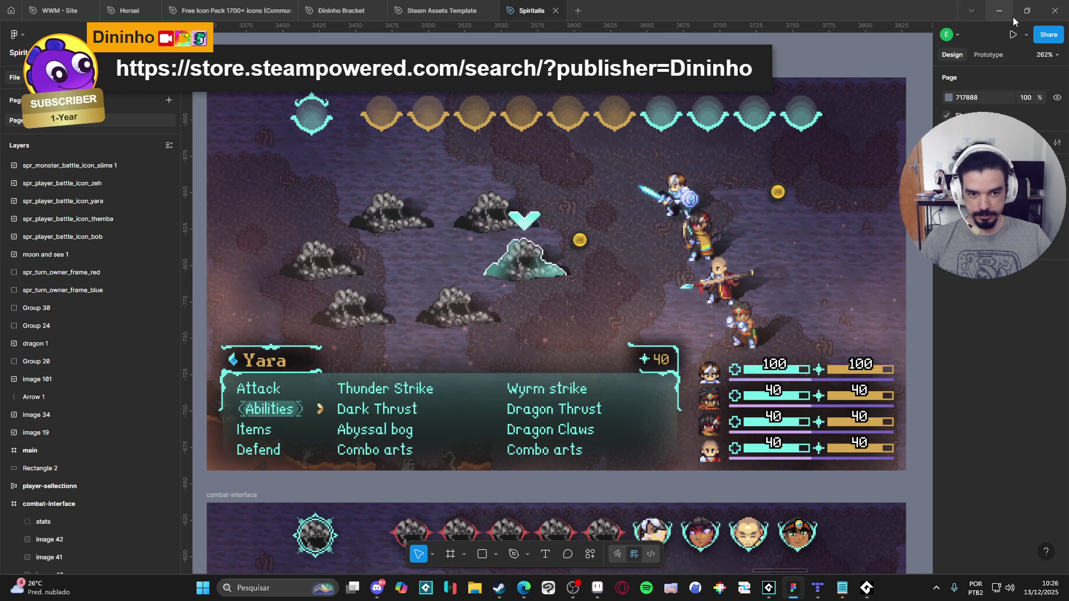
{"action": "left_click", "coordinate": [1014, 17]}
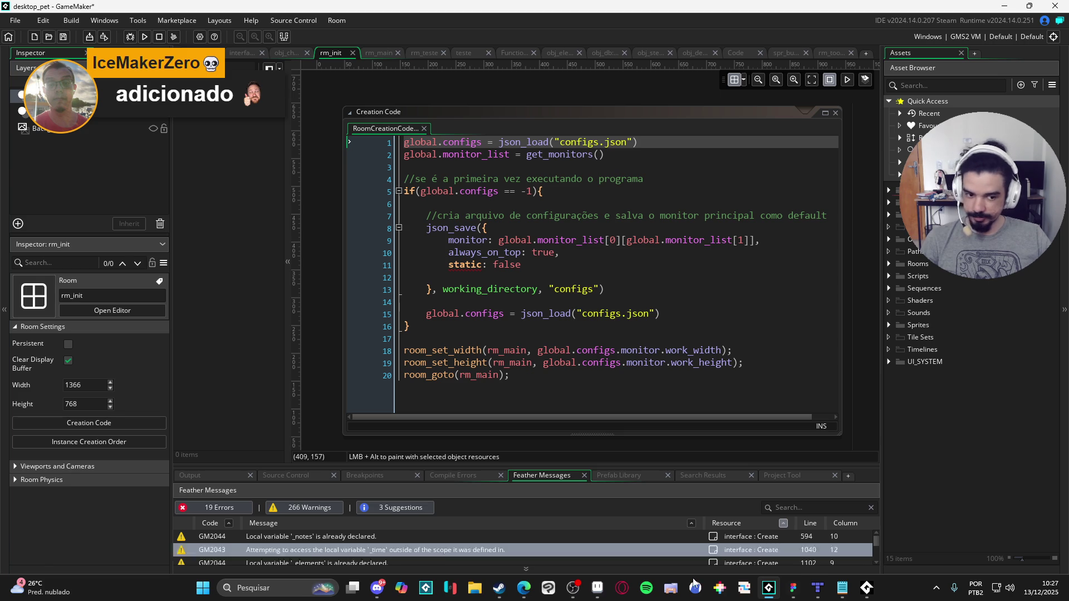
Step: Copy the address of the My Desktop Friend store page in Steam
{"action": "left_click", "coordinate": [510, 596]}
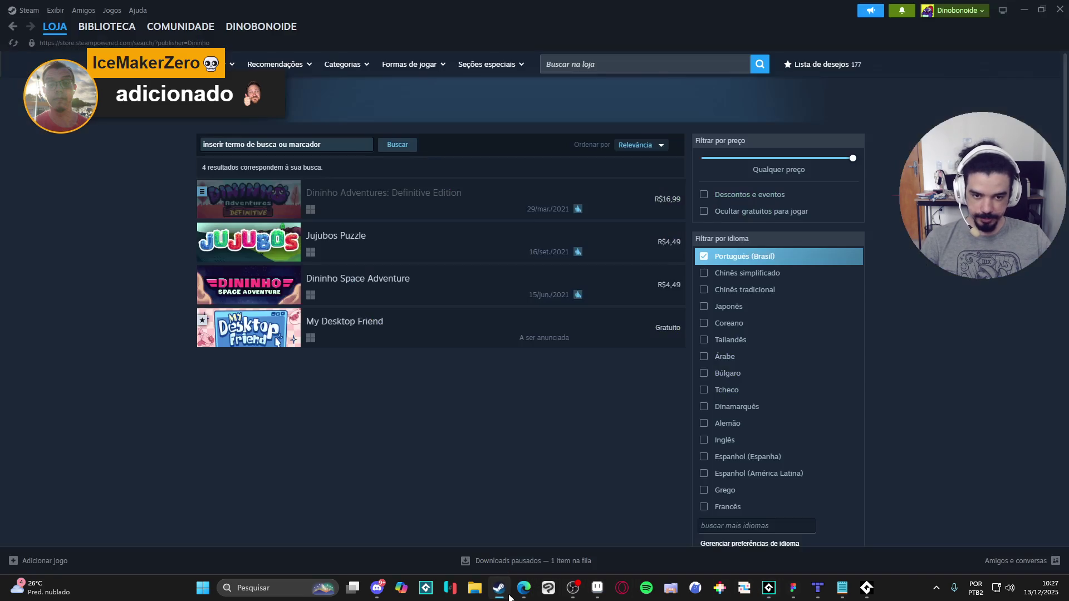
{"action": "left_click", "coordinate": [418, 337]}
{"action": "right_click", "coordinate": [128, 221]}
{"action": "left_click", "coordinate": [165, 297]}
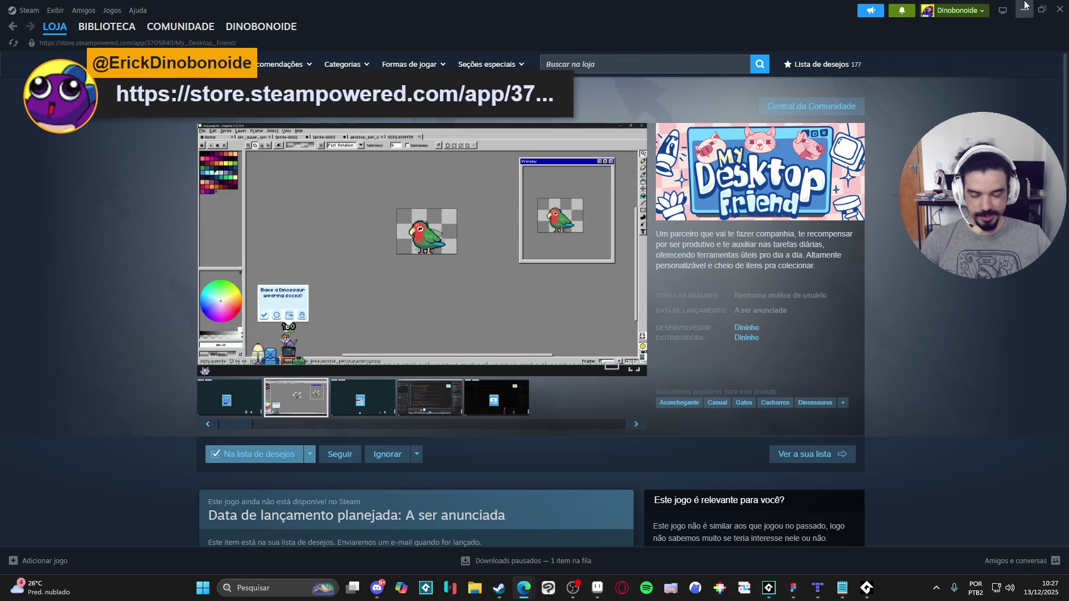
Step: Test-run the desktop pet game in GameMaker, close it, and return to Aseprite
{"action": "left_click", "coordinate": [1025, 4]}
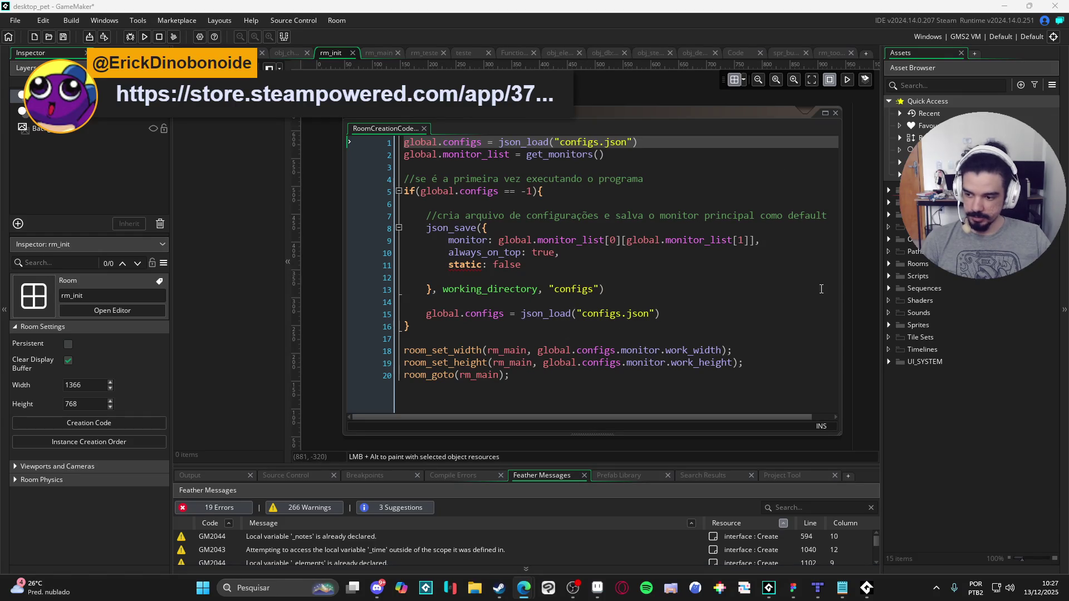
{"action": "key", "text": "F5"}
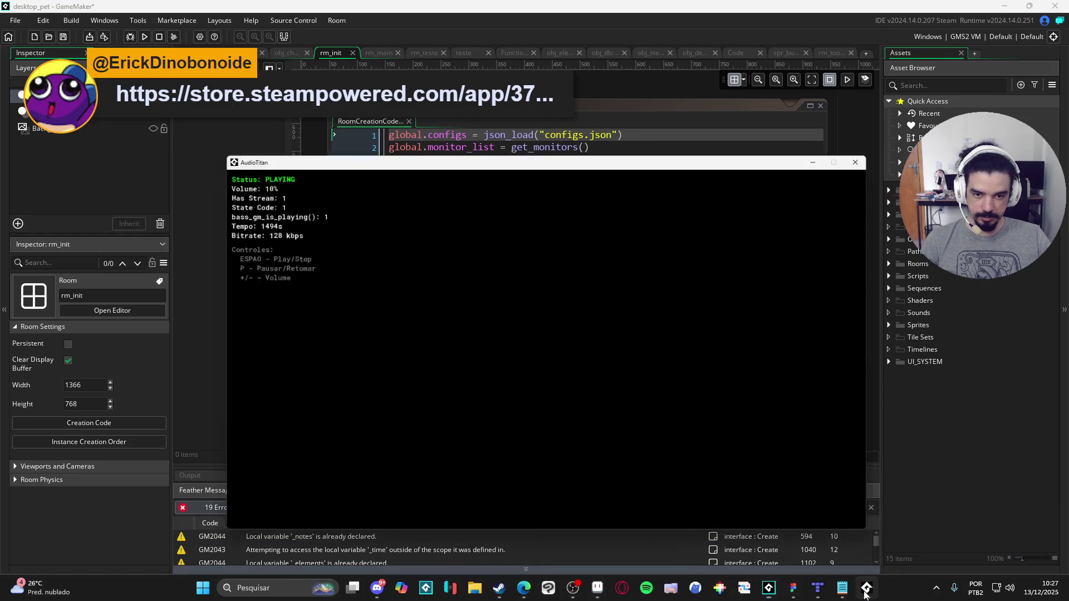
{"action": "key", "text": "alt+F4"}
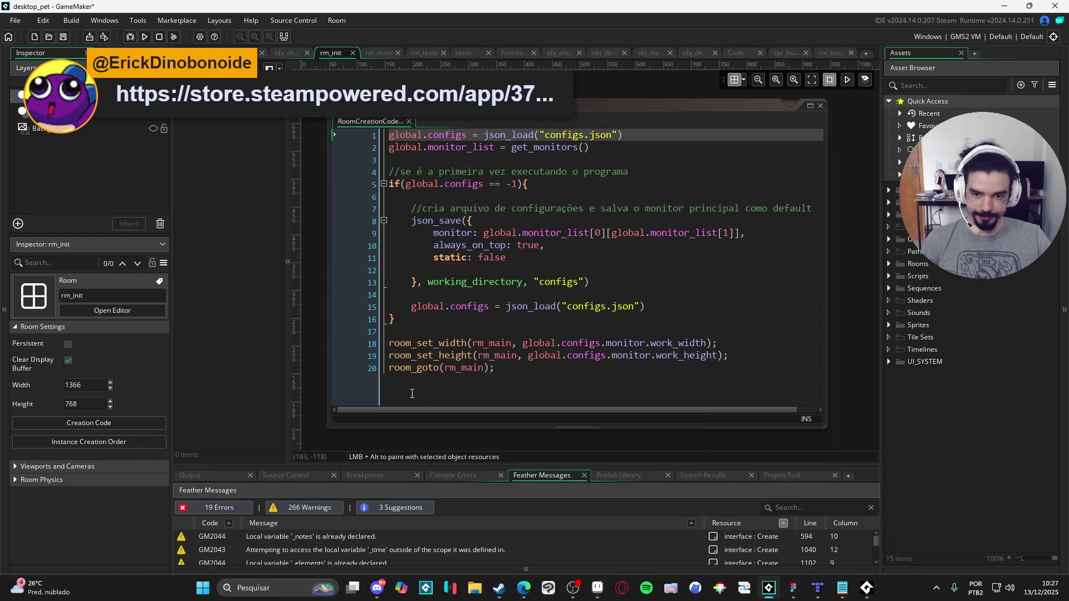
{"action": "left_click", "coordinate": [599, 586]}
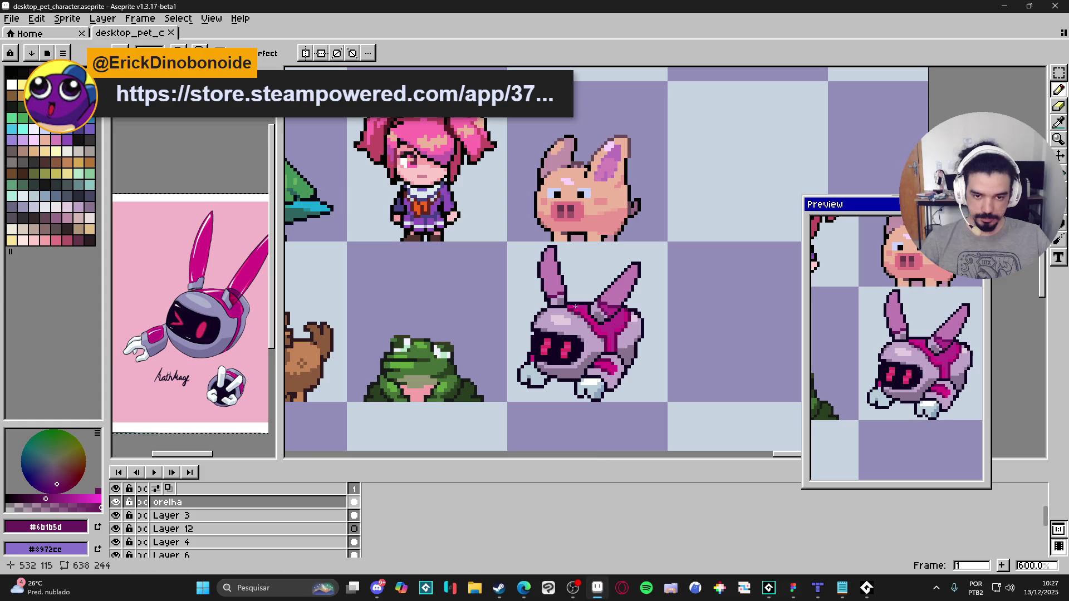
Step: Select the orelha layer near the robot bunny and pick the peach palette swatch
{"action": "left_click", "coordinate": [577, 356], "text": "ctrl"}
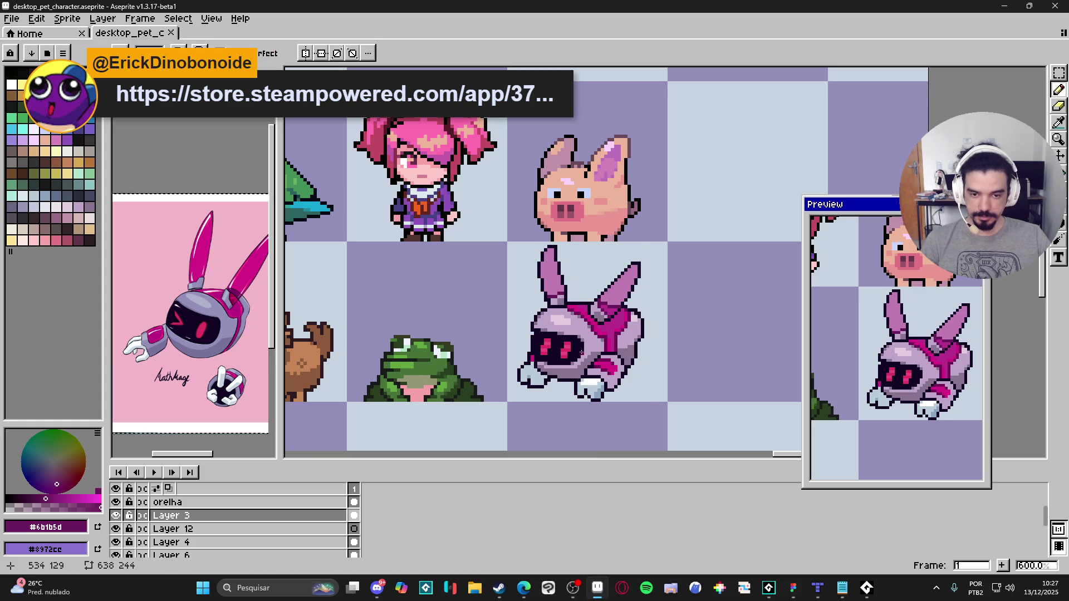
{"action": "left_click_drag", "start_coordinate": [604, 327], "coordinate": [584, 317]}
{"action": "scroll", "coordinate": [527, 306], "scroll_direction": "up", "scroll_amount": 3}
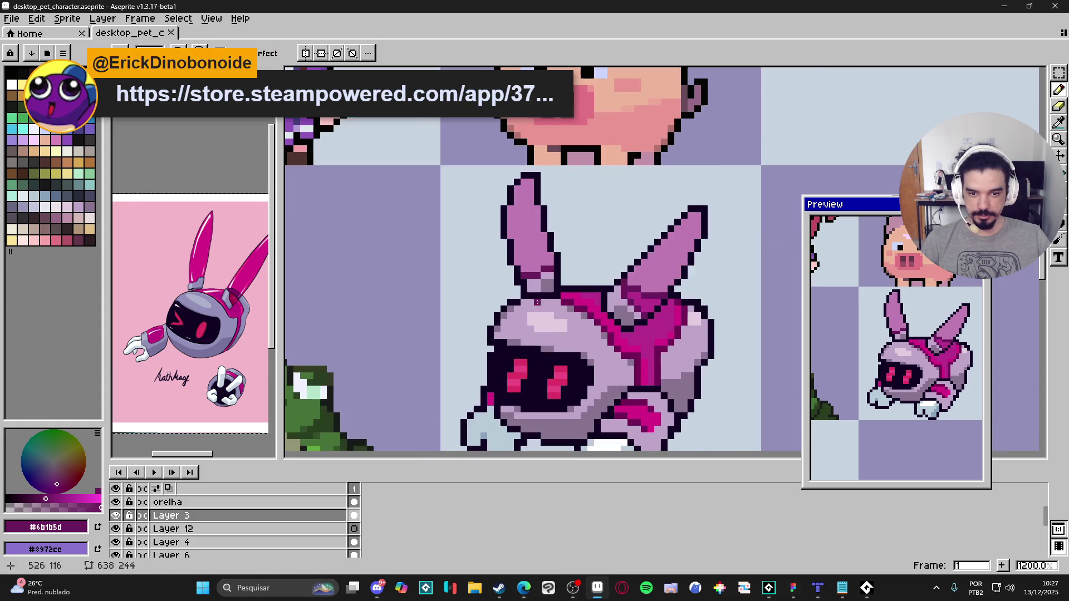
{"action": "left_click", "coordinate": [521, 249], "text": "ctrl"}
{"action": "left_click", "coordinate": [613, 153], "text": "alt"}
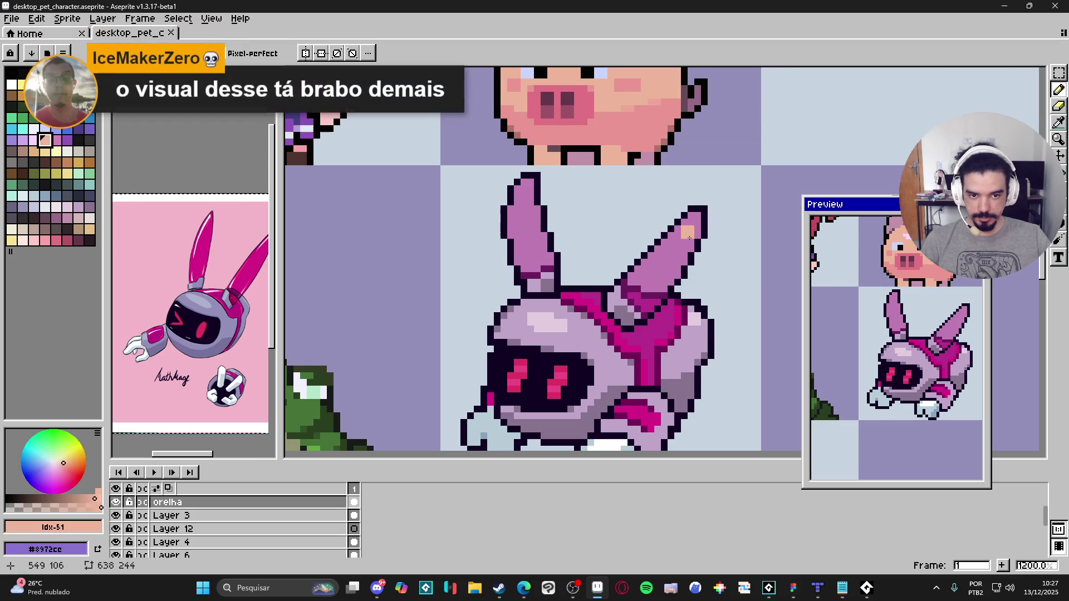
Step: Paint peach inner-ear strips inside the right and left ears, then sample the ear lavender
{"action": "left_click_drag", "start_coordinate": [691, 228], "coordinate": [663, 256]}
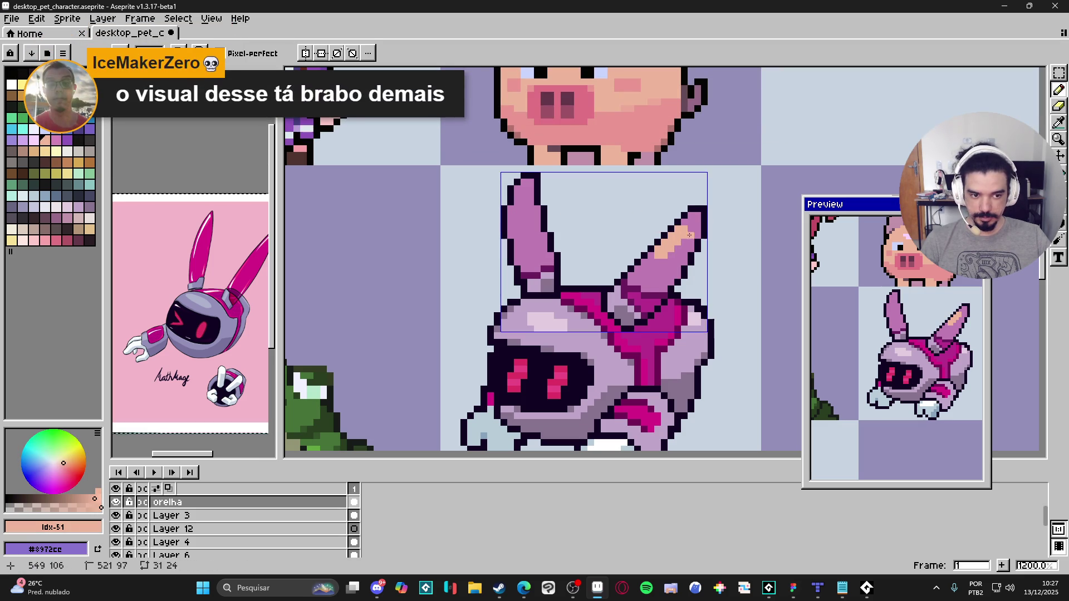
{"action": "left_click", "coordinate": [520, 213]}
{"action": "left_click_drag", "start_coordinate": [520, 237], "coordinate": [521, 202]}
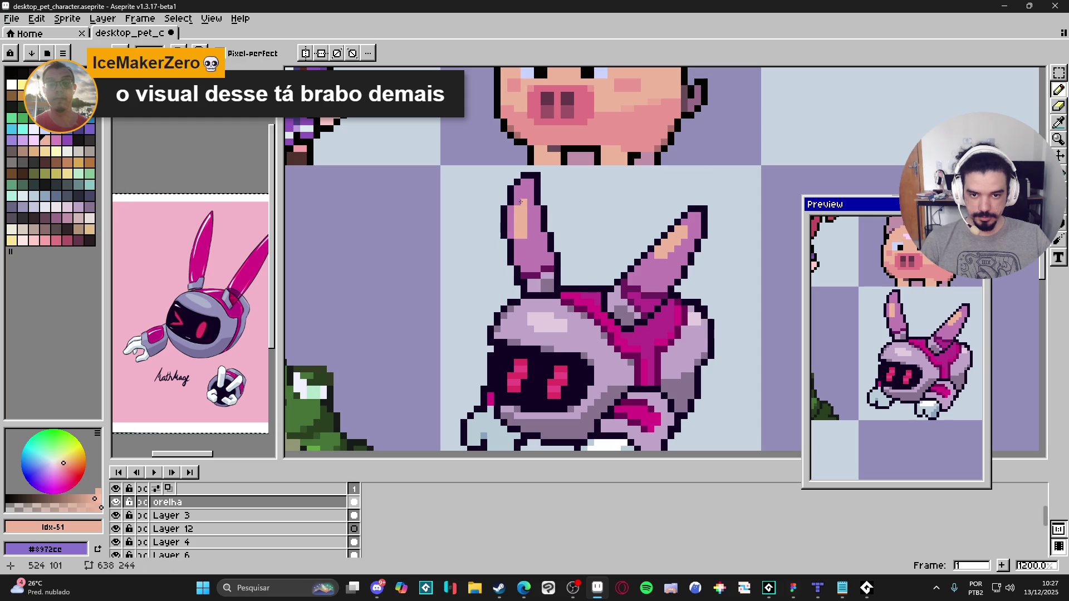
{"action": "scroll", "coordinate": [598, 222], "scroll_direction": "down", "scroll_amount": 3}
{"action": "scroll", "coordinate": [557, 250], "scroll_direction": "up", "scroll_amount": 3}
{"action": "left_click", "coordinate": [532, 245], "text": "alt"}
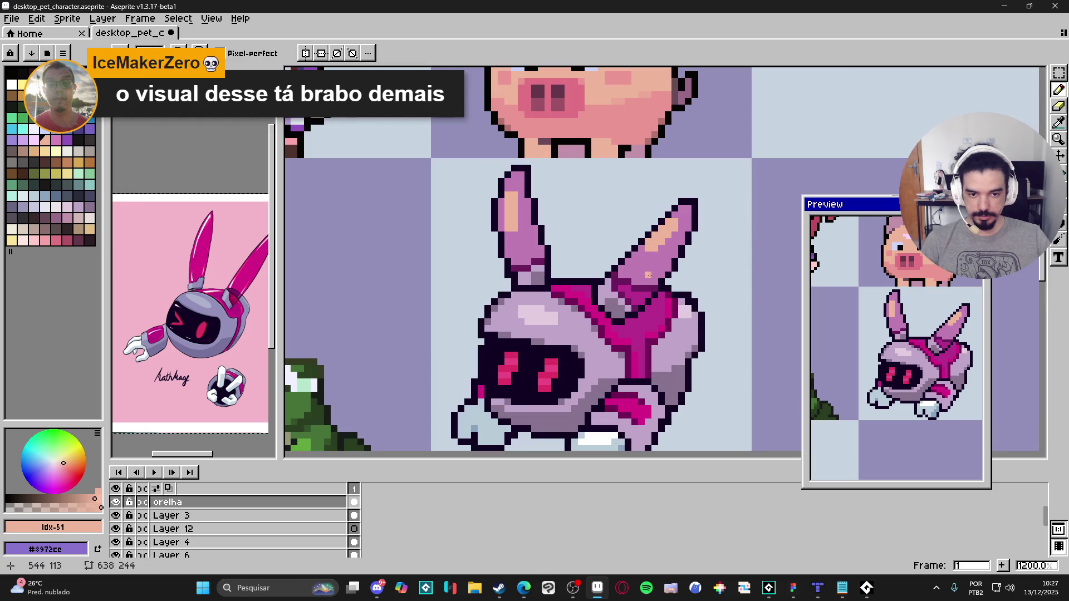